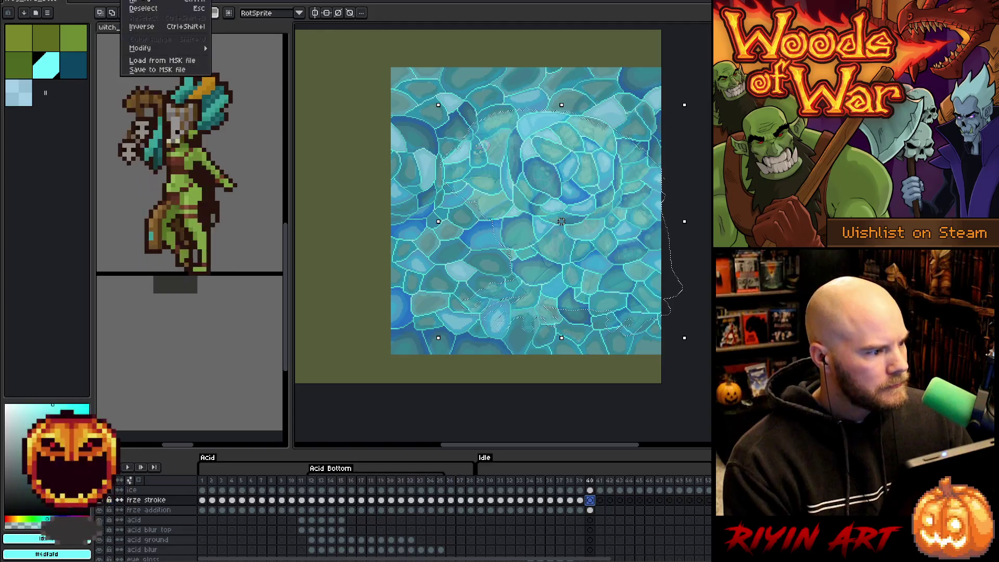
- Expand the frame-40 freeze-stroke selection and fill it with light blue
mouse_move(187, 51)
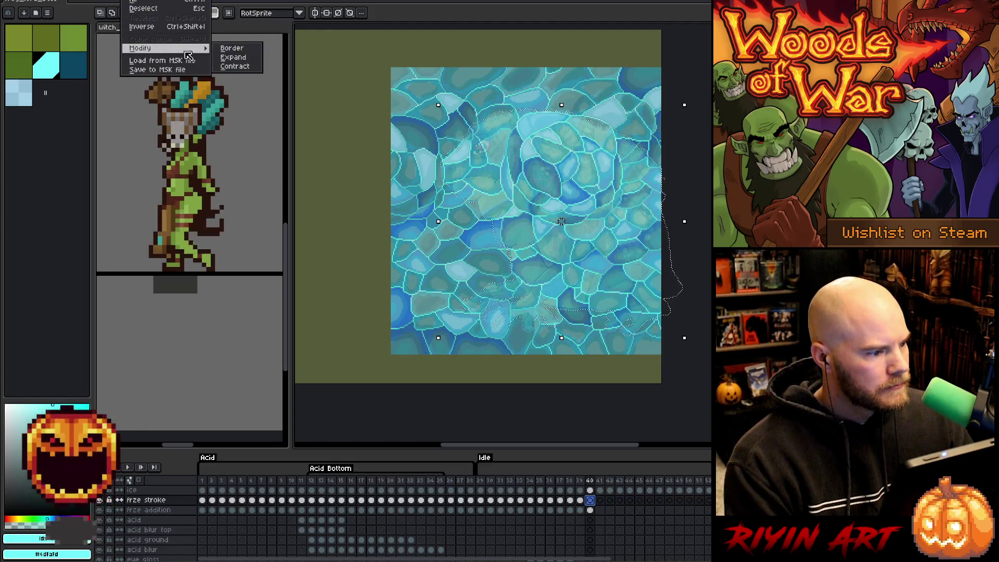
click(240, 61)
key(Return)
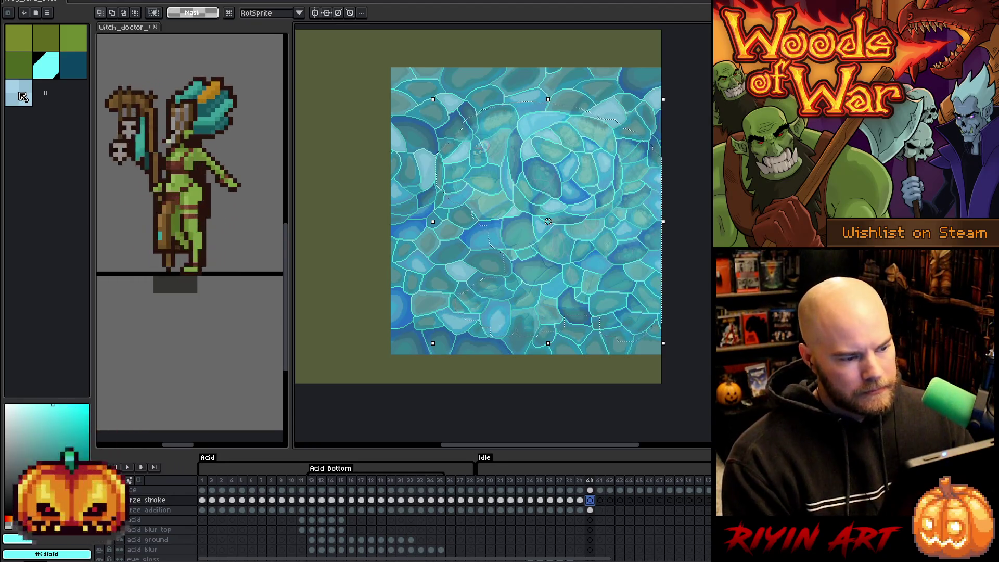
click(23, 96)
key(f)
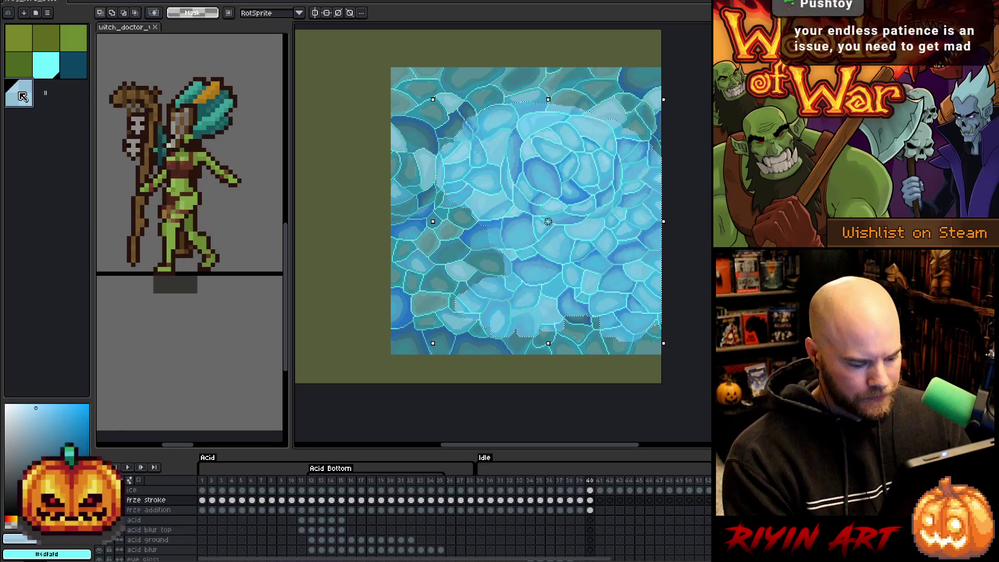
- Invert the selection around the freeze shape on the frame-40 ice cel, then deselect
key(ctrl+a)
click(591, 490)
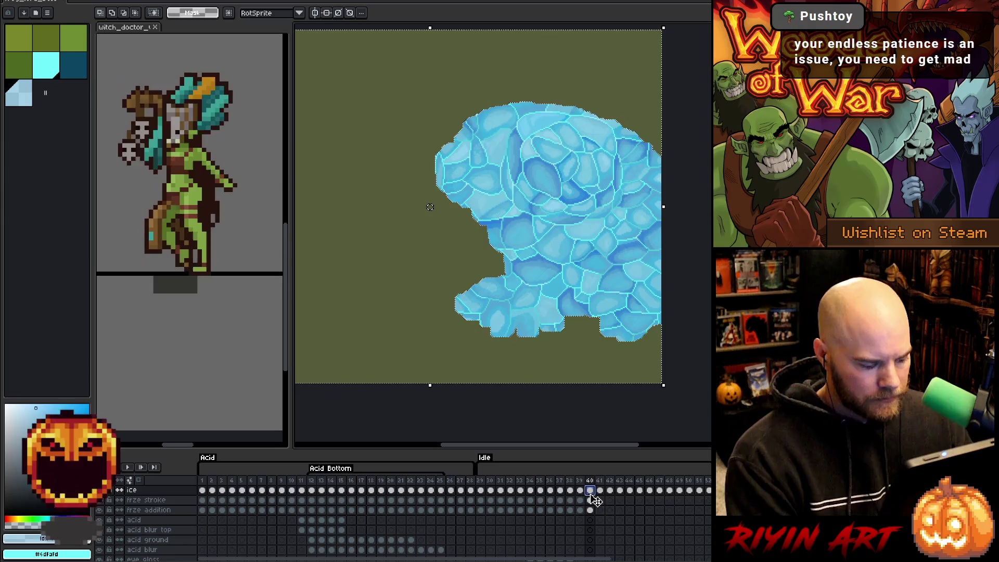
click(591, 500)
key(ctrl+d)
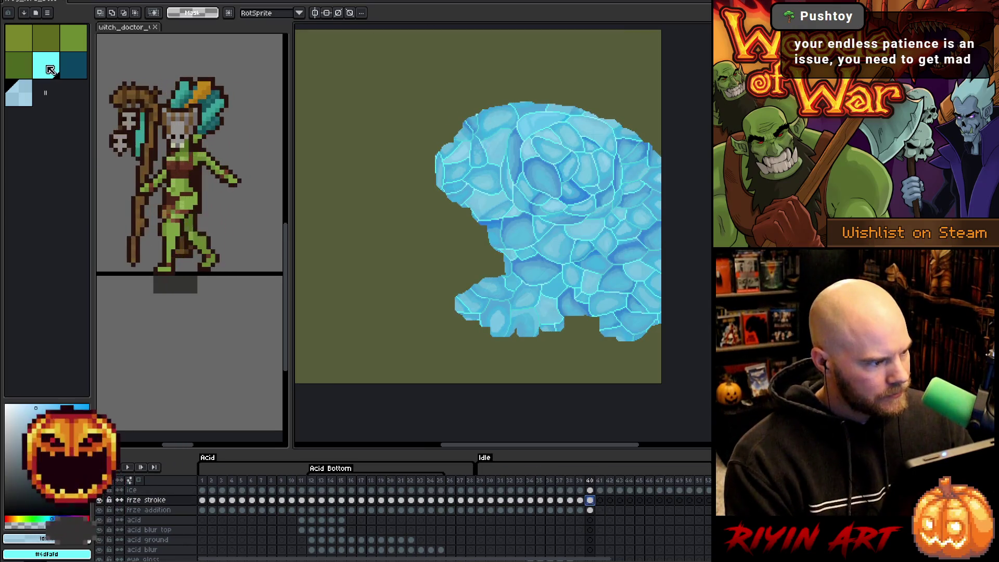
- Pick dark teal, then move to the frame-41 frze addition cel and choose cyan
click(77, 75)
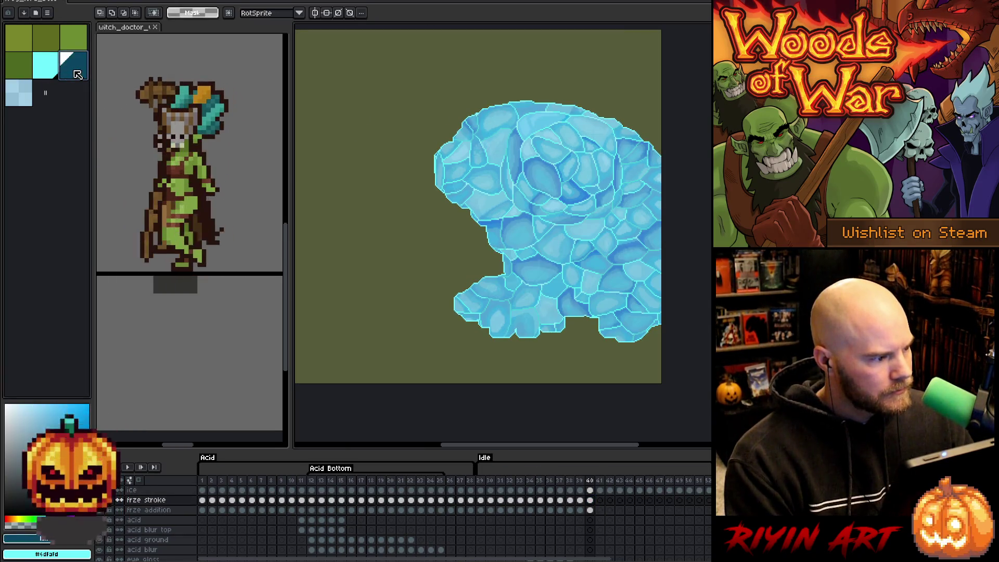
key(h)
key(m)
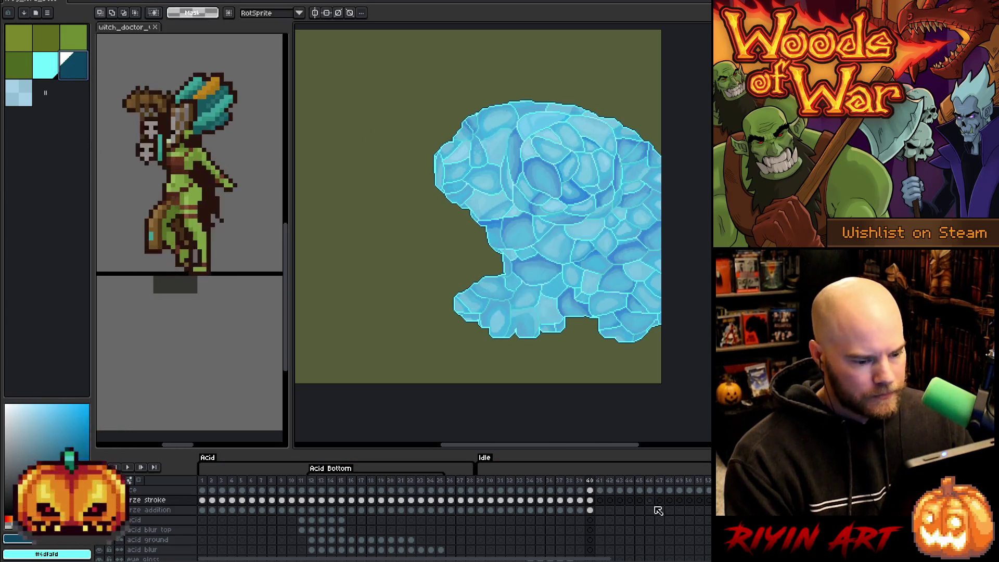
ctrl+click(590, 502)
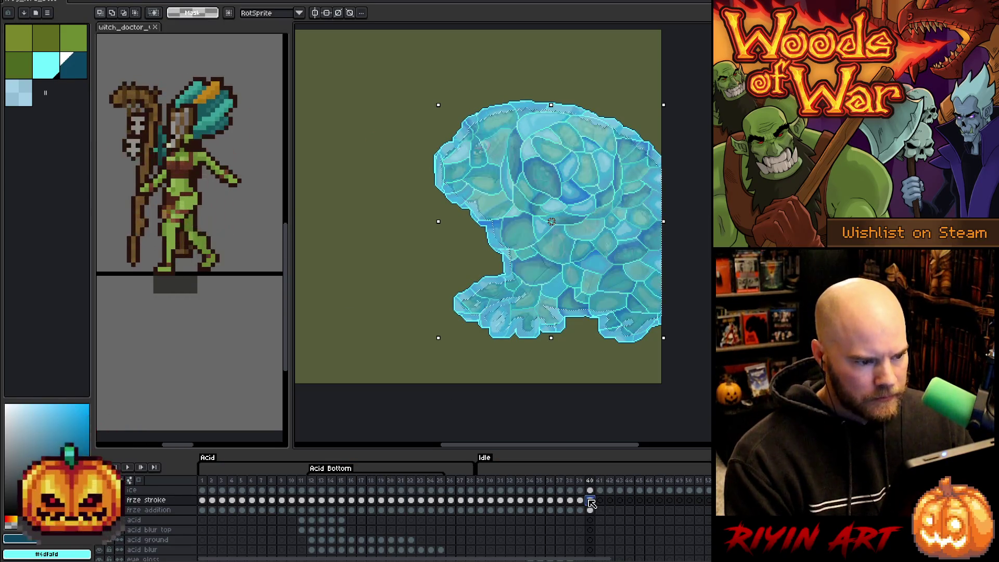
scroll(590, 502, down, 5)
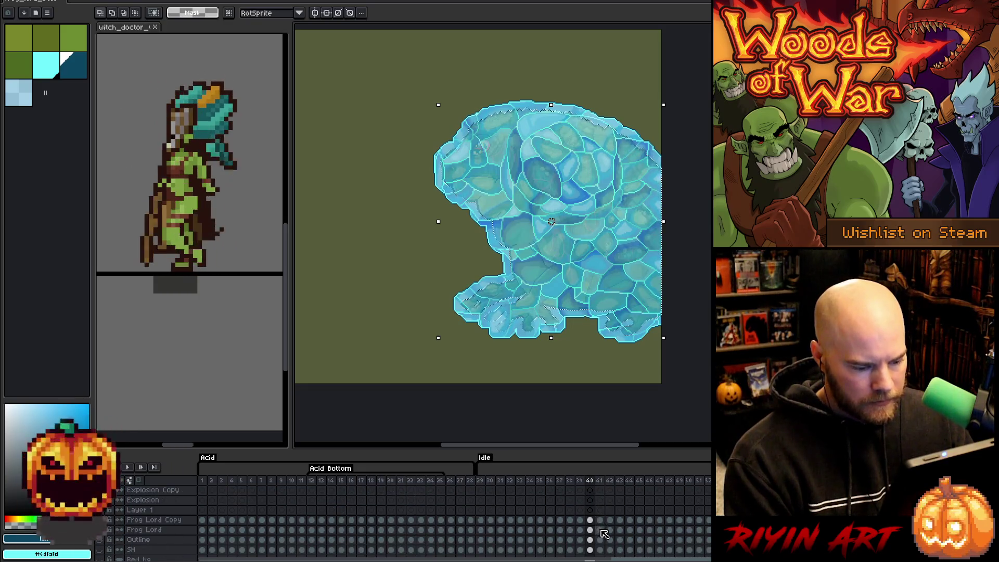
scroll(604, 534, up, 5)
click(600, 510)
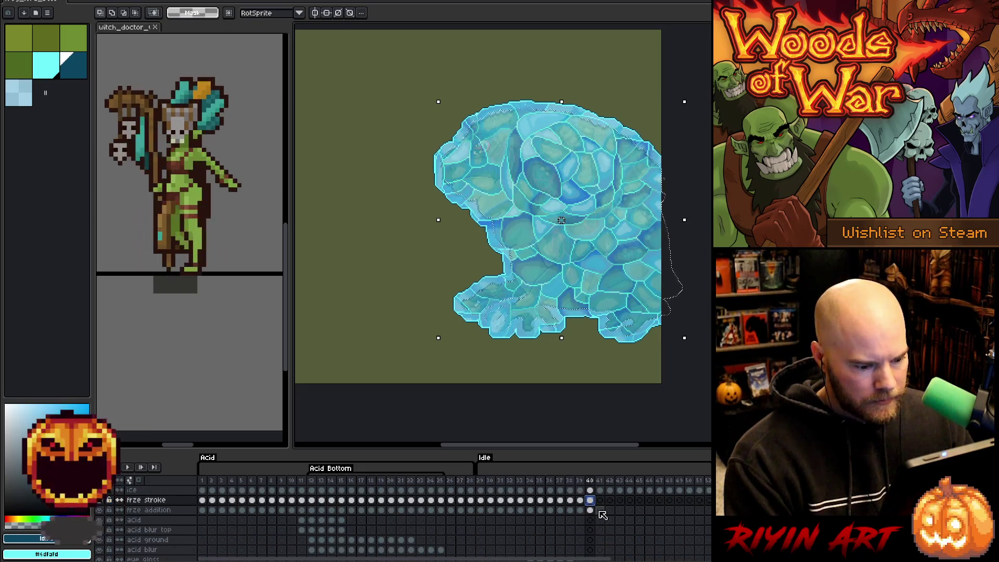
click(46, 73)
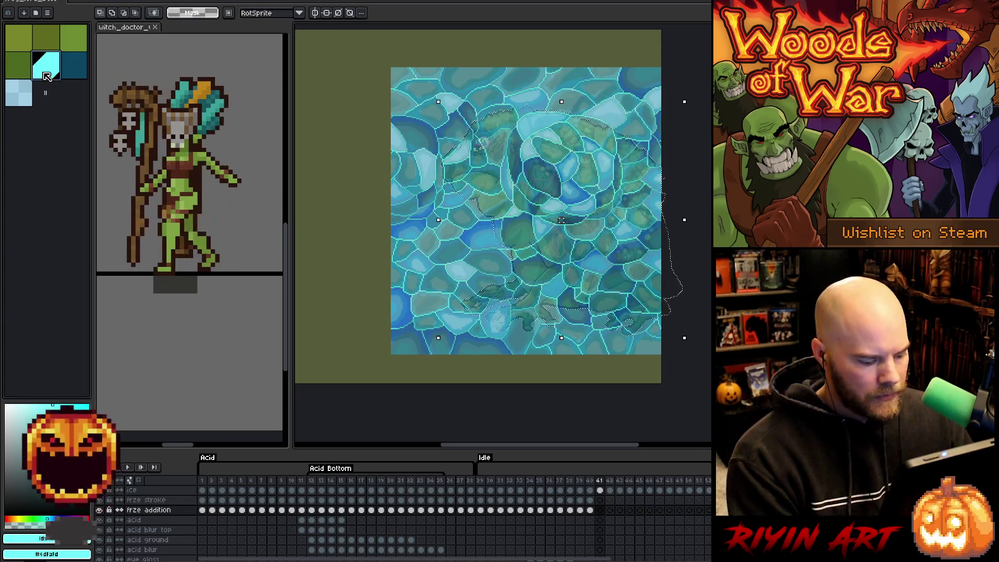
- Expand the frame-41 freeze-stroke selection and fill it with light cyan
click(600, 500)
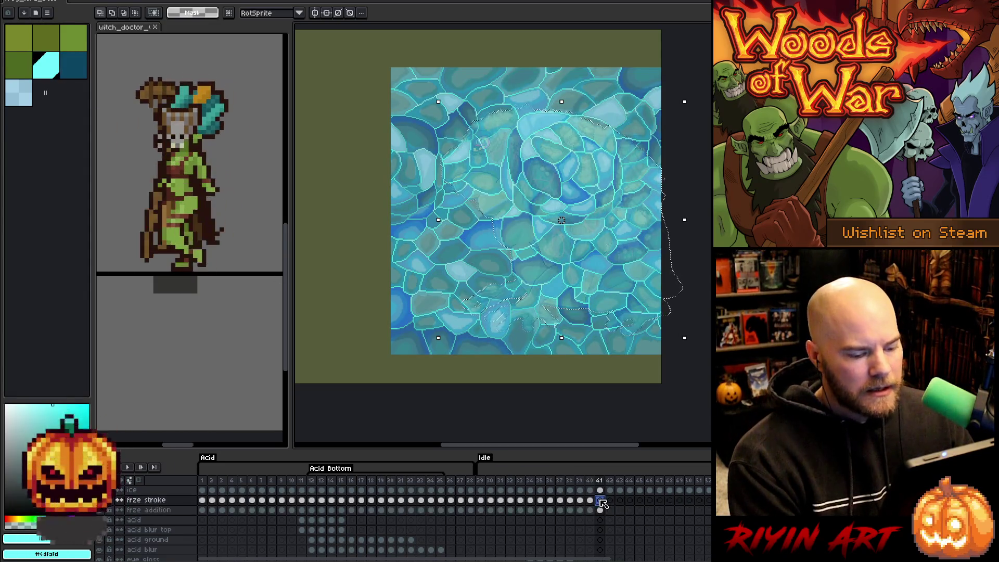
click(23, 90)
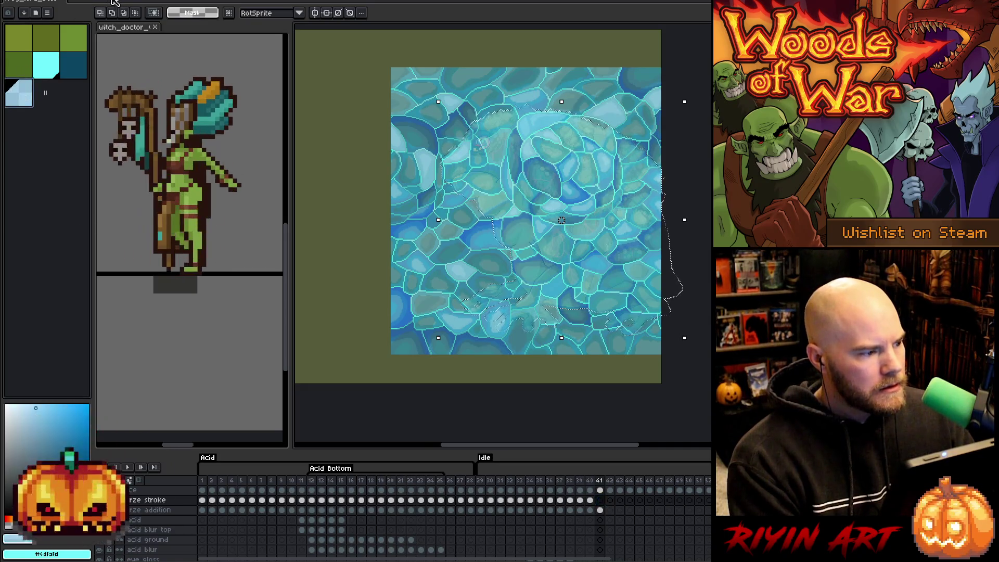
click(130, 1)
mouse_move(186, 50)
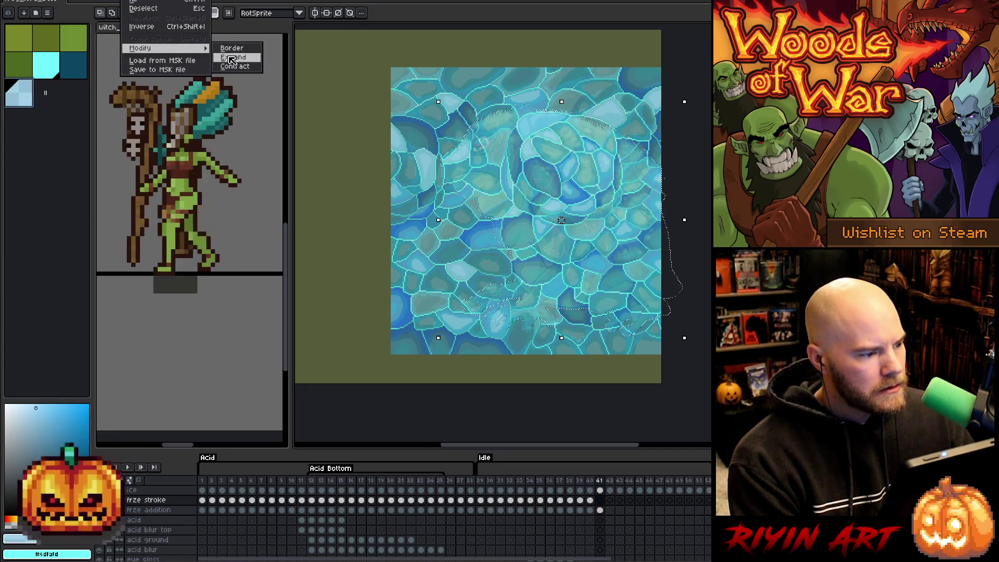
click(234, 45)
key(f)
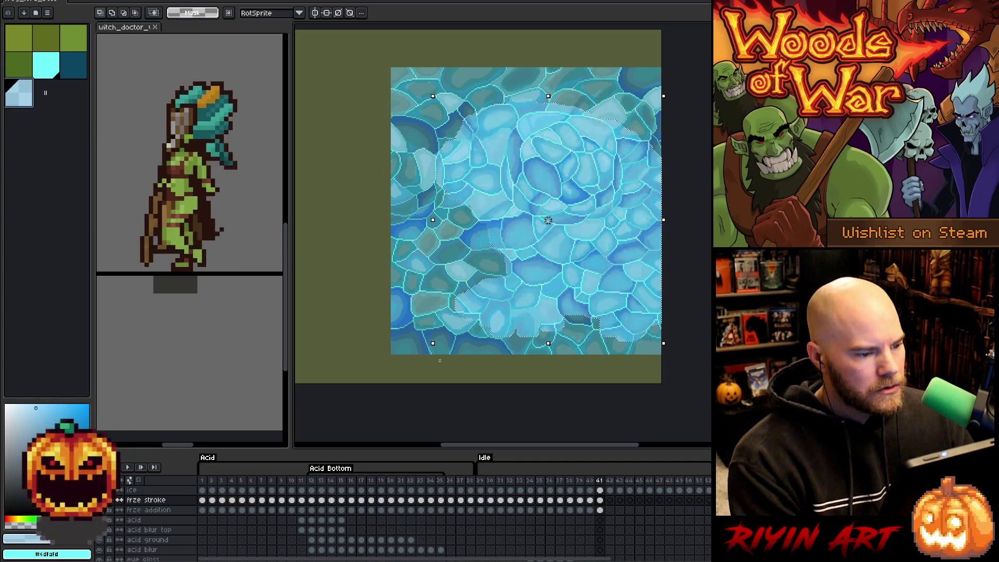
- Invert the selection on the frame-41 ice cel to trim it, then deselect
key(ctrl+a)
click(600, 489)
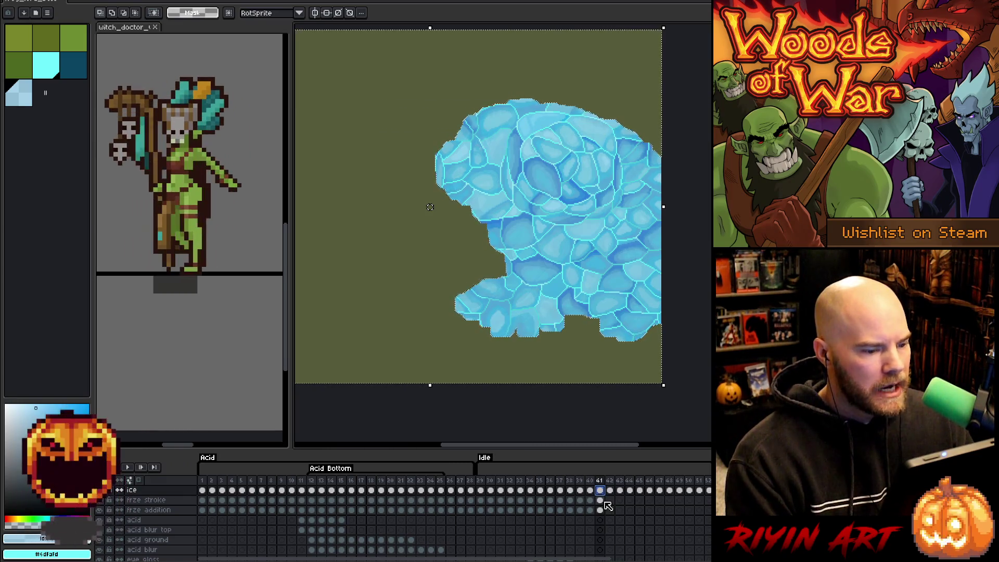
click(600, 500)
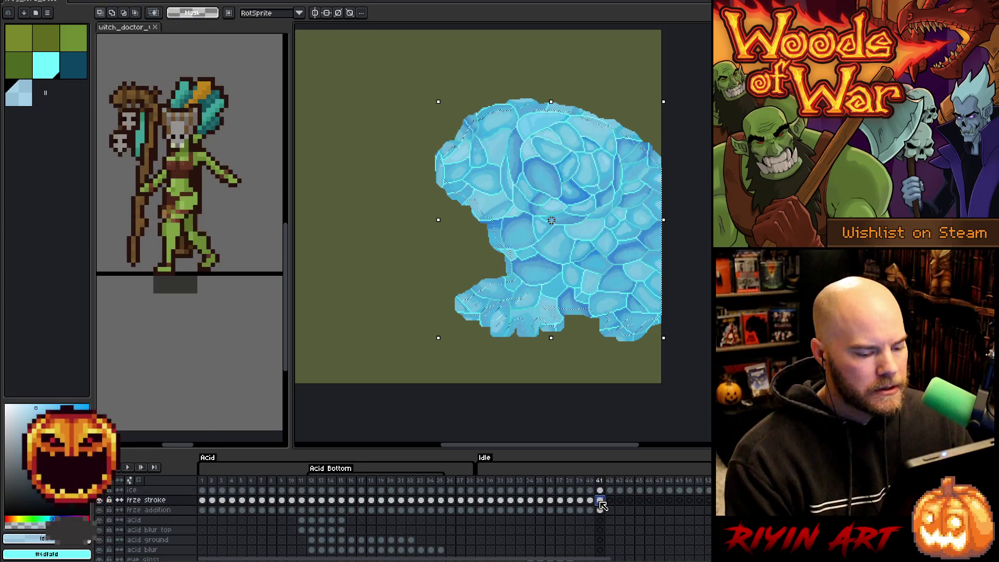
key(ctrl+d)
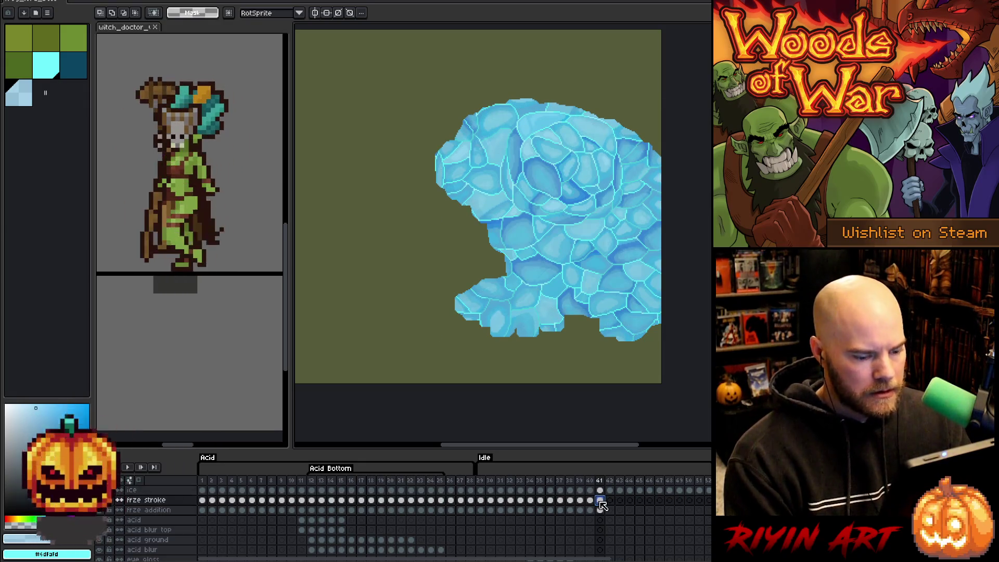
- Add a cyan outline around the frame-41 ice, then compare against frame 40
click(46, 65)
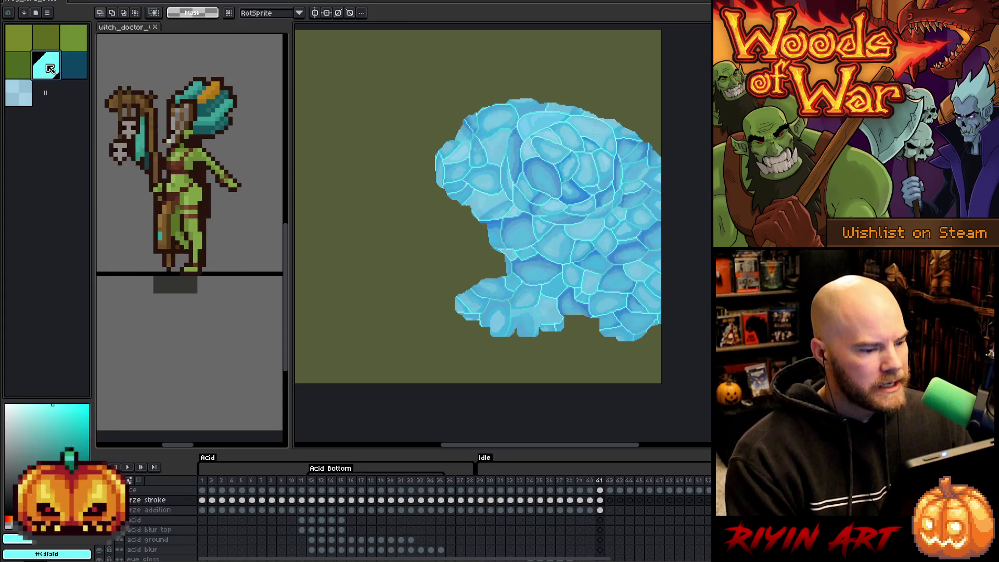
key(shift+o)
click(79, 75)
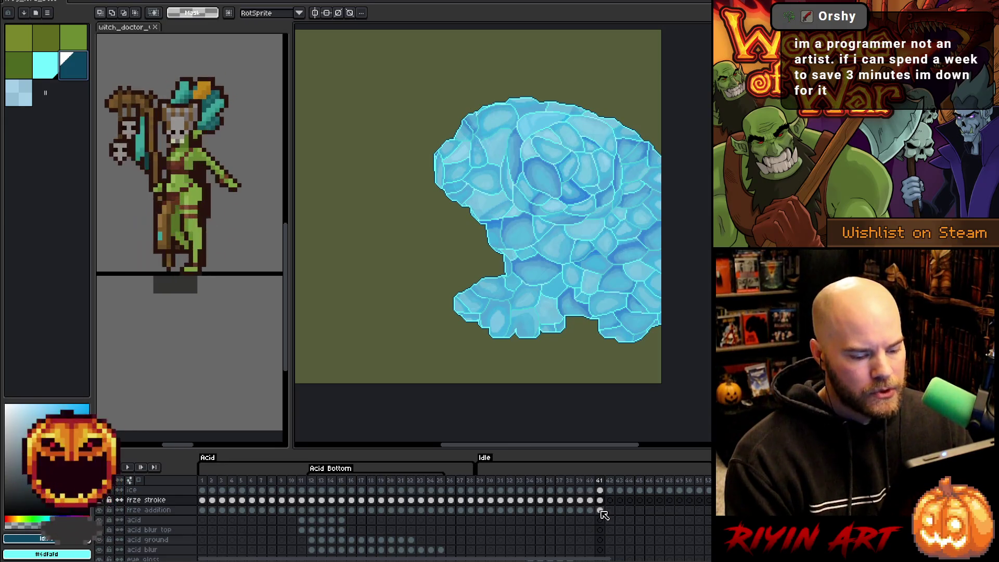
click(601, 511)
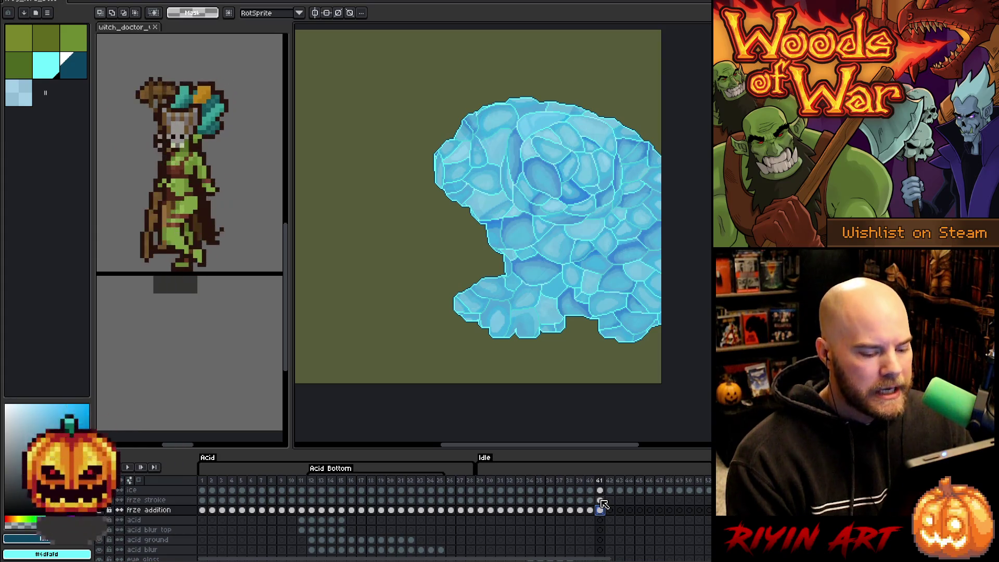
click(591, 509)
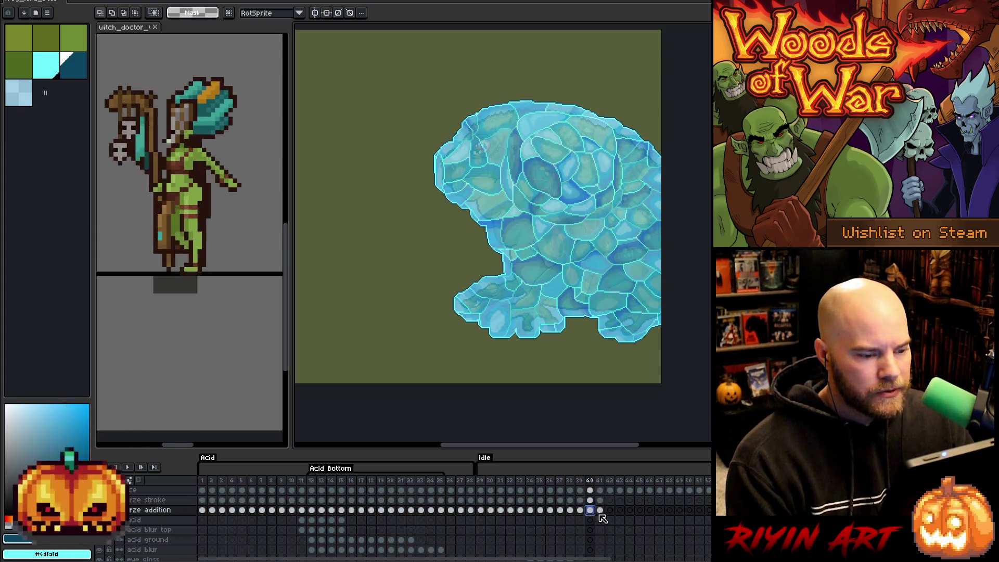
- Select the frame-41 freeze-stroke content, then confirm and release it
click(600, 510)
click(601, 501)
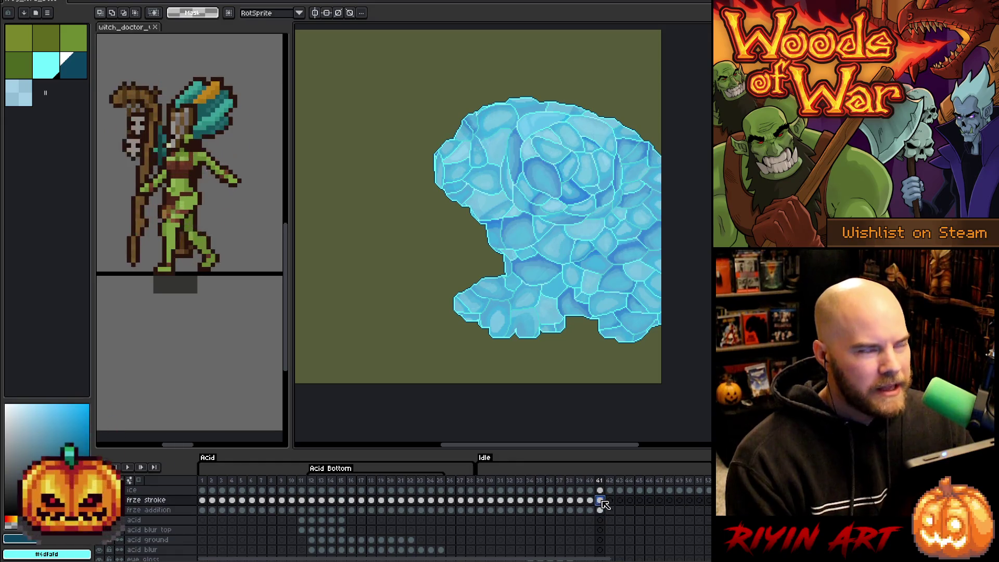
click(601, 509)
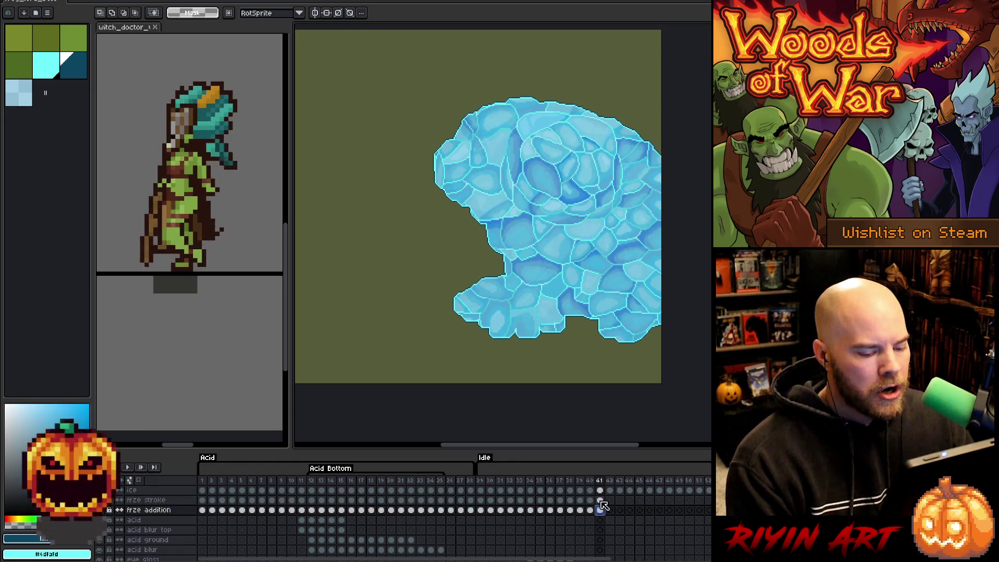
click(601, 500)
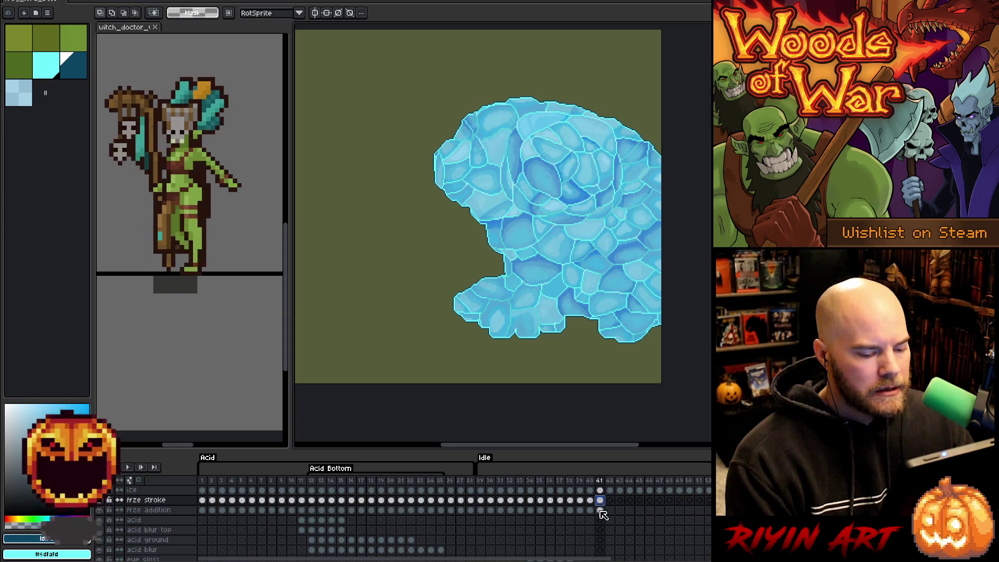
key(ctrl+t)
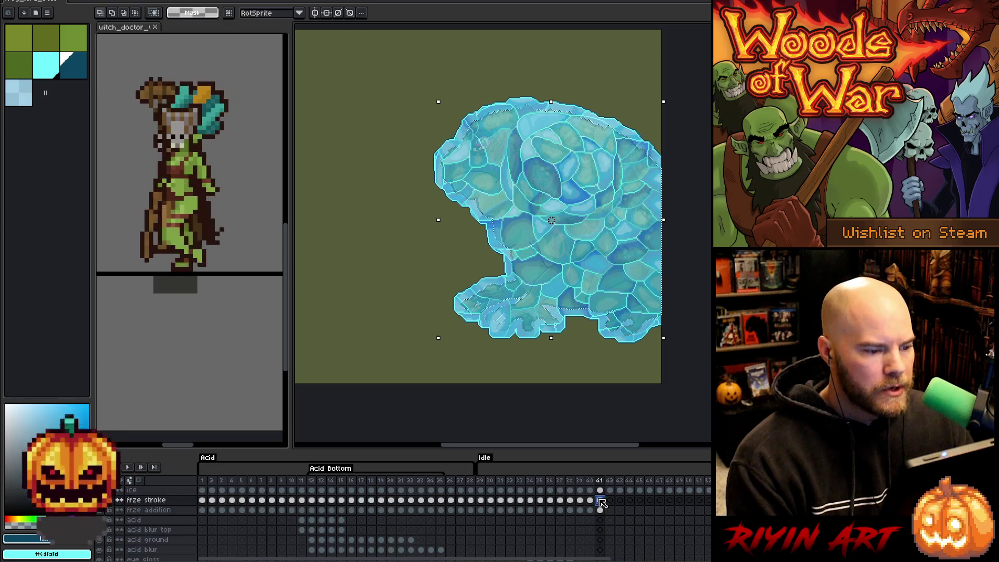
key(Return)
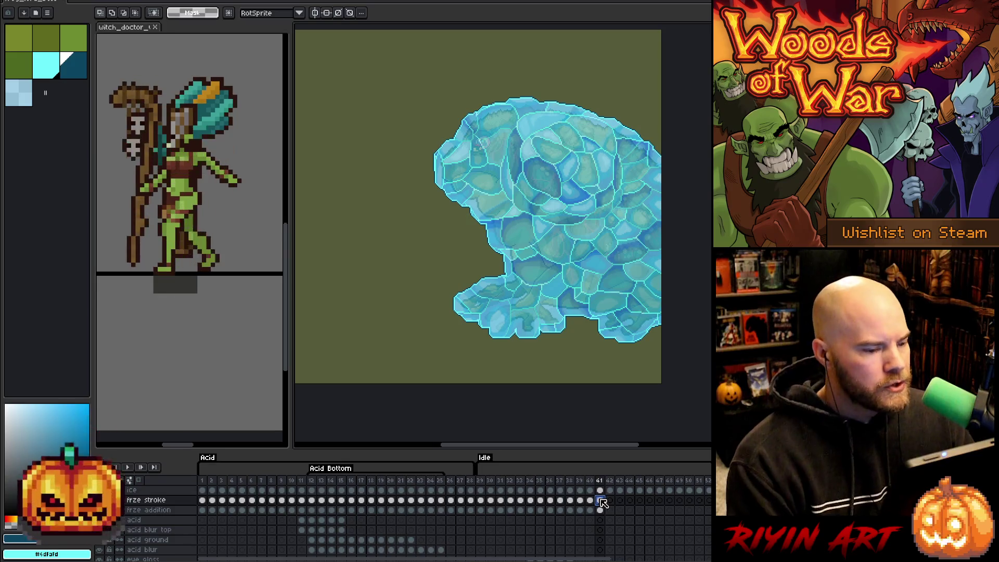
- Save the sprite and show frame 42 of the frze addition layer
scroll(606, 512, down, 5)
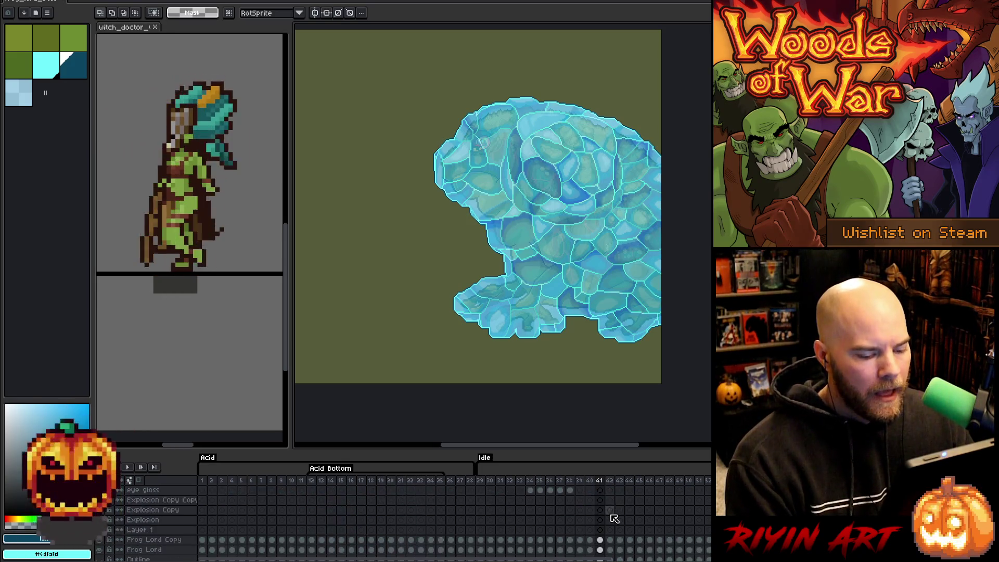
key(ctrl+s)
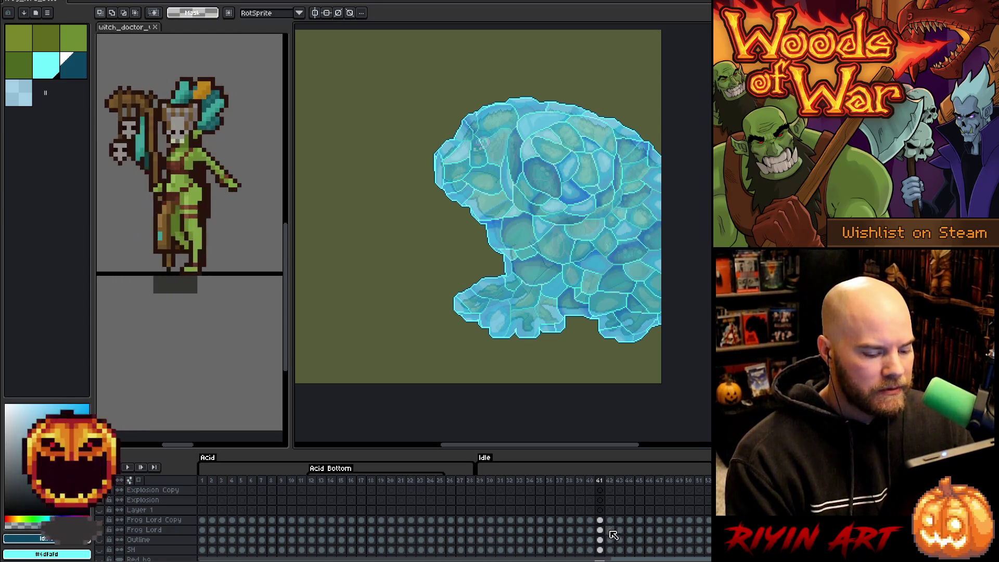
scroll(615, 536, up, 3)
scroll(614, 536, up, 2)
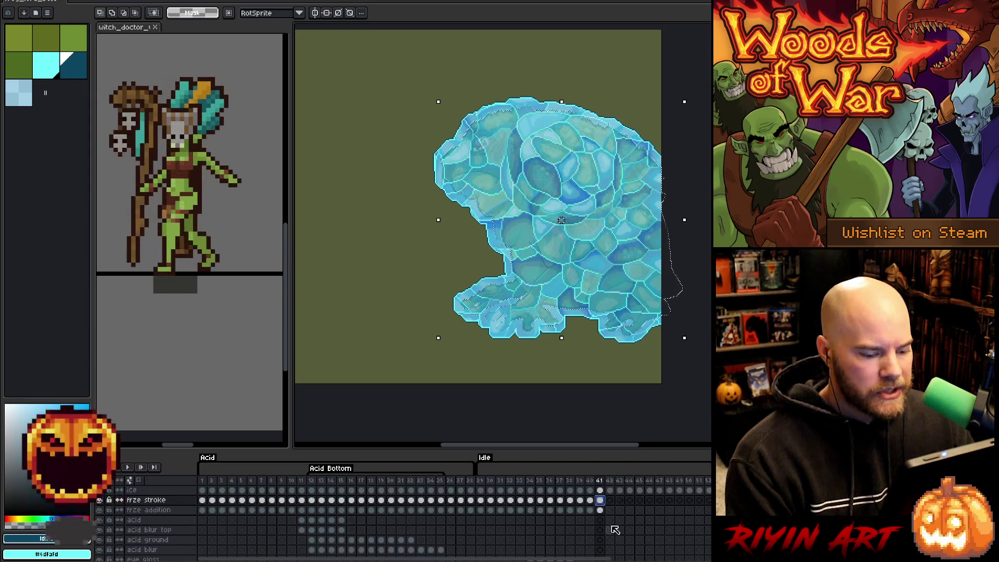
click(609, 510)
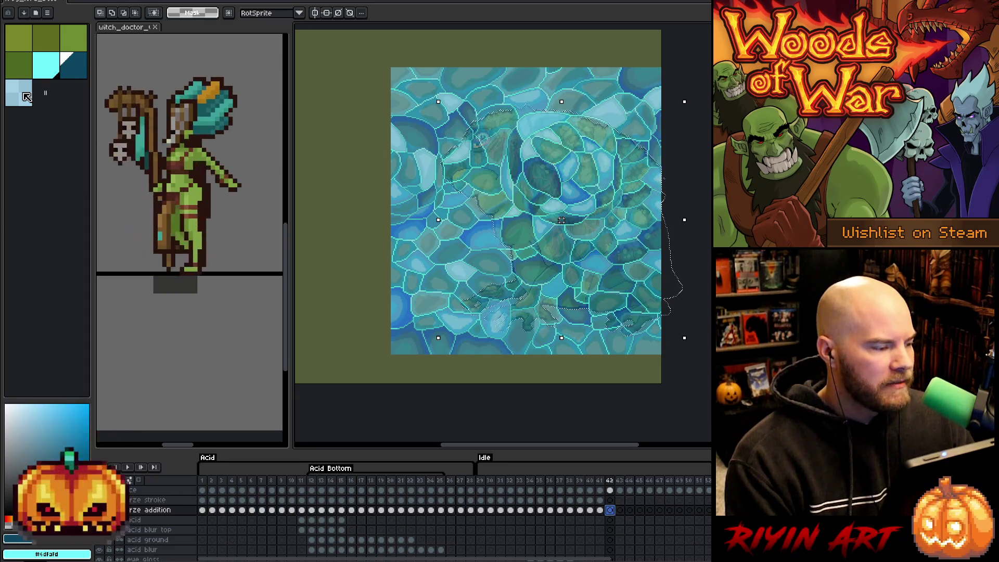
- Pick light blue and expand the frame-42 freeze-stroke selection outward
click(54, 74)
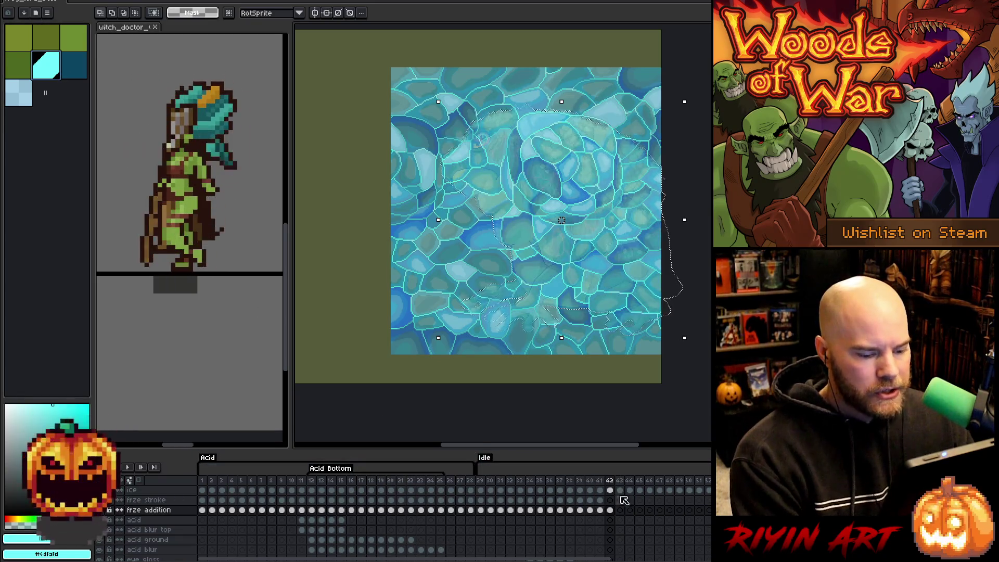
click(610, 500)
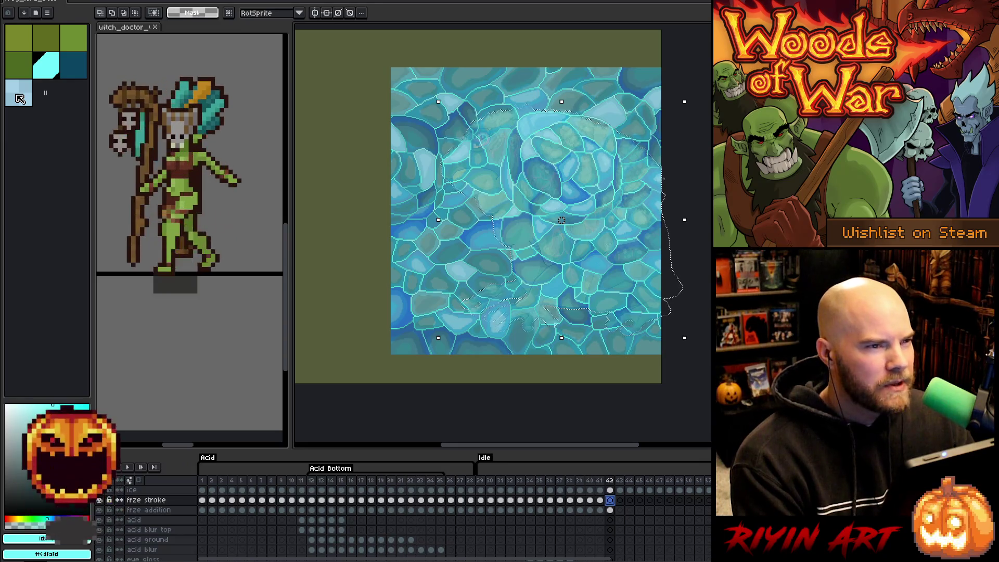
click(20, 98)
click(21, 97)
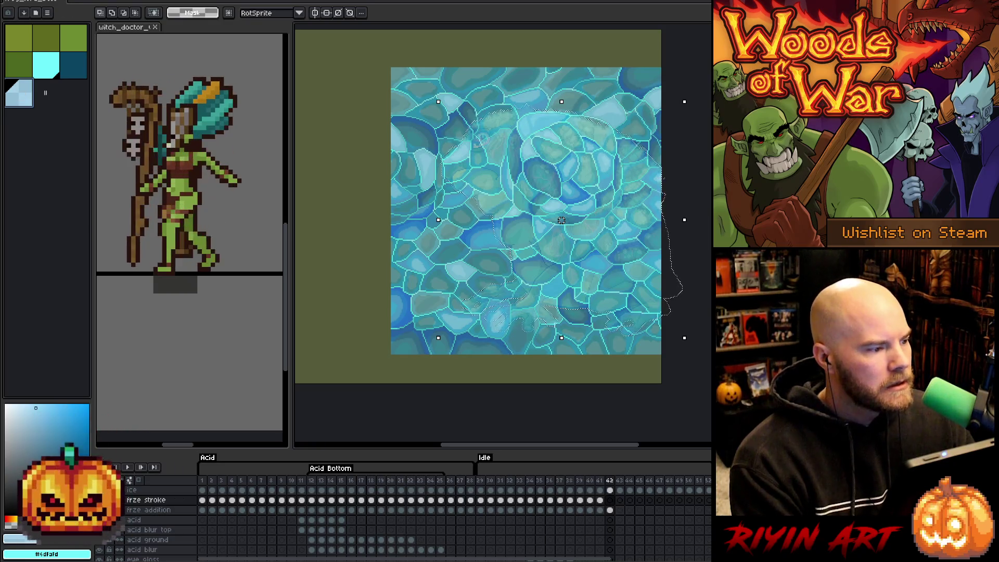
click(137, 1)
mouse_move(164, 52)
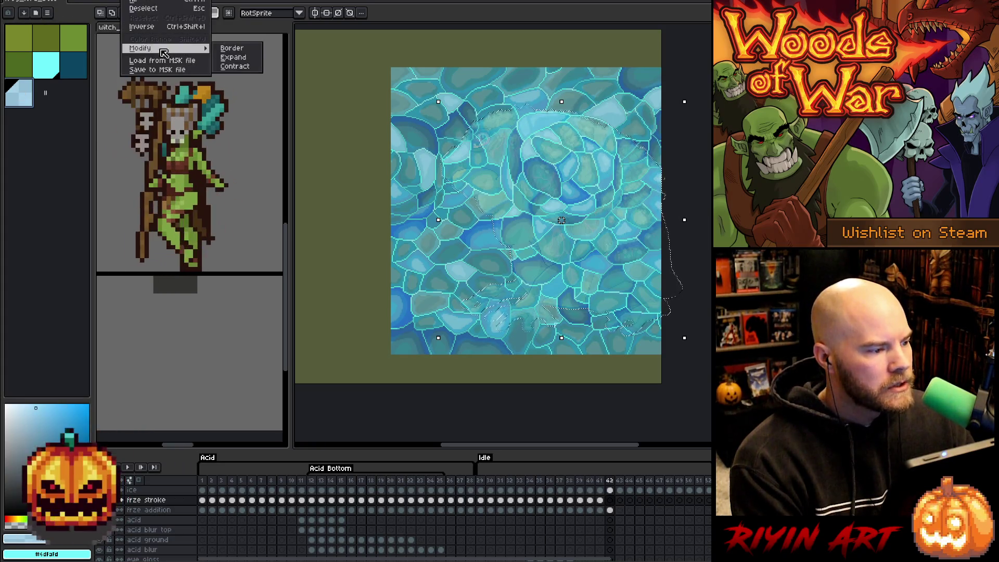
click(244, 62)
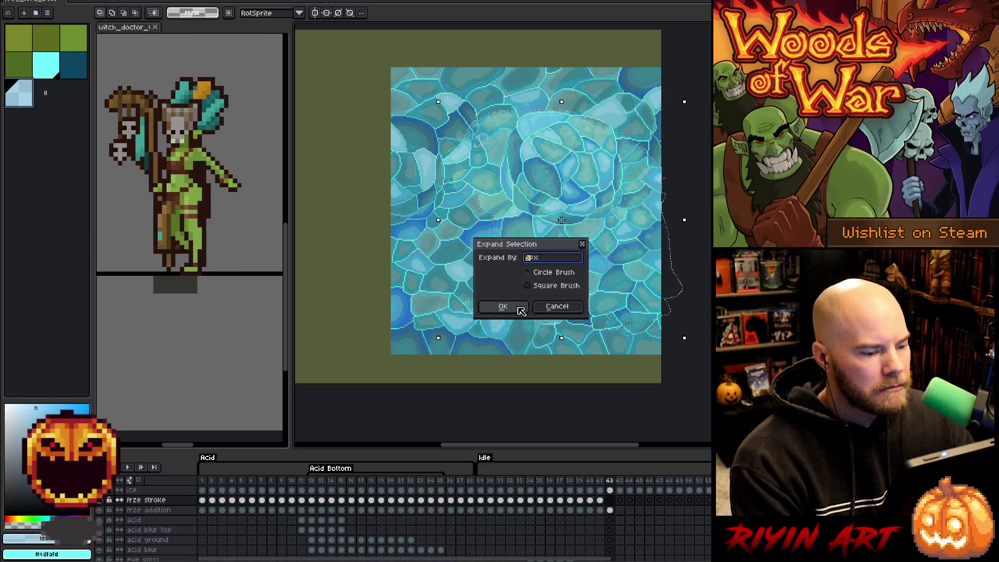
key(f)
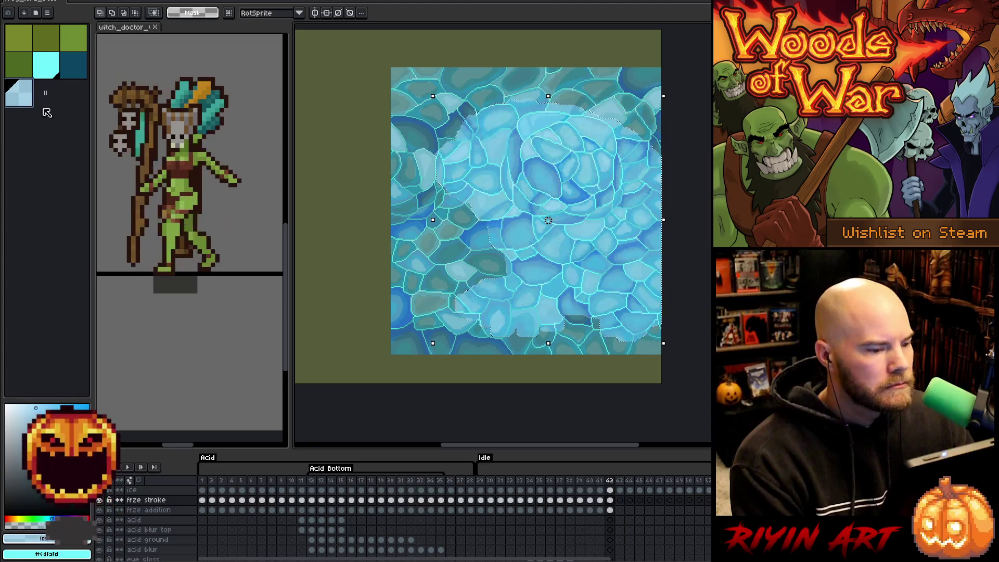
- Restore the expanded selection, invert it, delete the frame-42 ice outside it, and deselect
key(ctrl+d)
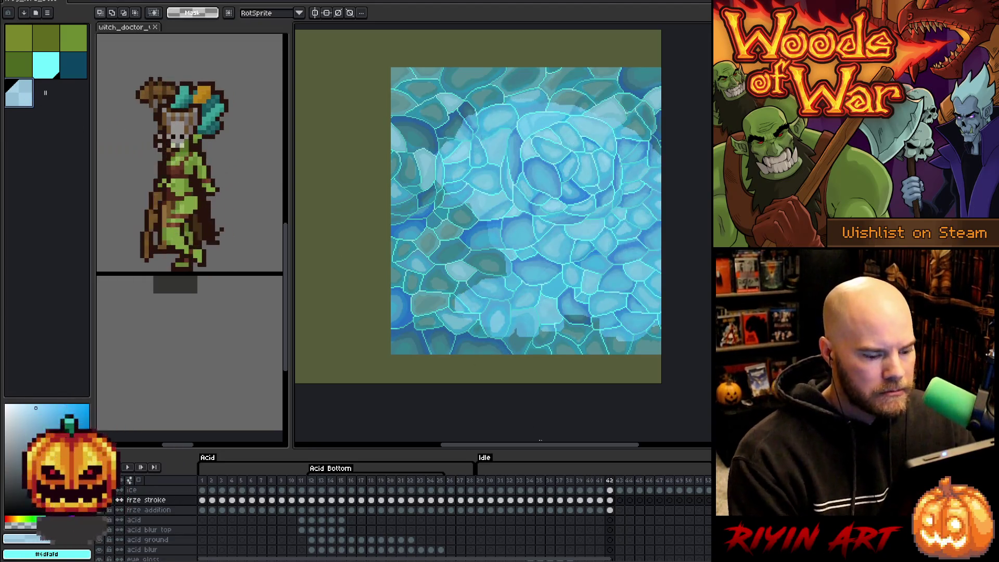
key(ctrl+shift+d)
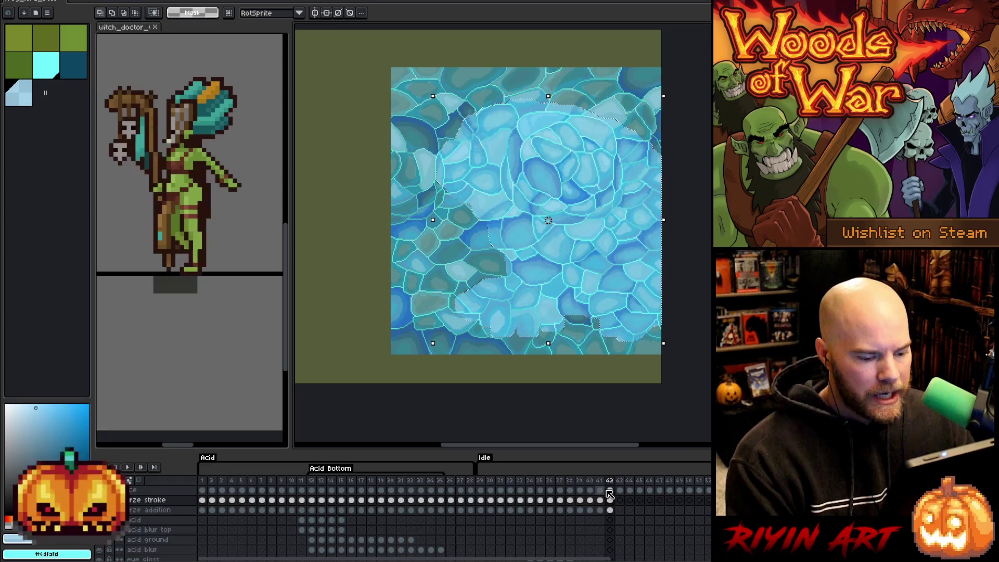
click(612, 491)
key(ctrl+shift+i)
key(Delete)
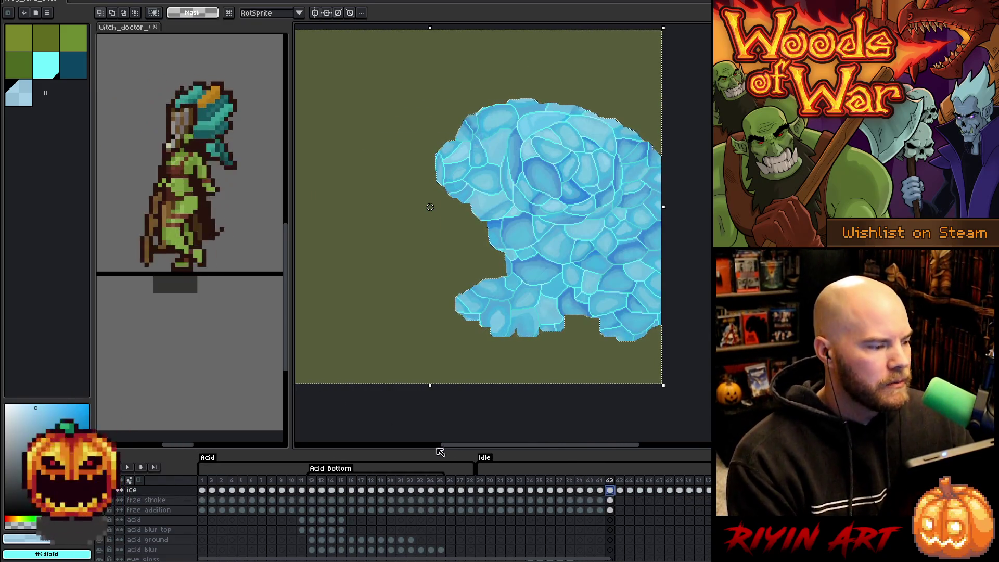
key(ctrl+d)
- Pick cyan, then dark teal, and move to frame 43 on the frze addition layer
click(610, 500)
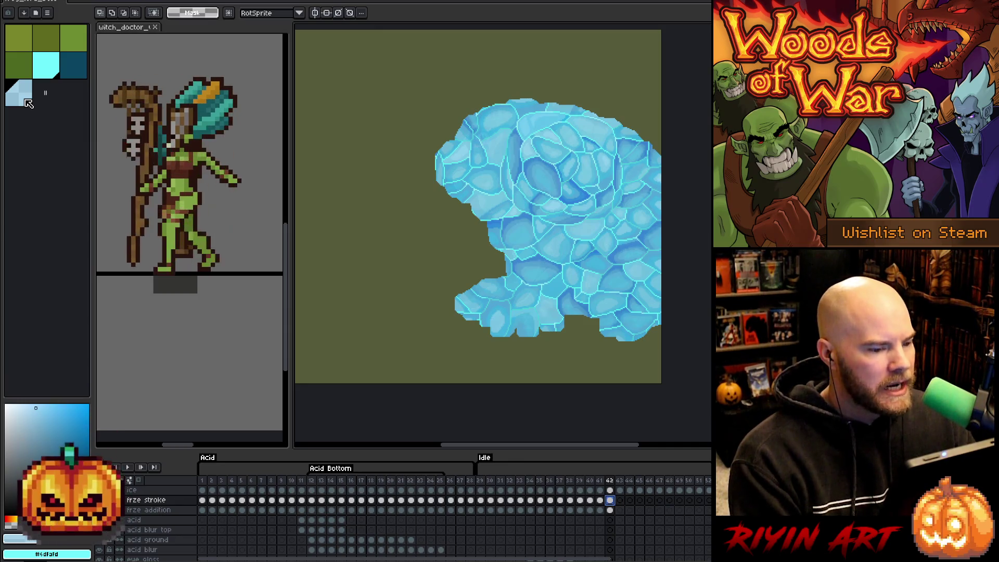
click(44, 72)
click(76, 67)
key(m)
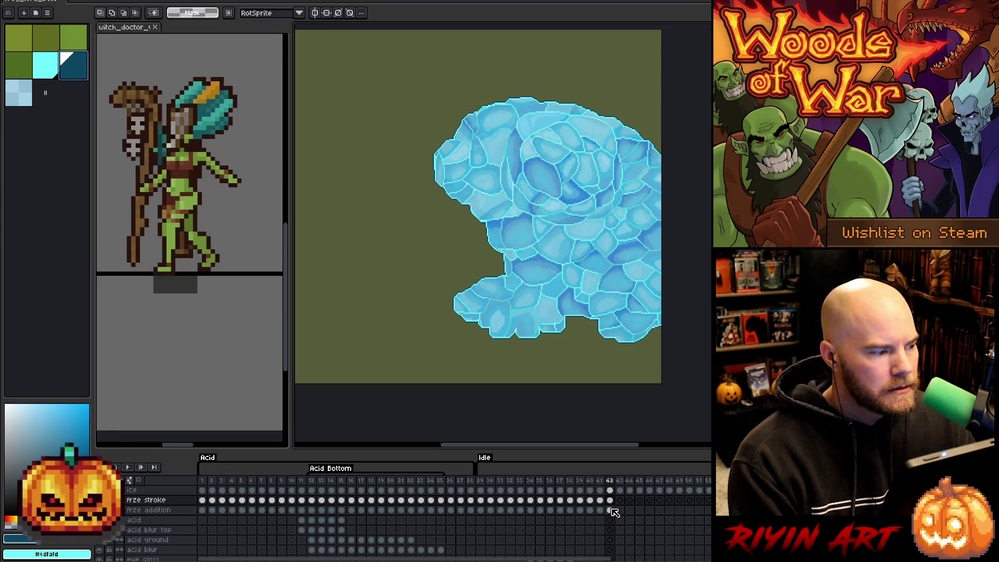
ctrl+click(613, 508)
click(611, 502)
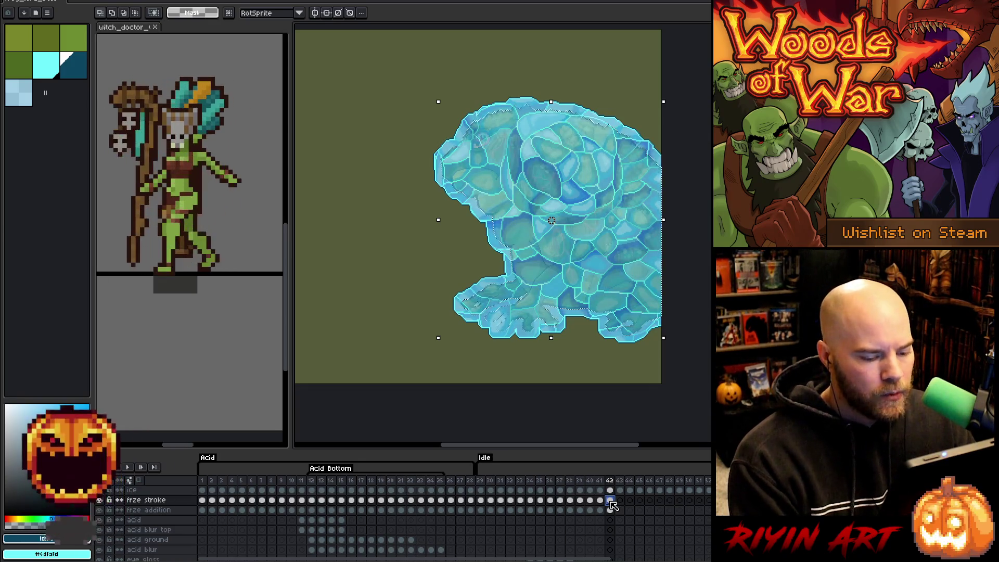
scroll(614, 506, down, 1)
scroll(614, 506, down, 3)
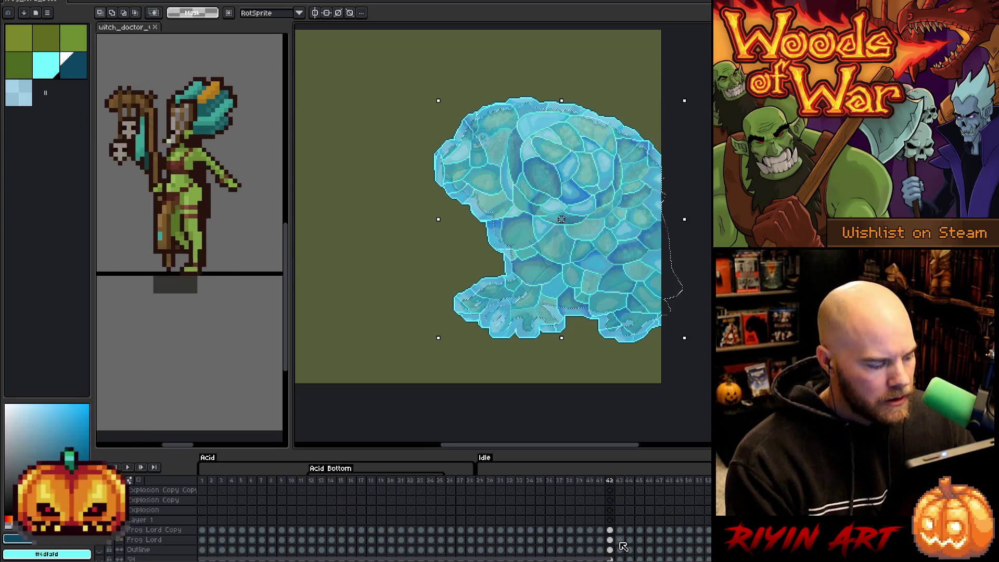
scroll(623, 546, up, 3)
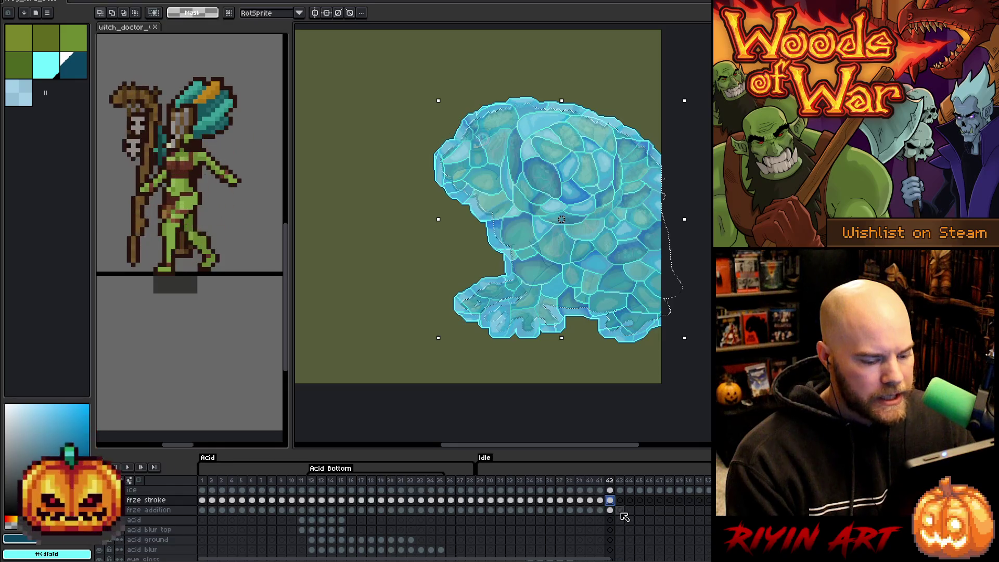
click(620, 510)
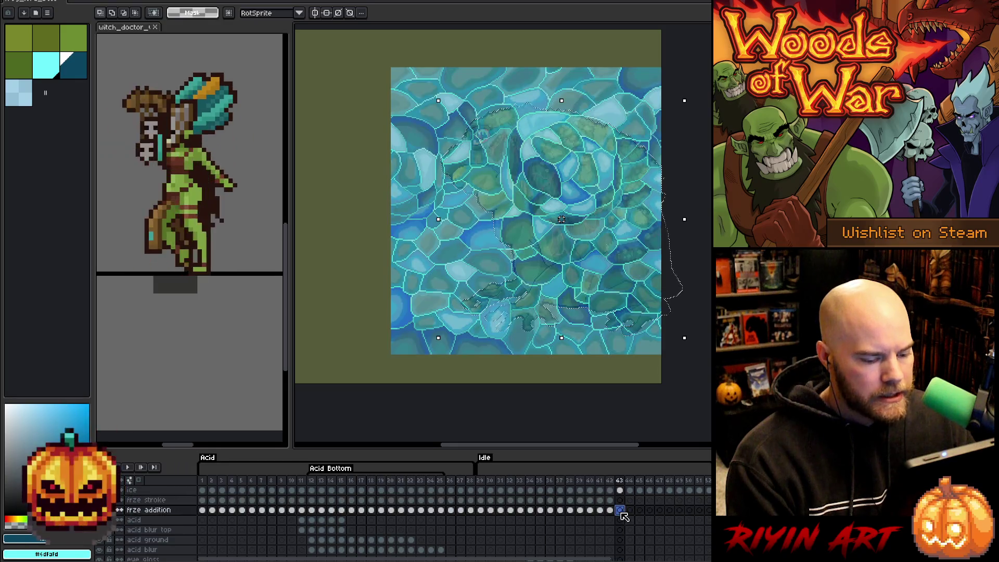
- Pick cyan, fill frame 43's frze addition cel, and expand the frame-43 freeze-stroke selection
click(50, 75)
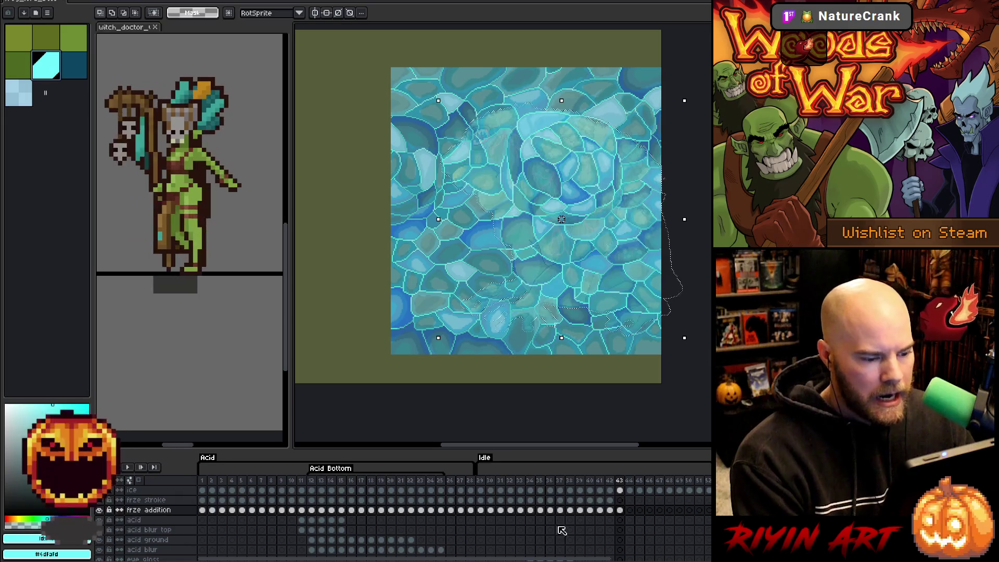
key(f)
click(620, 500)
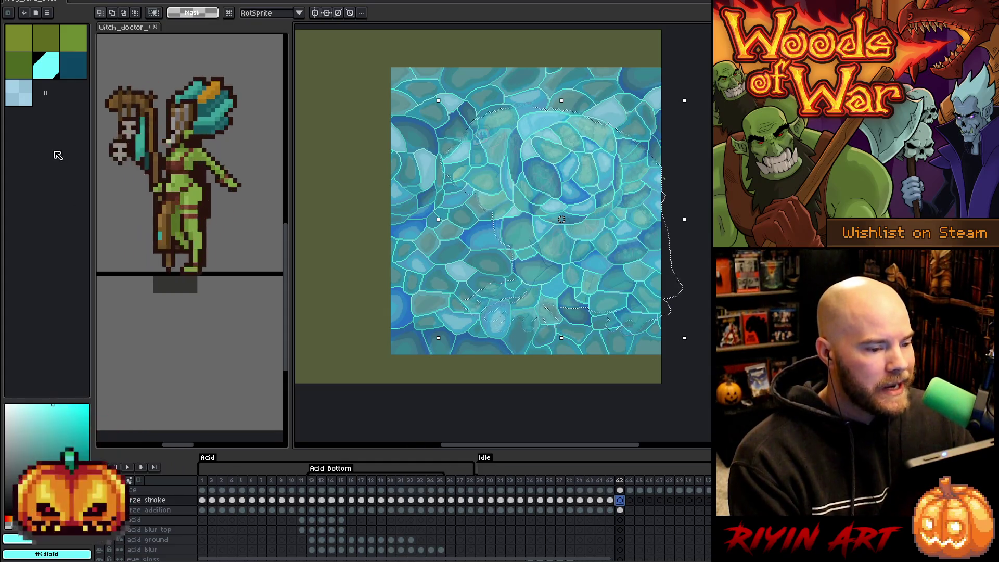
click(130, 1)
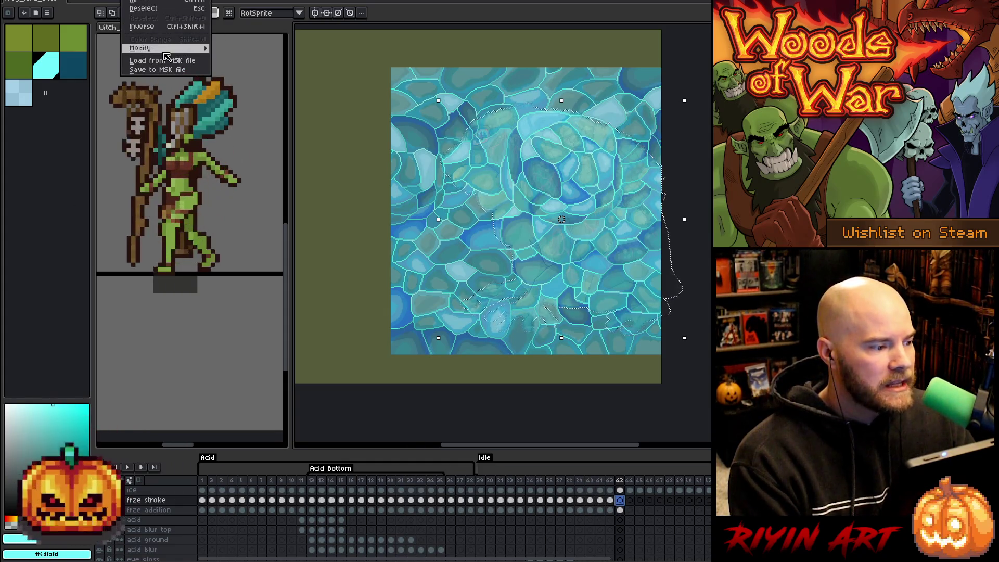
mouse_move(203, 48)
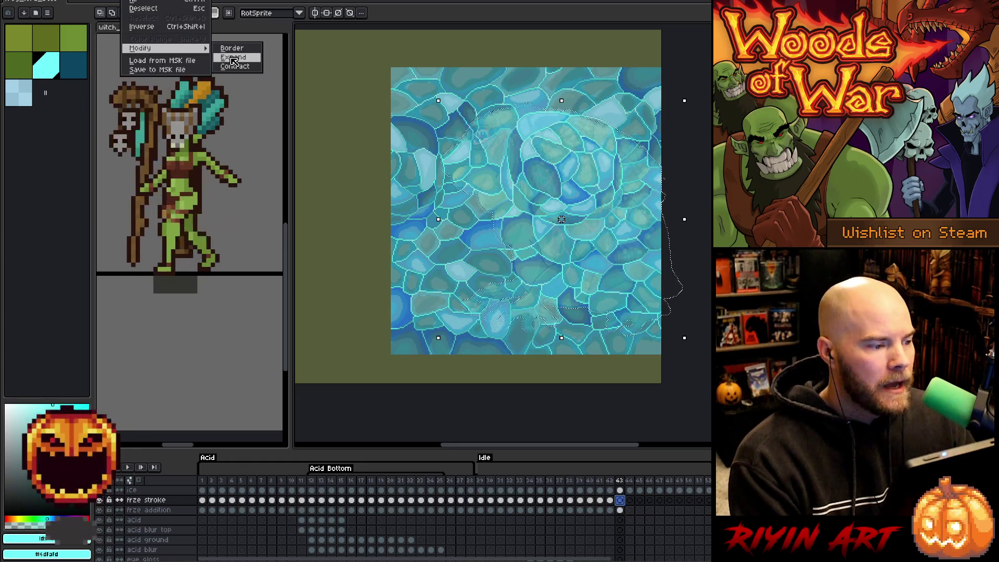
click(234, 59)
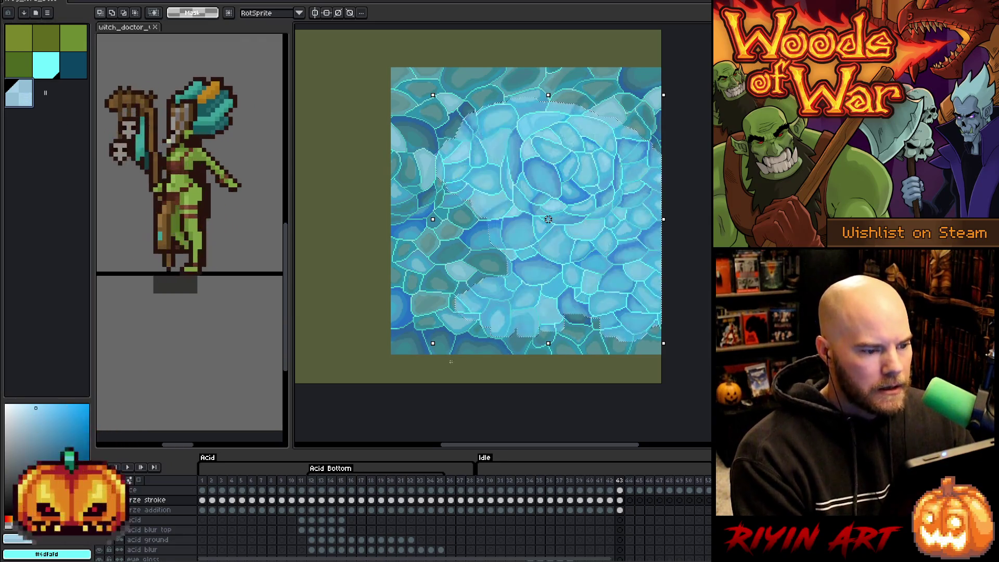
- Trim frame 43's ice cel down to the freeze-stroke shape
click(620, 491)
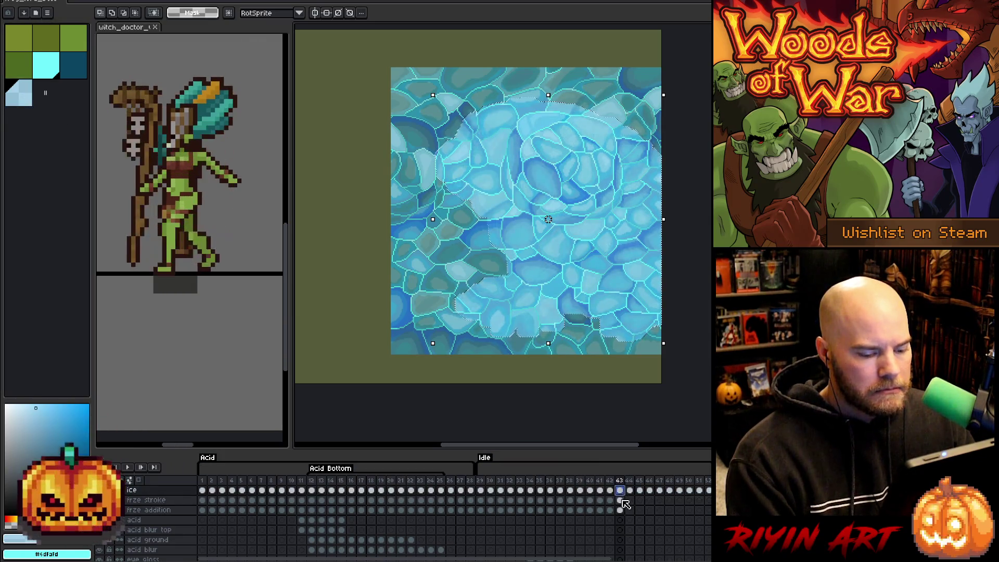
shift+click(620, 510)
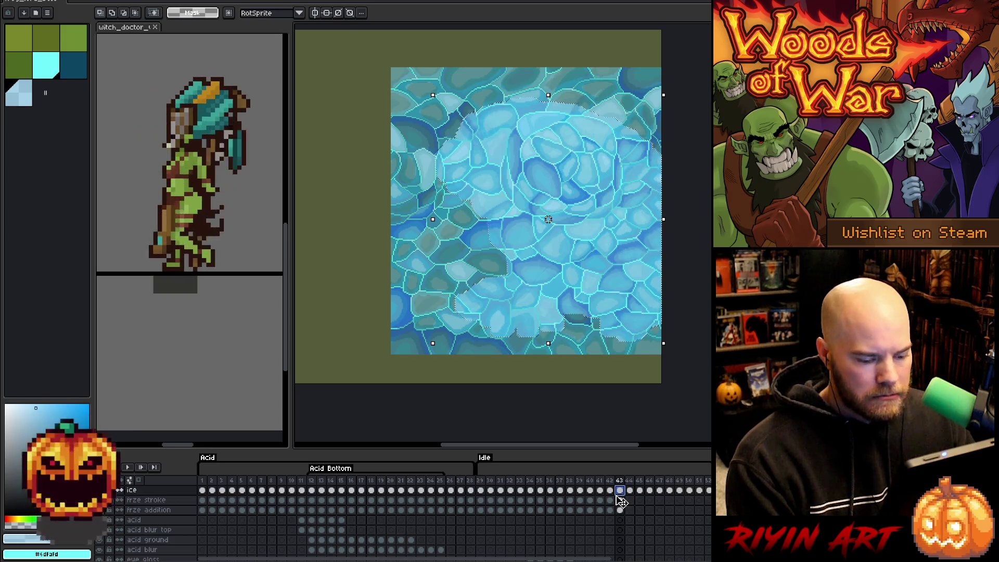
key(Escape)
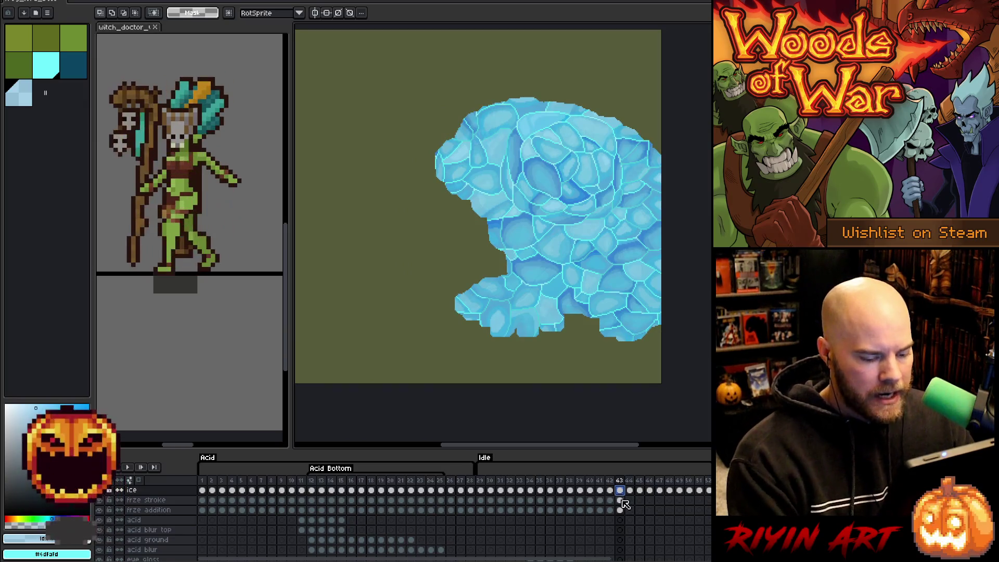
click(620, 500)
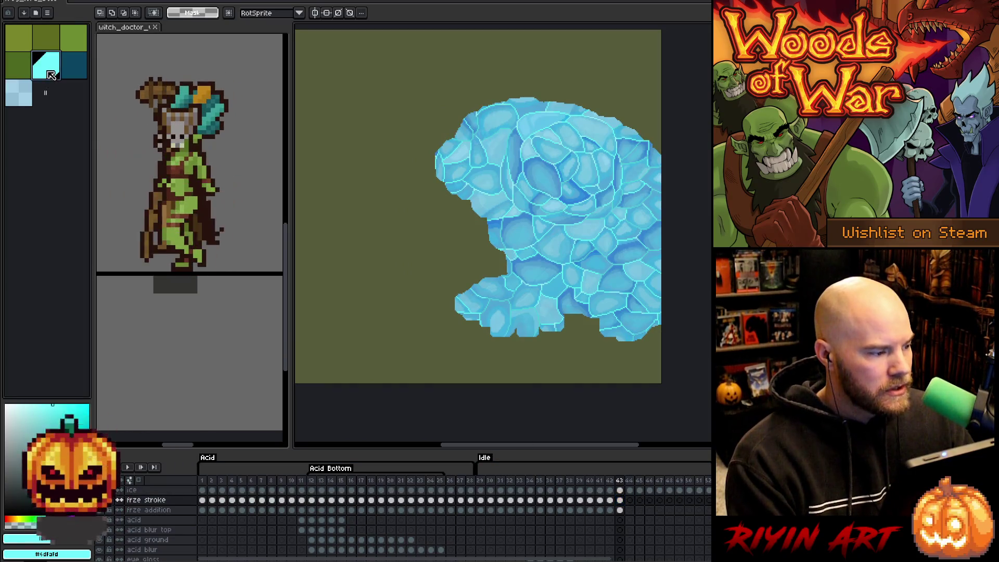
- Pick dark teal, deselect the frame-43 stroke, and show frame 44 of frze addition
click(75, 69)
key(space)
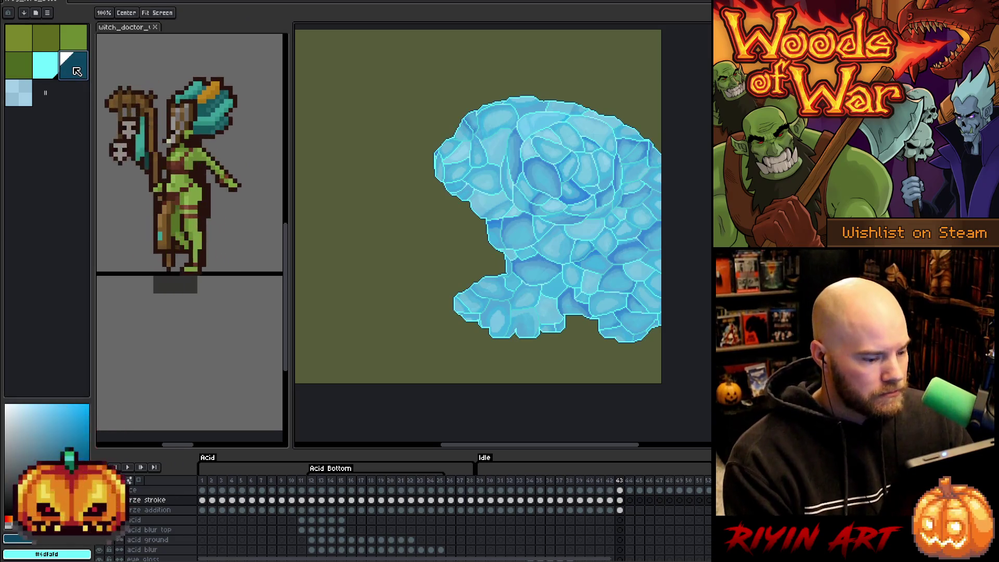
ctrl+click(620, 500)
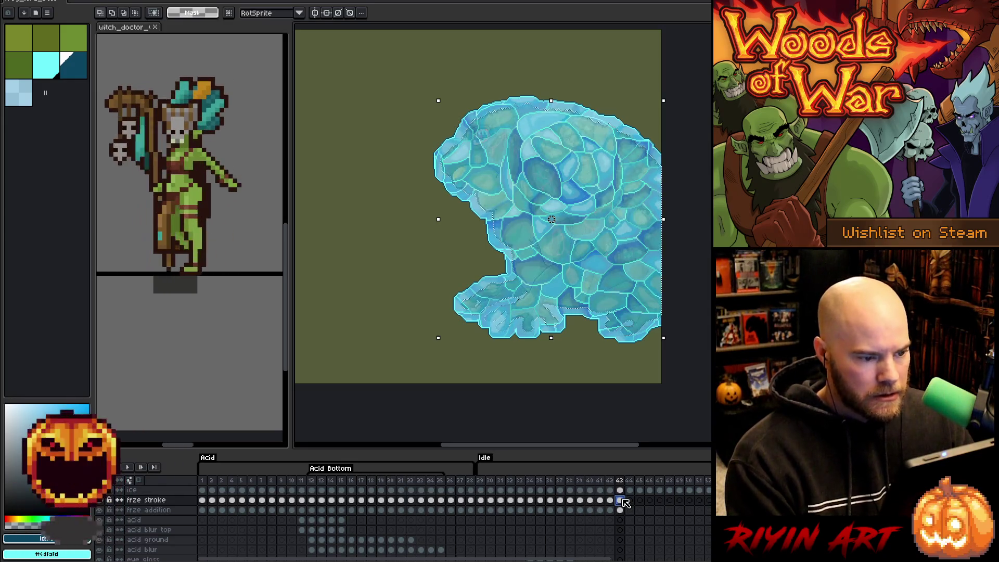
key(ctrl+d)
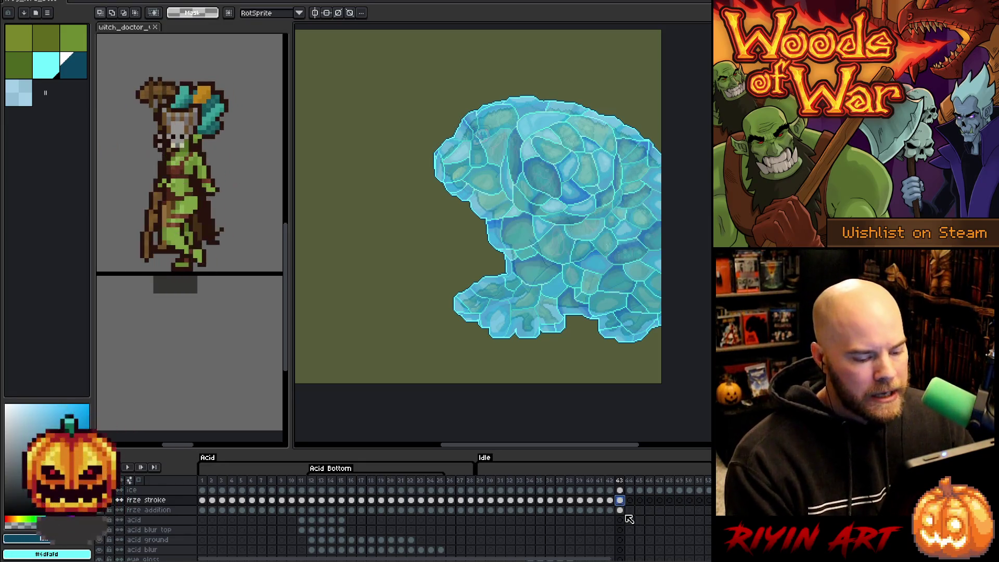
scroll(630, 519, down, 5)
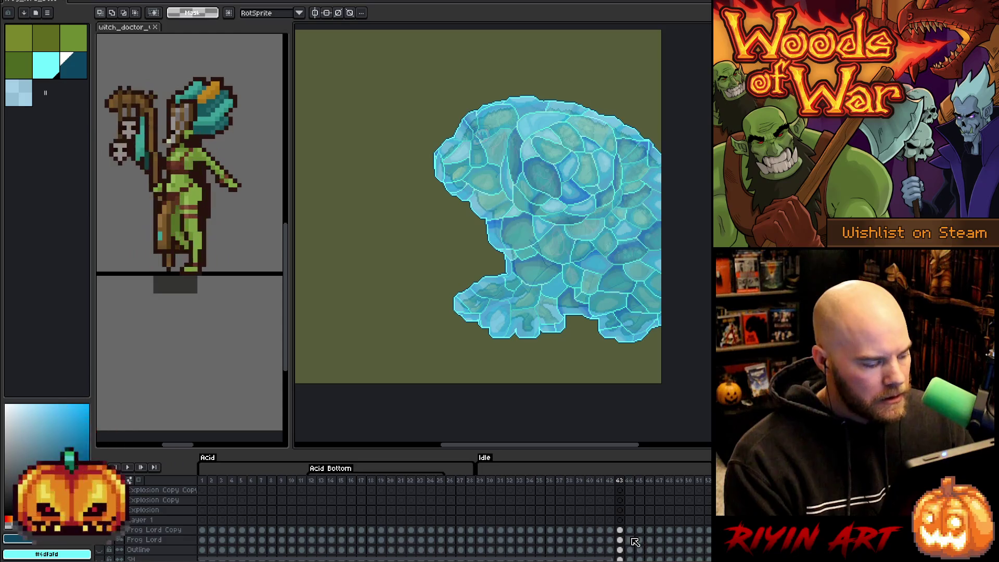
scroll(634, 541, up, 5)
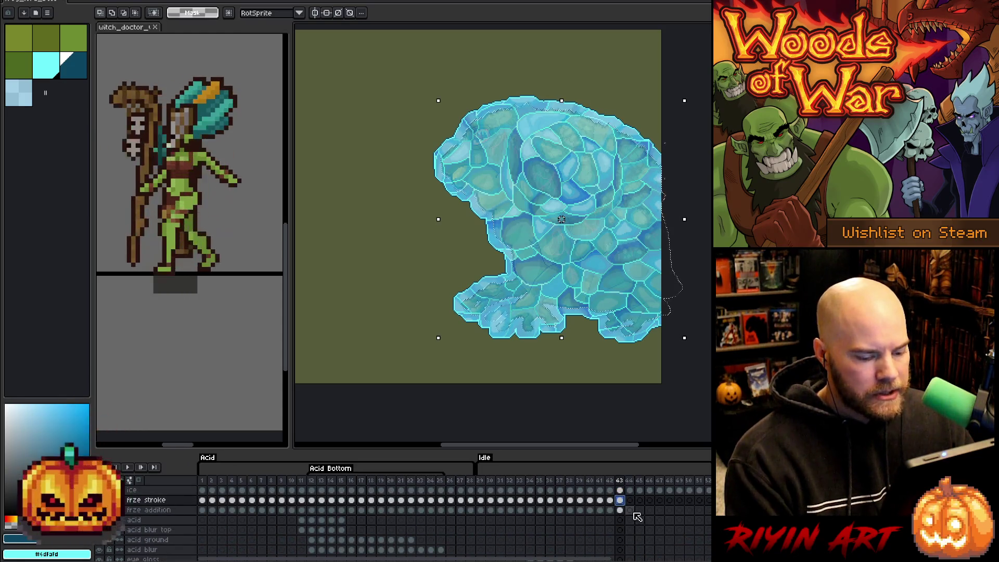
click(631, 511)
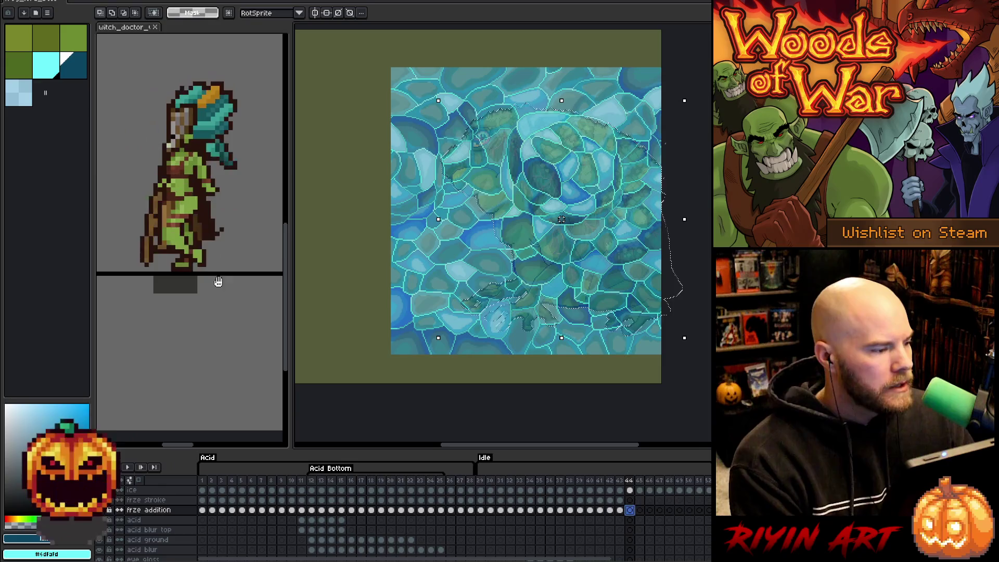
- Pick cyan, select frame 44's frze stroke cel, and expand its selection outward
click(53, 77)
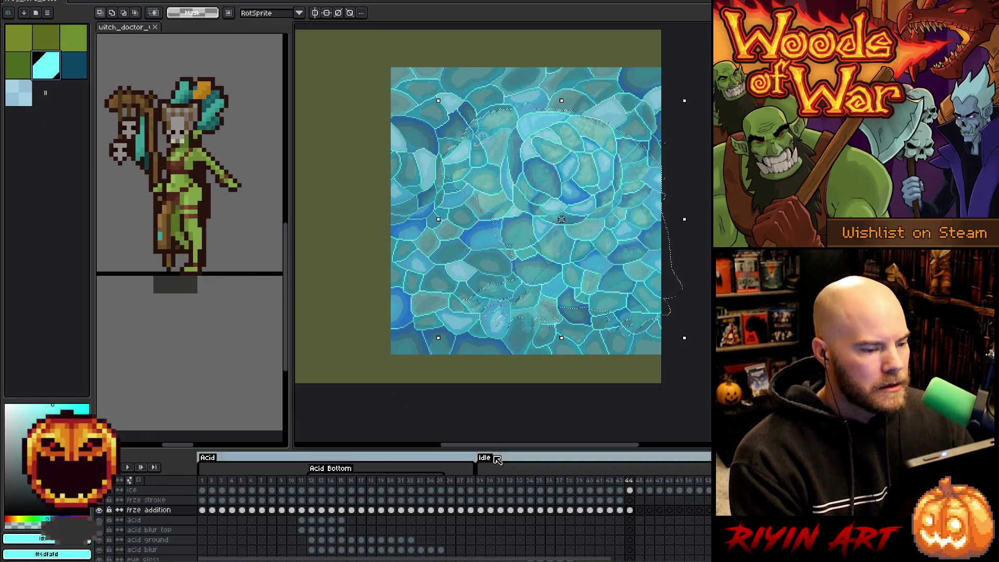
click(631, 500)
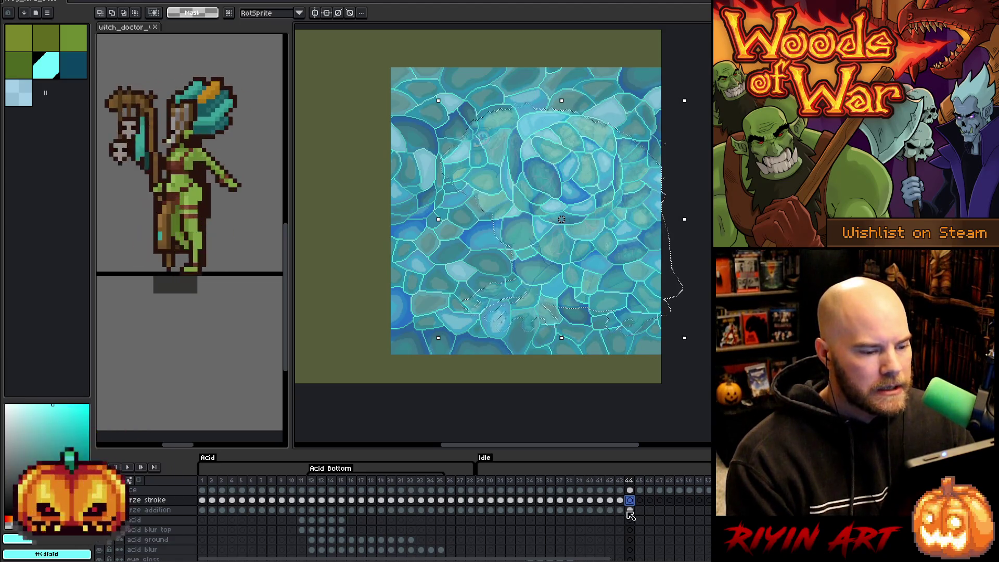
click(630, 510)
click(630, 500)
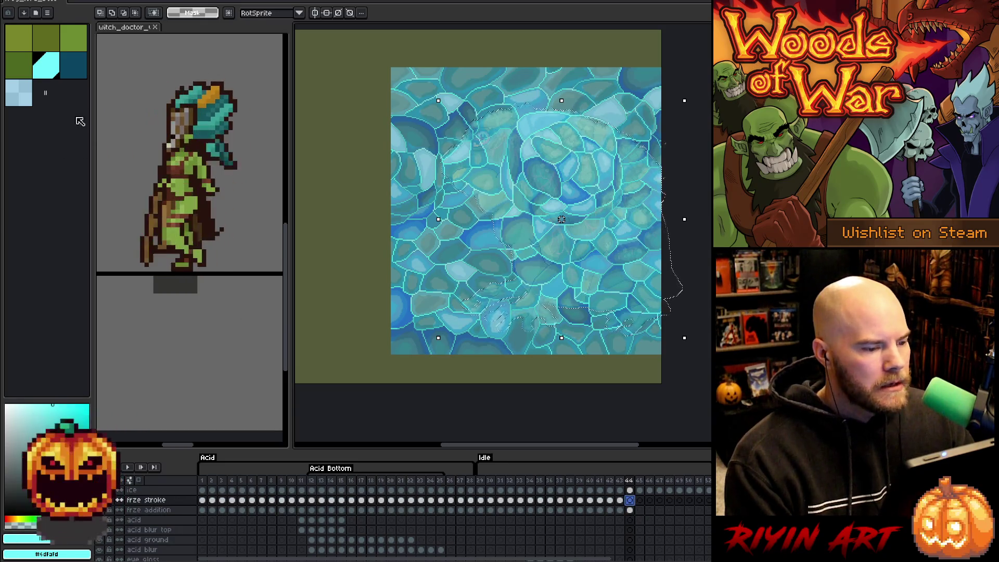
click(145, 2)
mouse_move(204, 51)
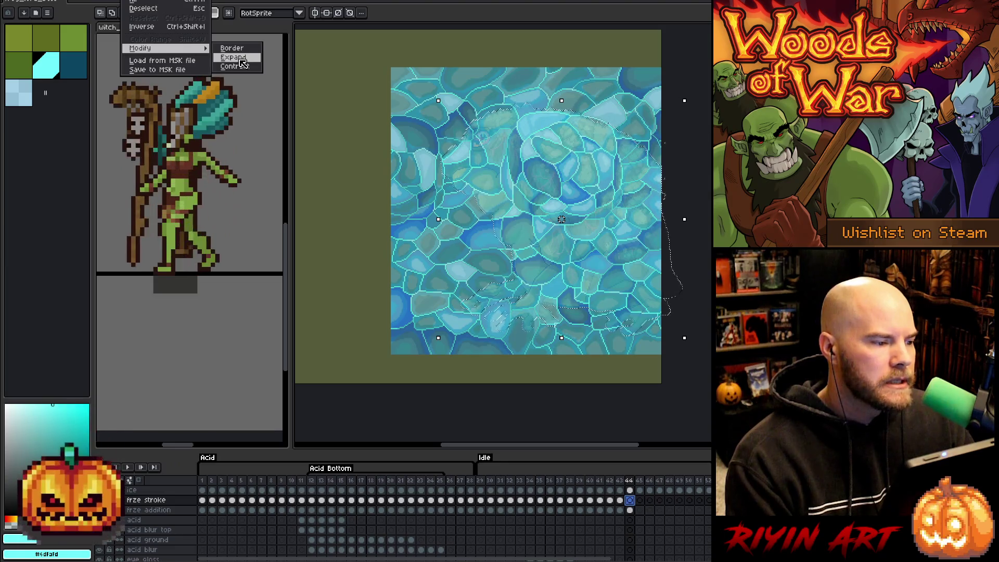
click(241, 58)
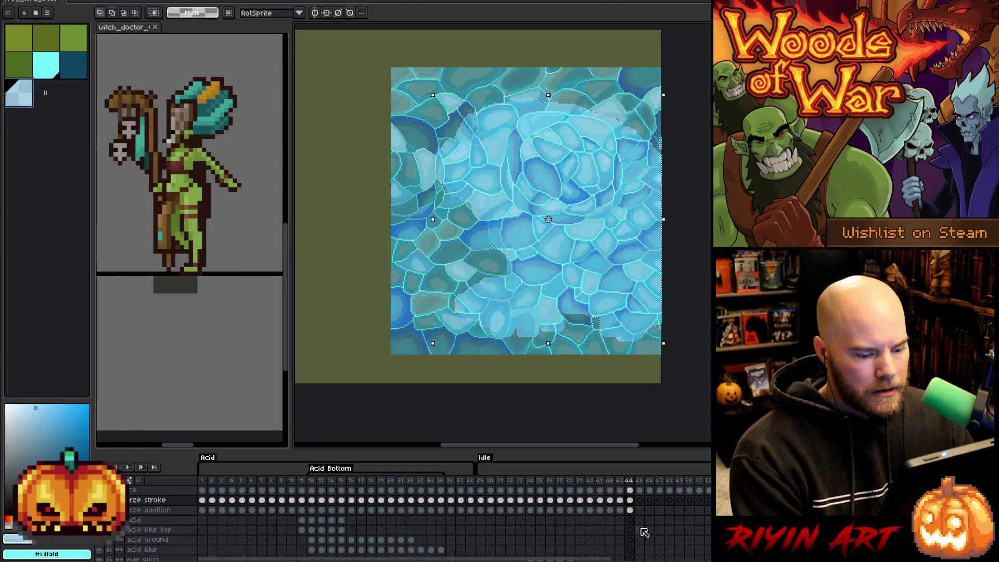
- Delete frame 44's ice outside the expanded freeze shape
click(630, 491)
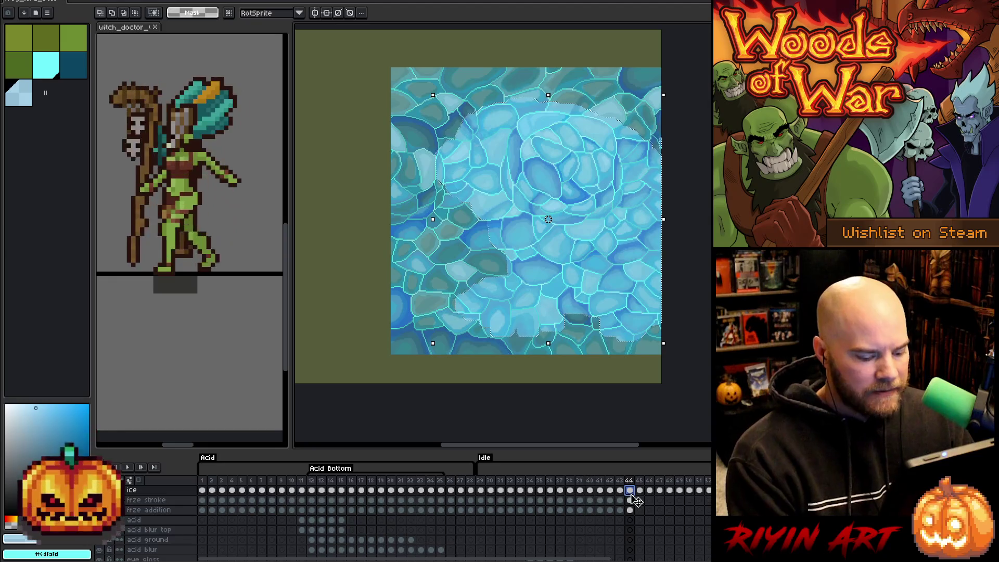
key(ctrl+a)
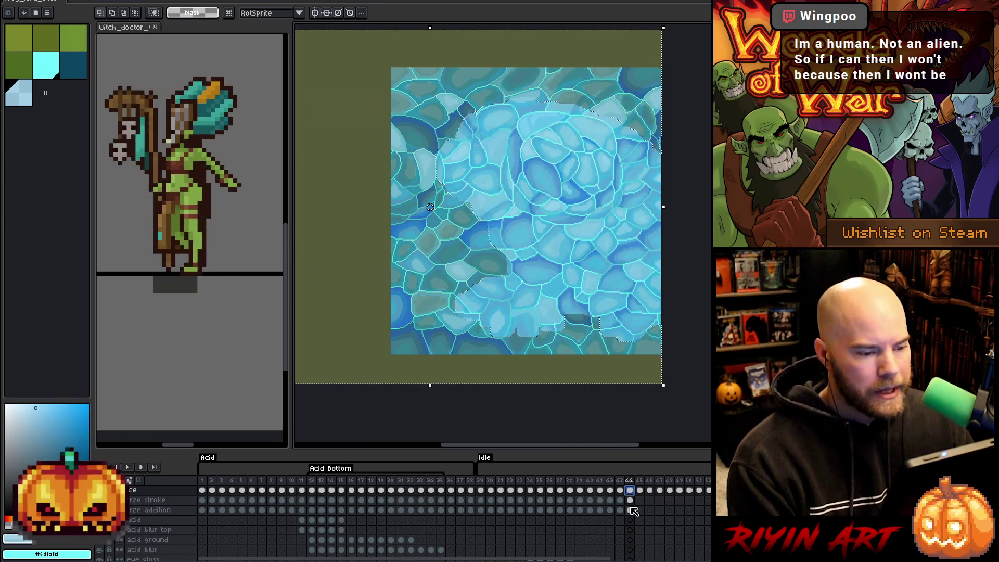
key(Delete)
click(630, 500)
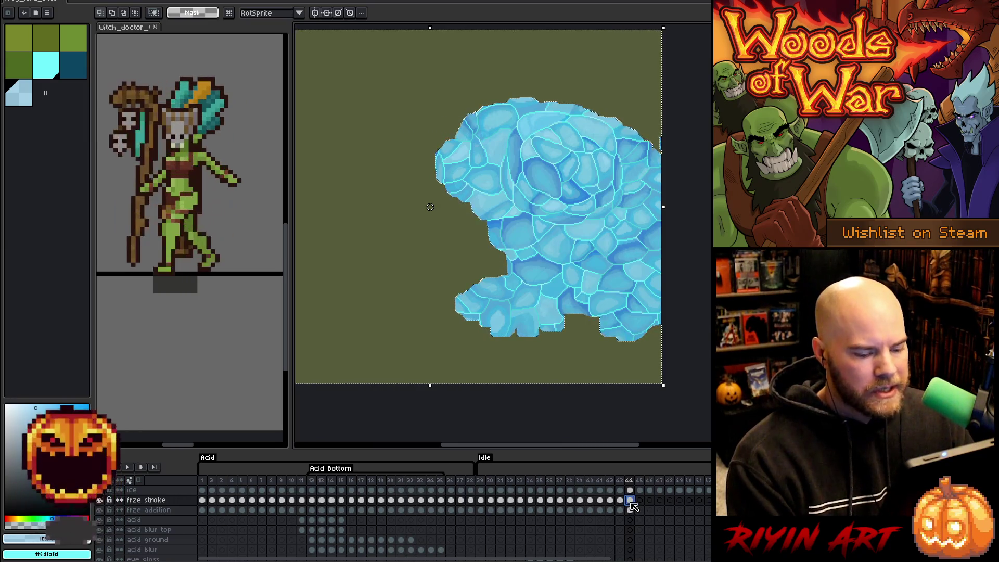
- Pick cyan, then dark teal, and go to frame 45 of the frze addition layer
click(631, 504)
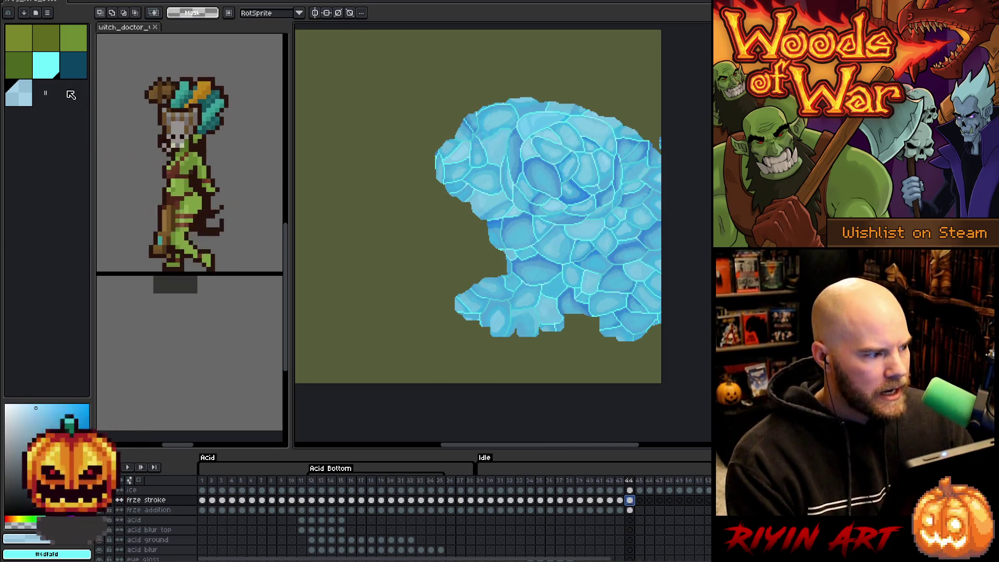
click(53, 70)
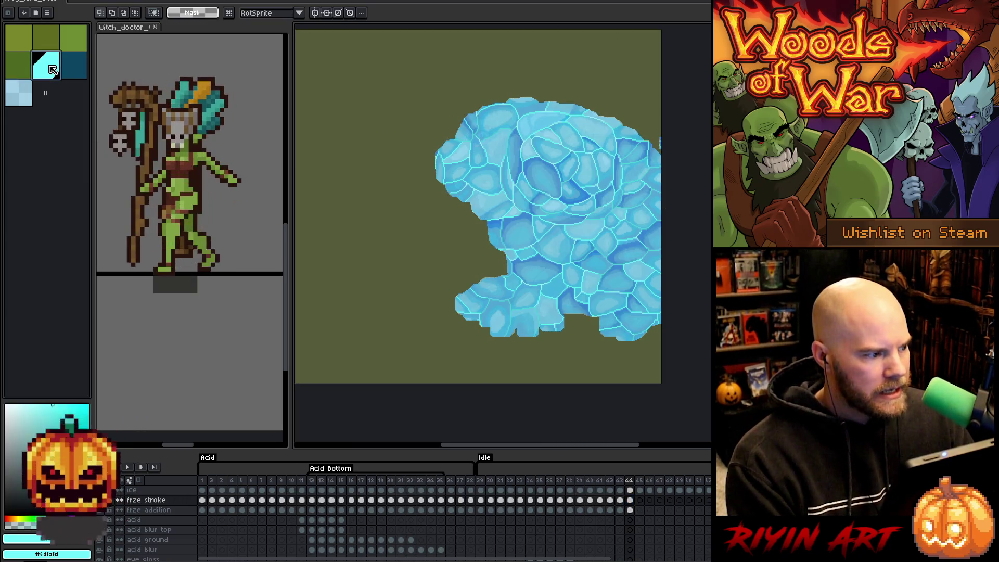
click(74, 71)
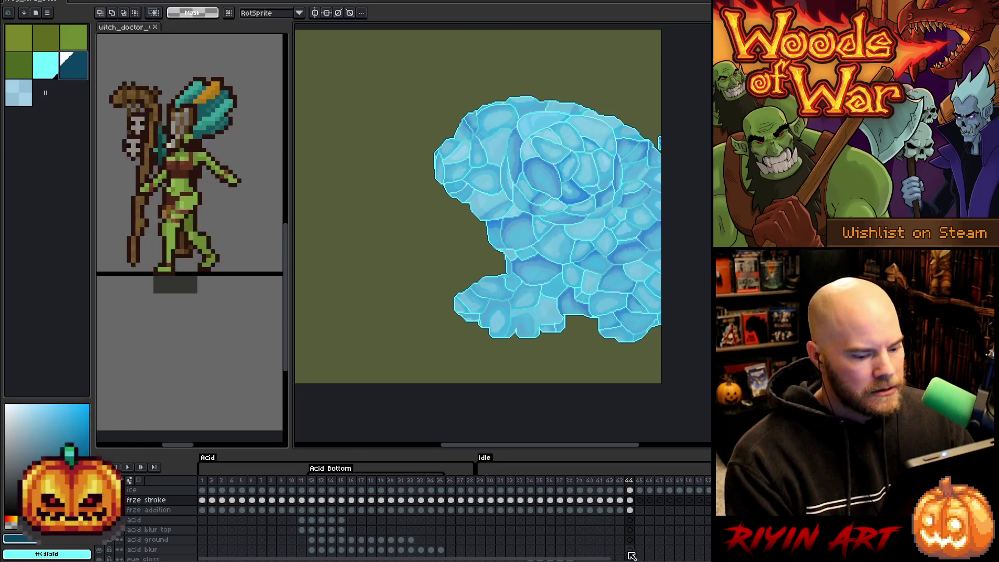
click(631, 502)
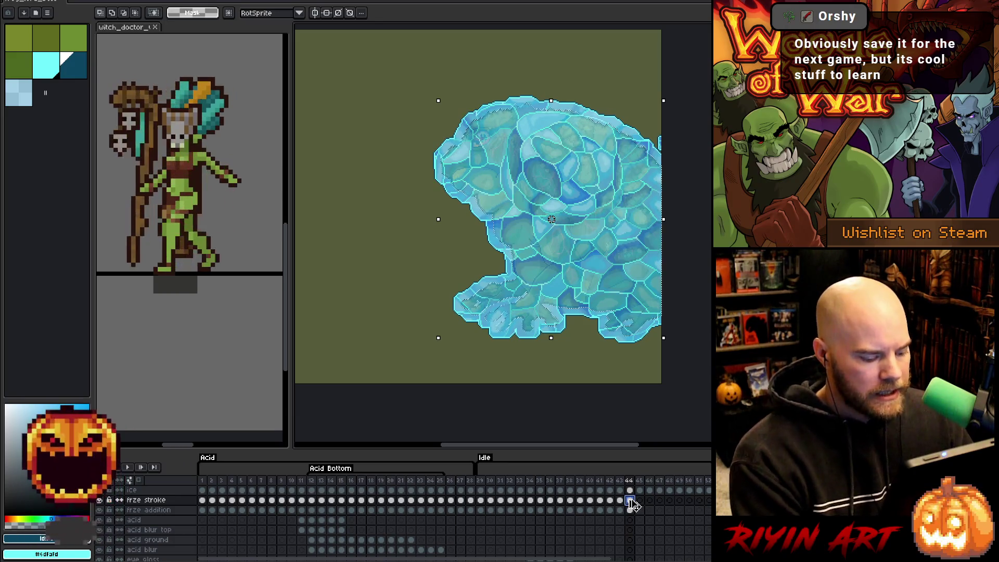
click(631, 502)
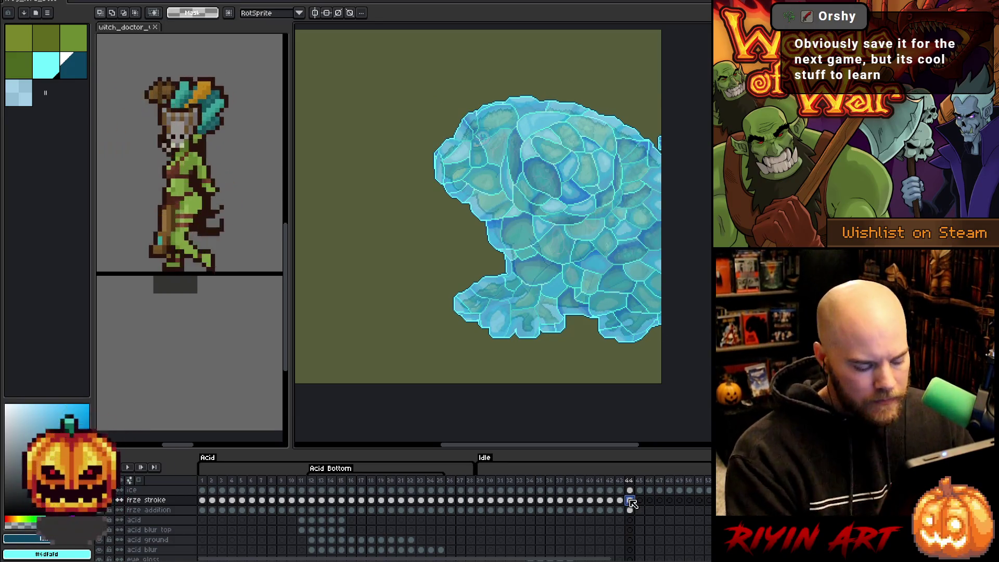
scroll(635, 515, down, 3)
scroll(639, 531, down, 2)
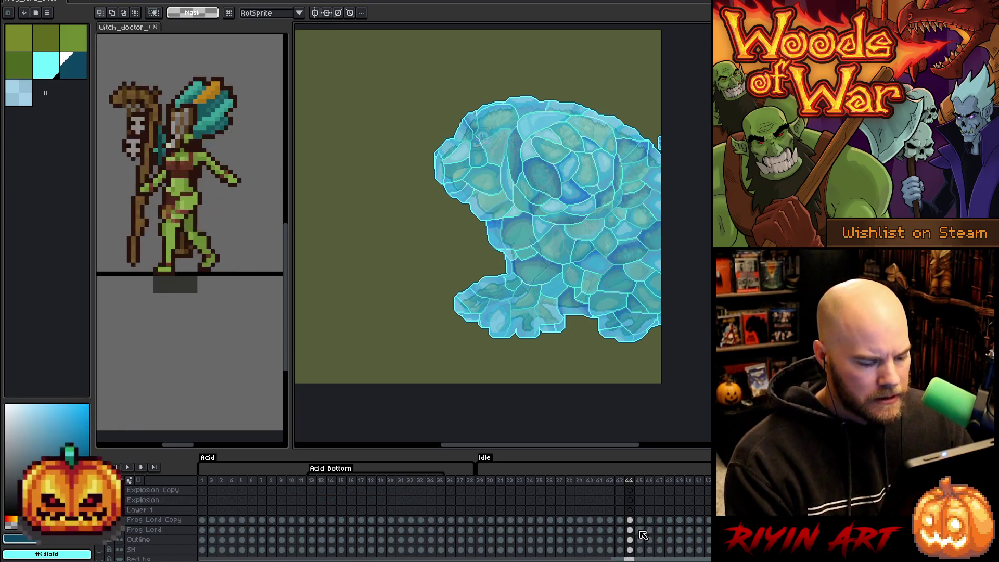
scroll(641, 531, up, 5)
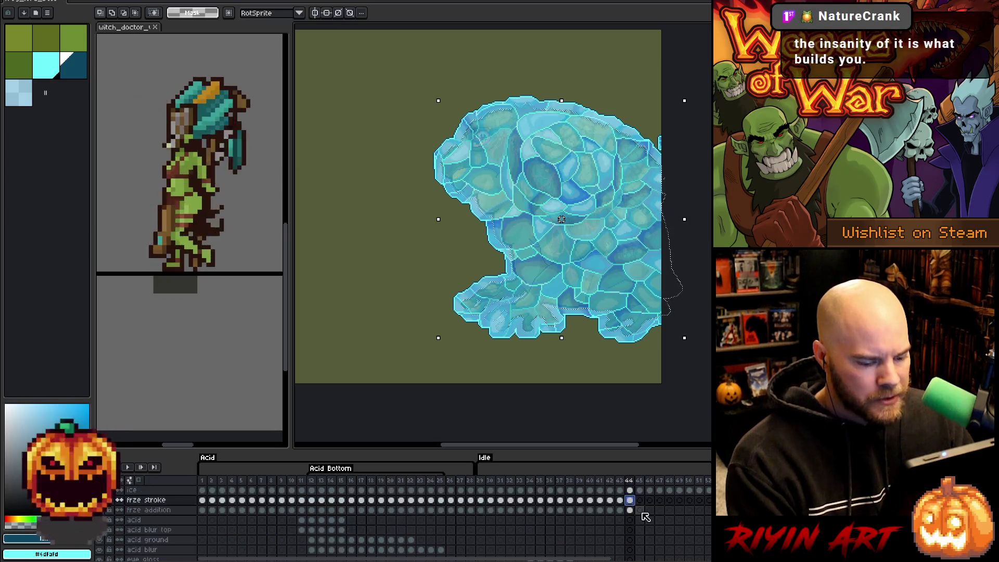
click(640, 510)
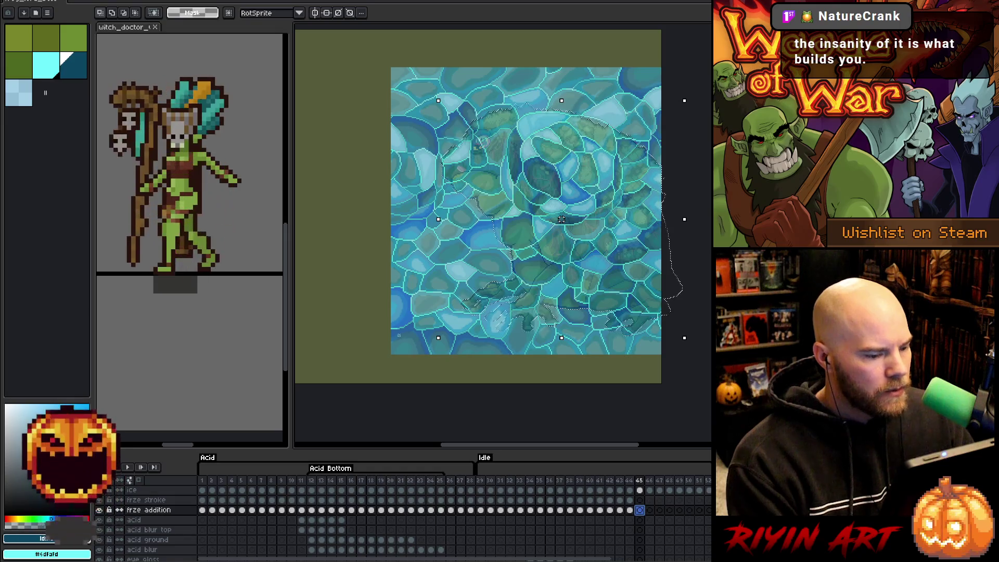
- Select frame 45's frze stroke cel, save the file, and expand the selection by 5 pixels
click(48, 73)
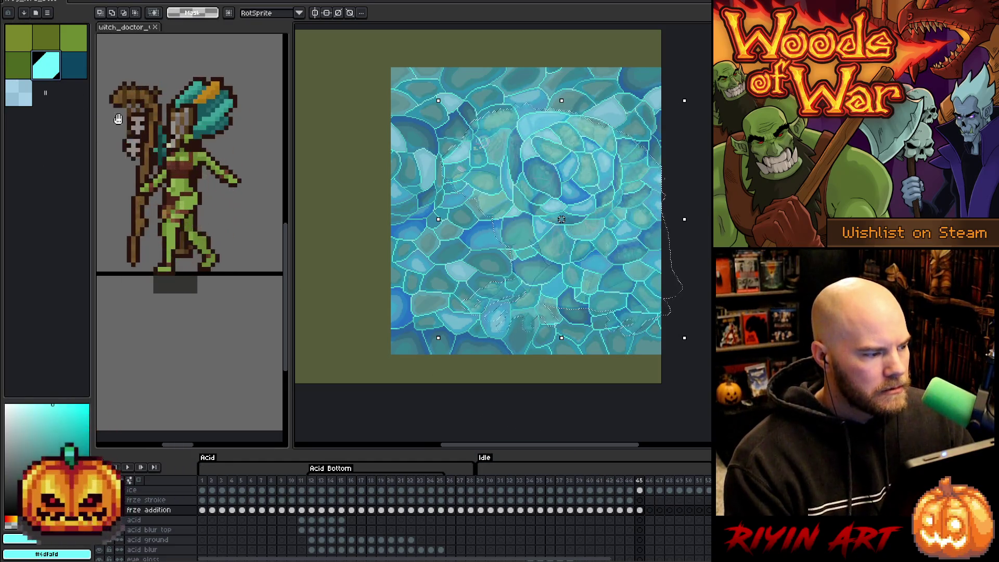
click(642, 503)
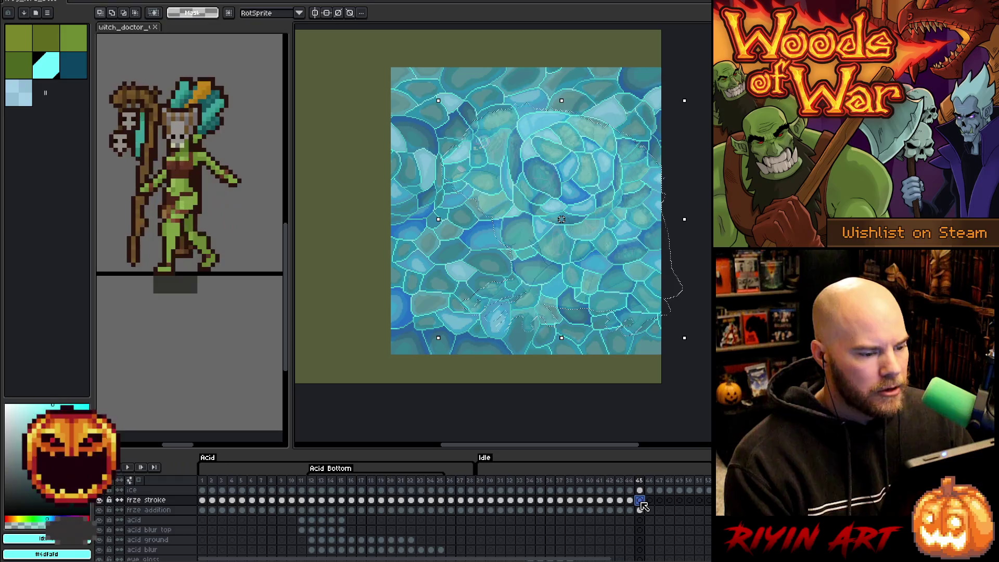
click(123, 2)
key(ctrl+s)
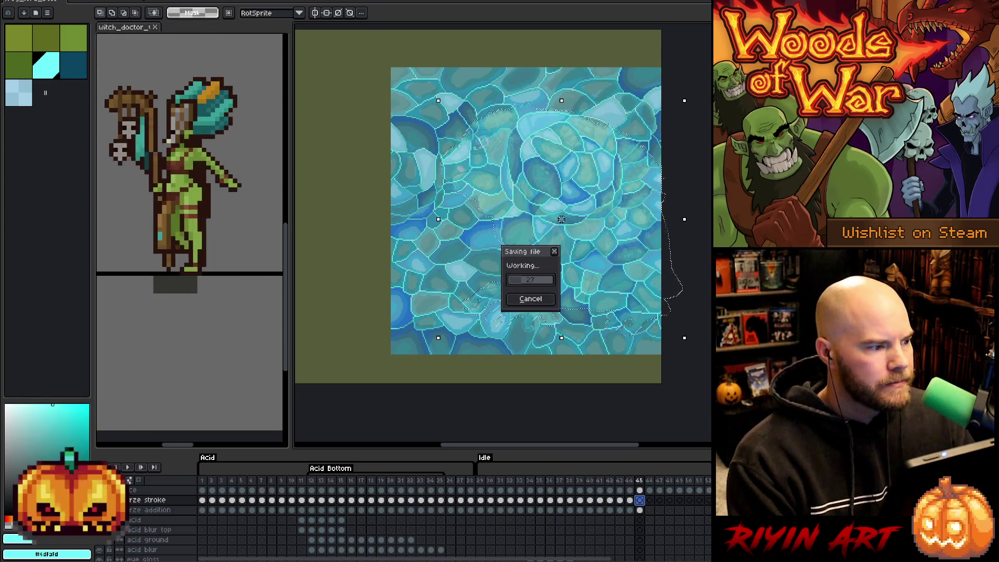
click(123, 1)
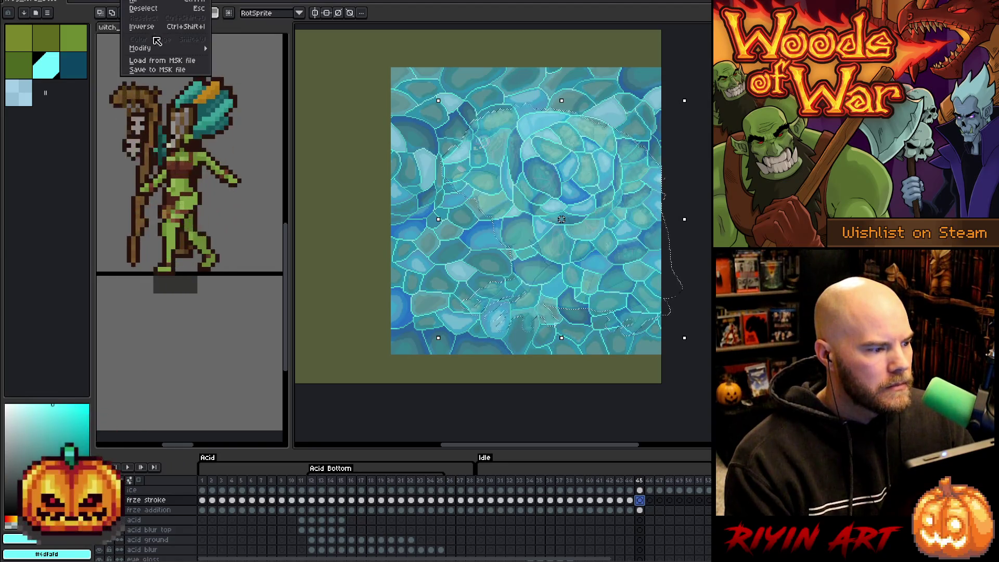
mouse_move(172, 48)
click(232, 58)
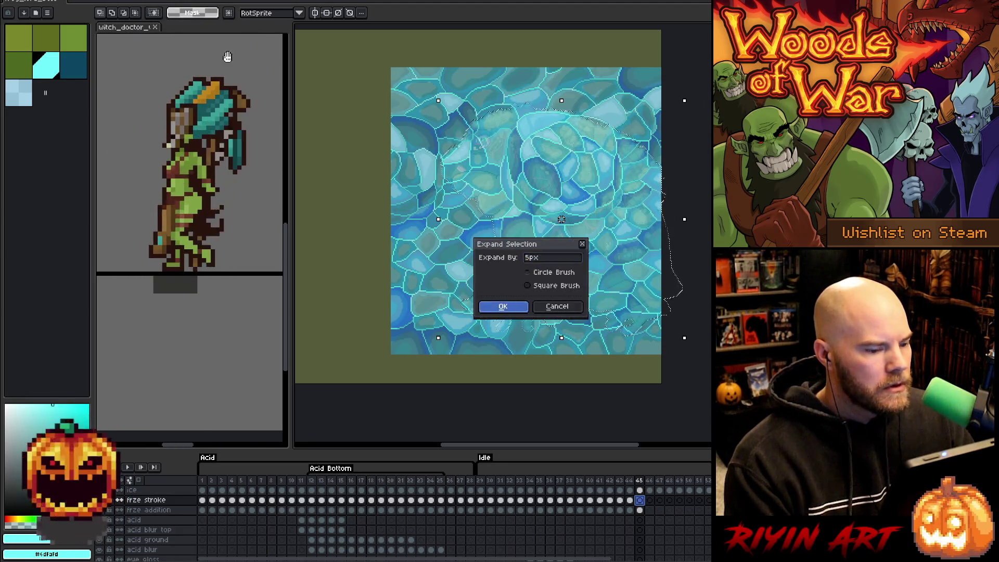
- Fill frame 45's expanded stroke with light blue, trim the ice outside it, and deselect
click(25, 96)
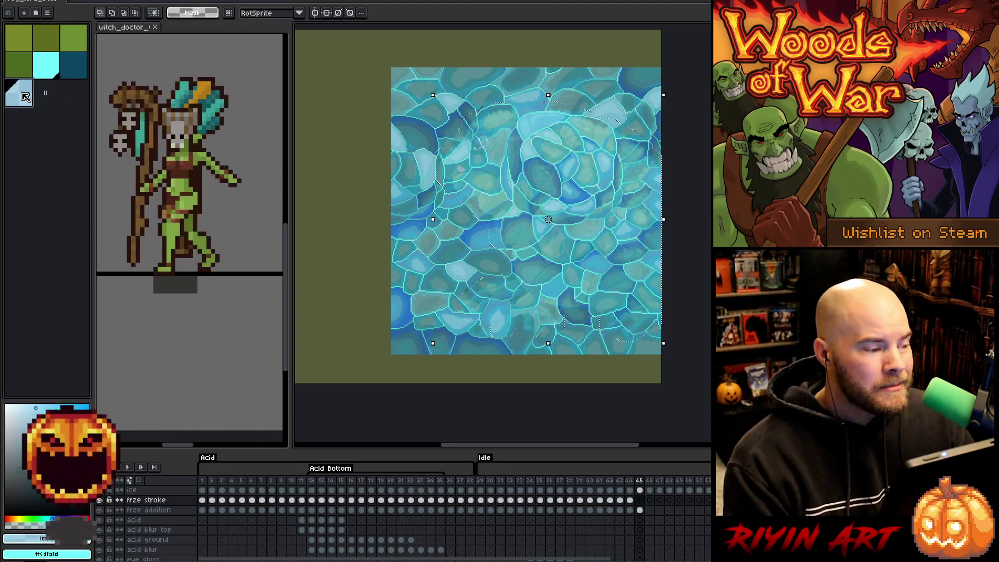
key(f)
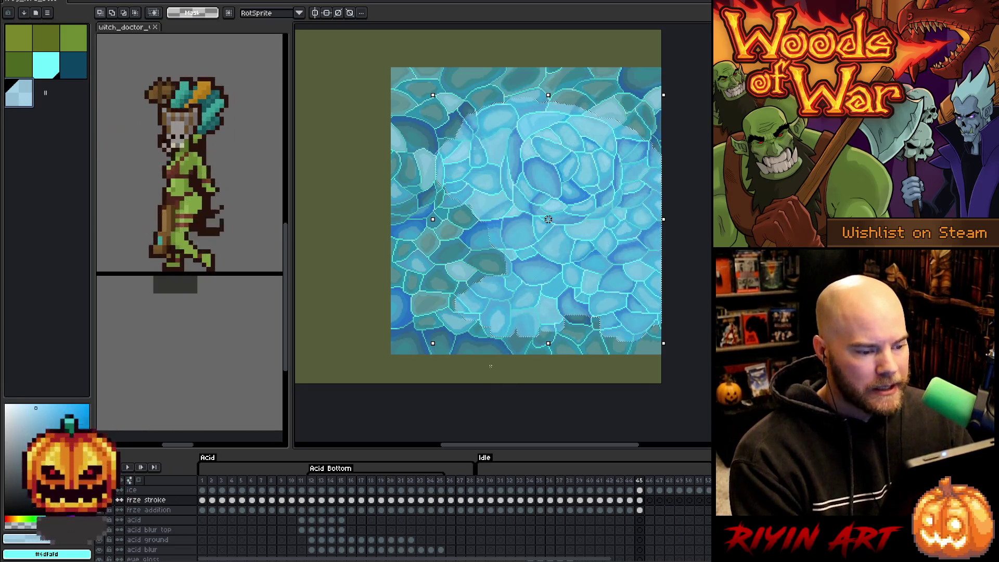
key(ctrl+a)
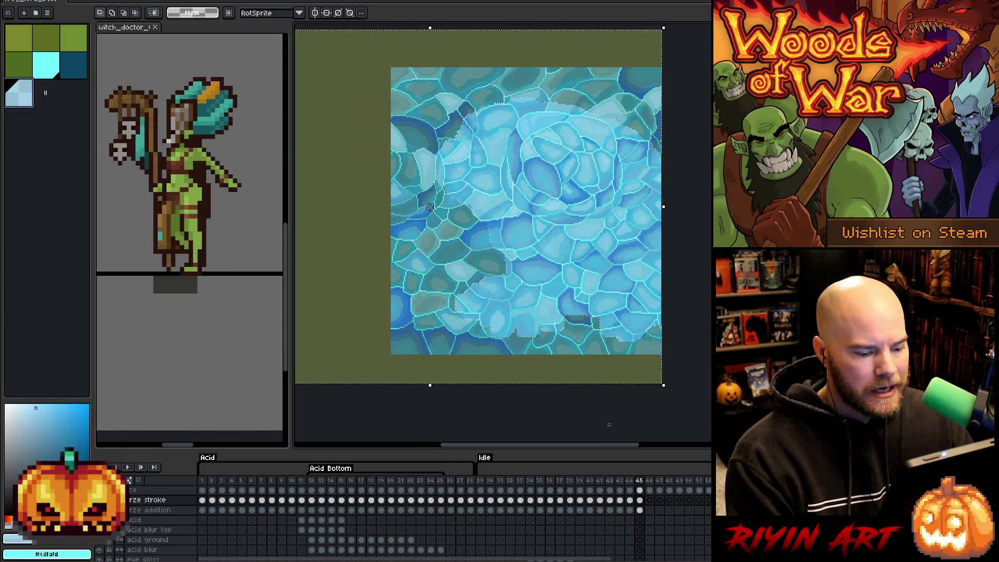
click(639, 490)
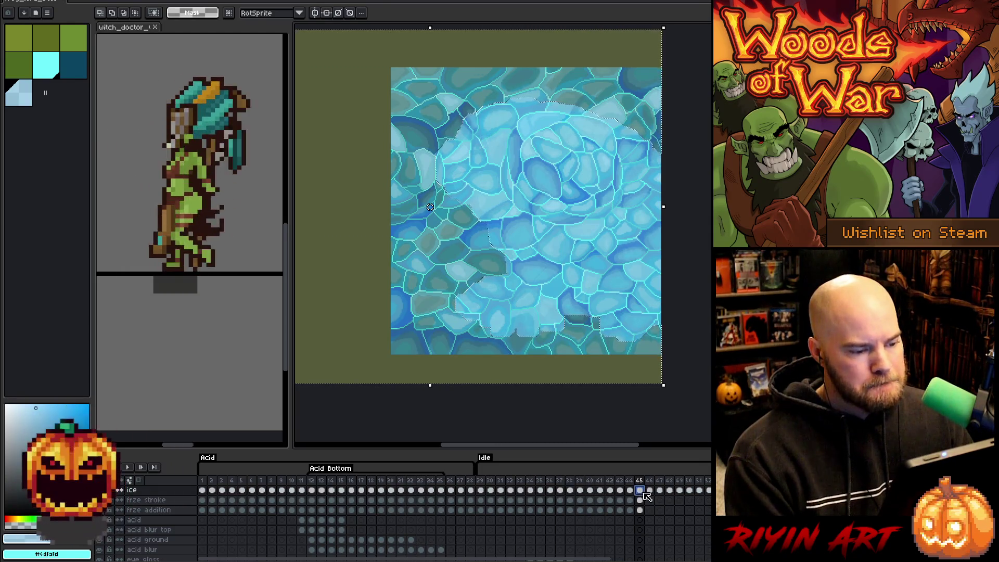
key(Delete)
click(640, 500)
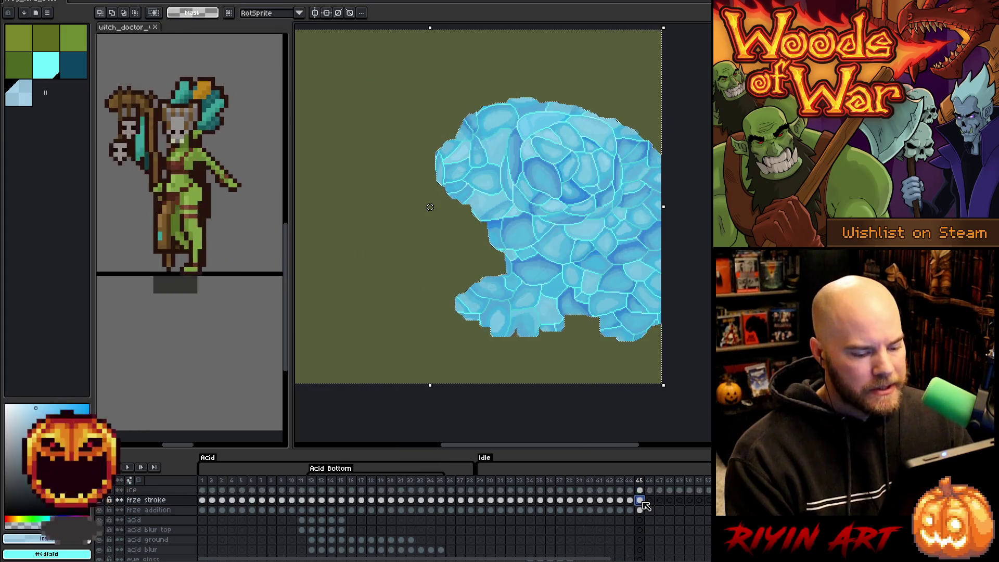
key(ctrl+d)
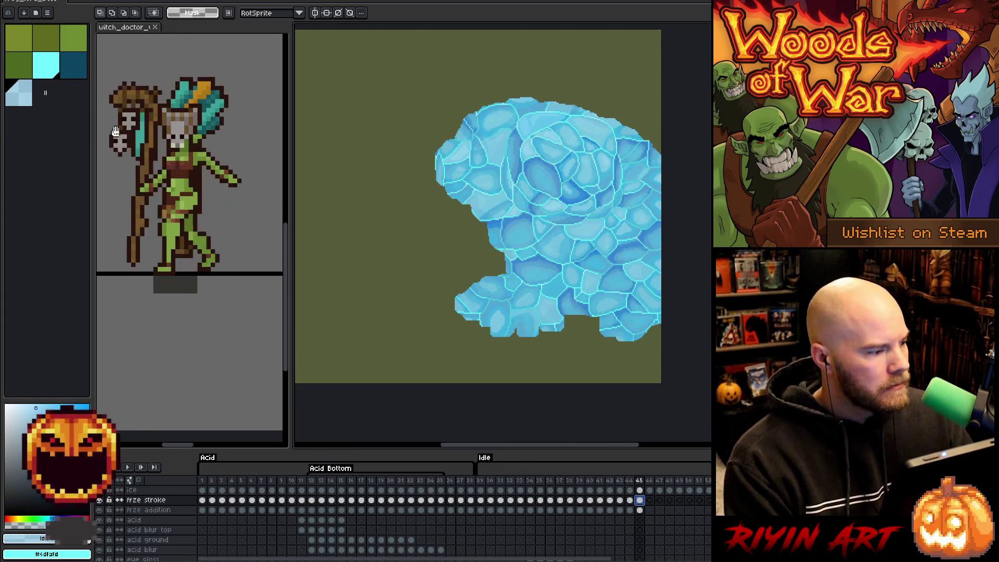
- Pick dark teal, select the frame-45 stroke, and go to frame 46
click(75, 73)
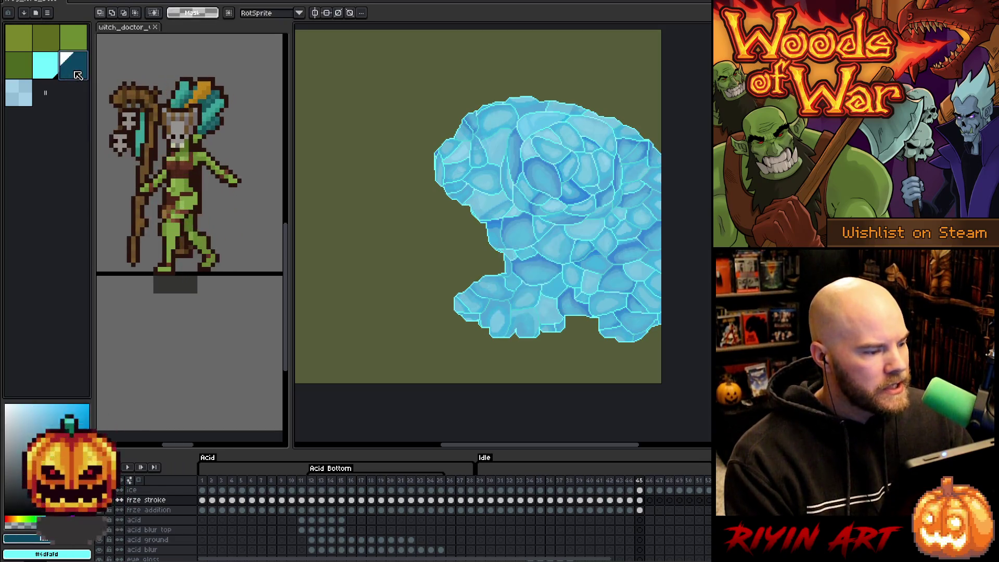
click(642, 502)
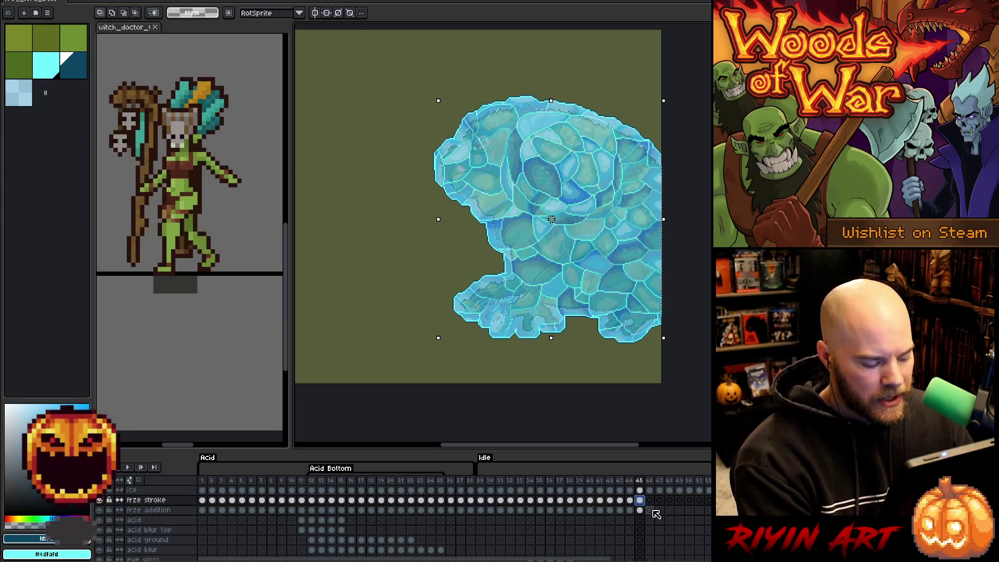
scroll(656, 515, down, 3)
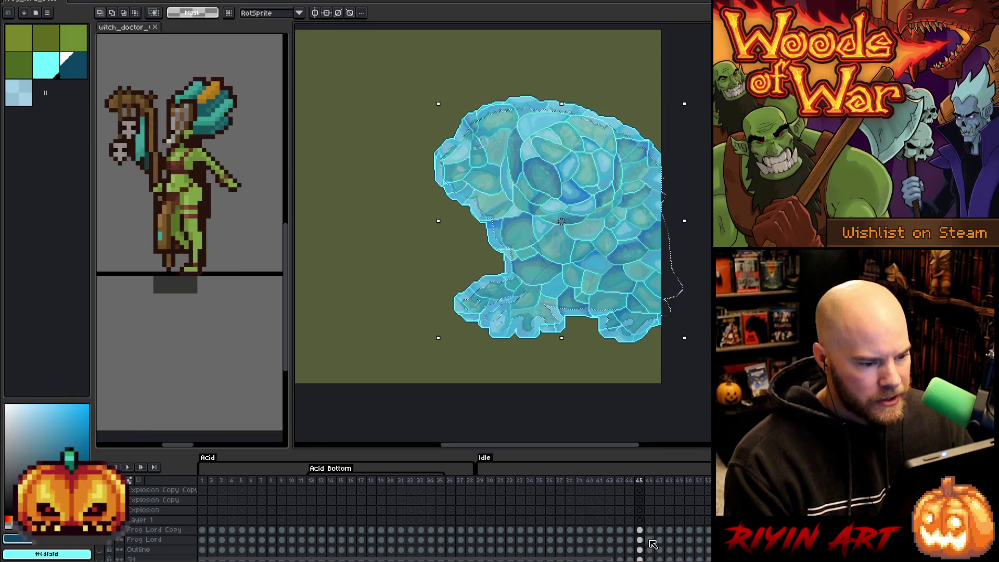
scroll(650, 541, up, 5)
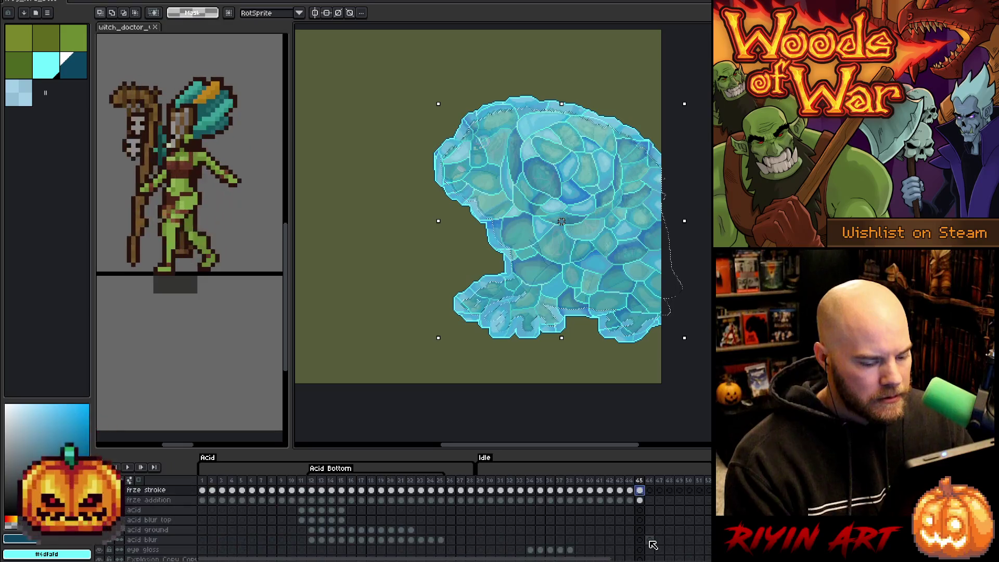
click(650, 509)
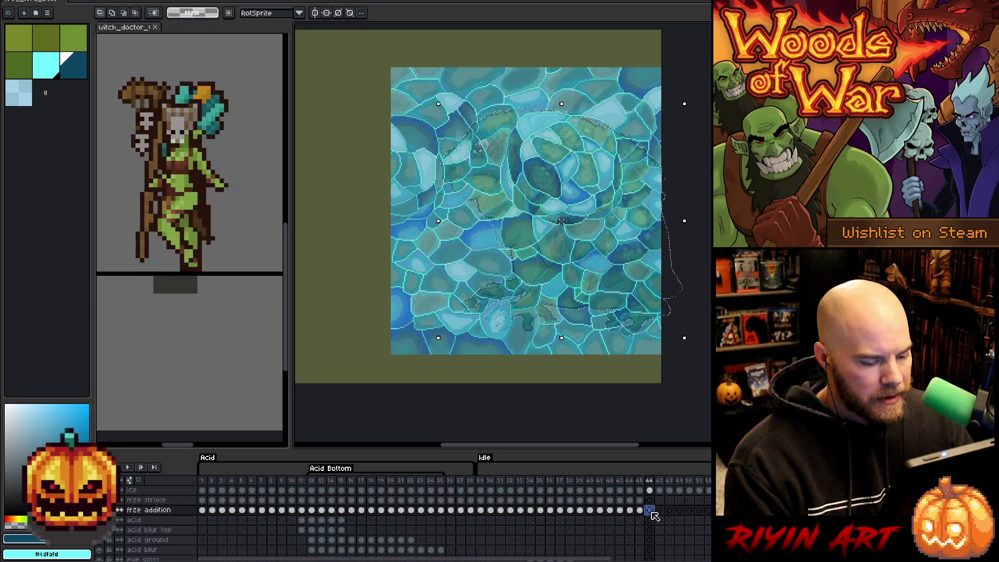
- Pick the cyan ice colour and select the frze stroke cel on frame 46
click(47, 78)
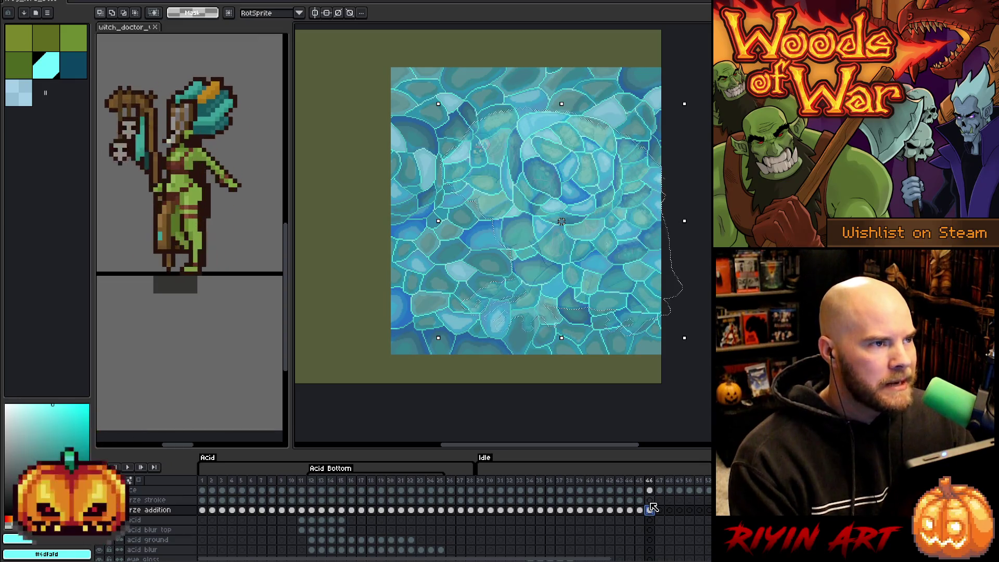
click(650, 500)
click(650, 509)
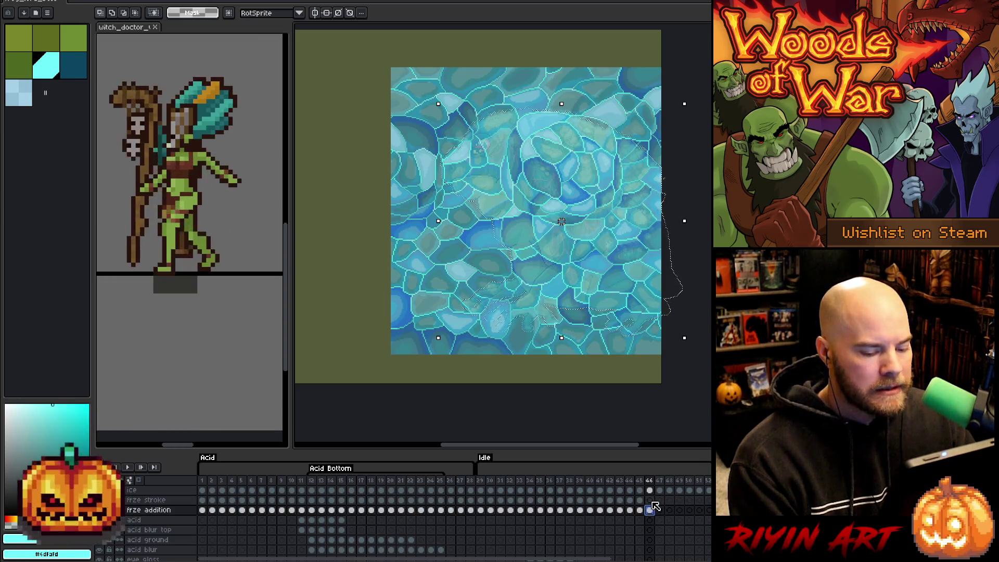
click(651, 501)
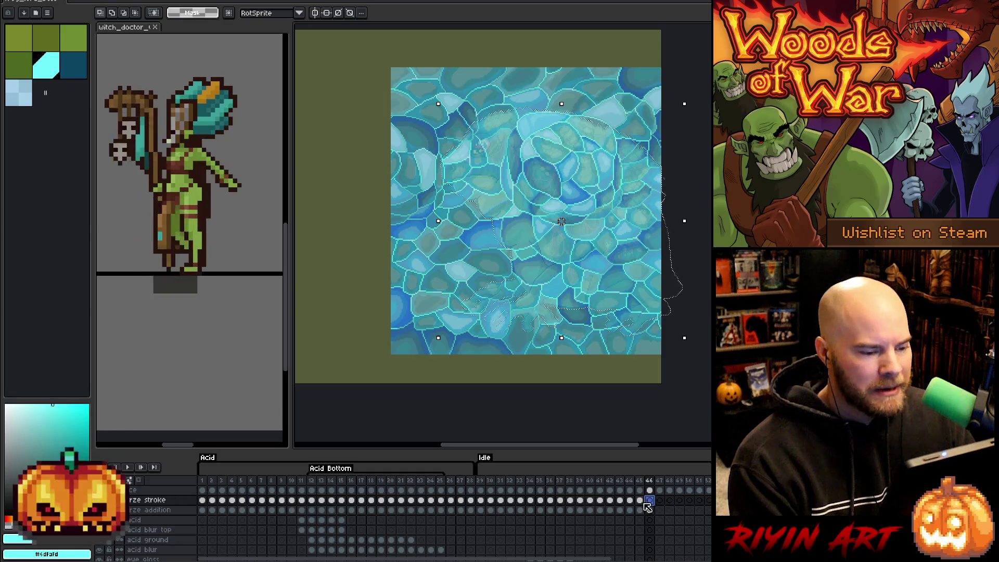
- Compare frame 46's frze addition and frze stroke cels, then open Select > Modify
click(650, 510)
click(649, 501)
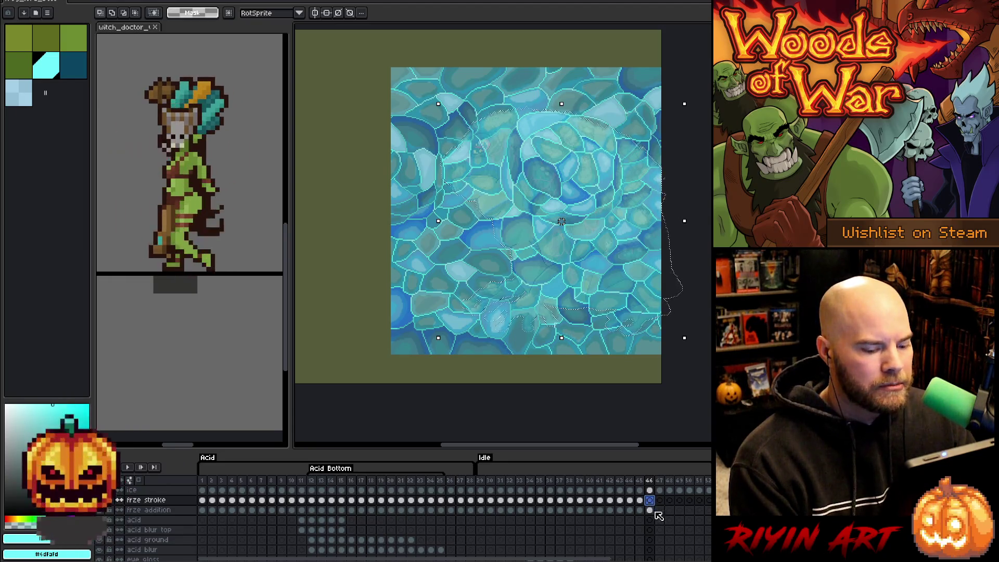
click(650, 510)
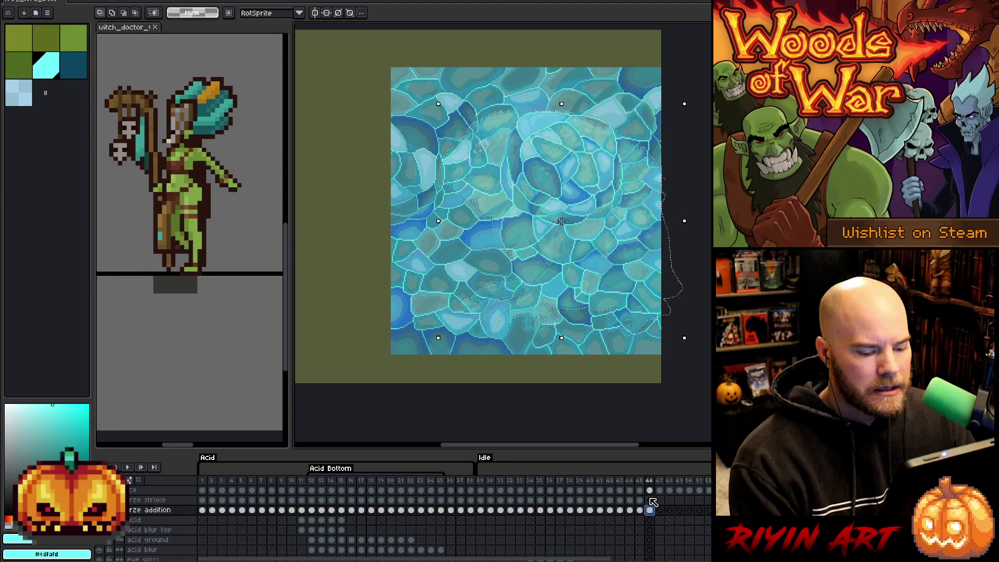
click(650, 500)
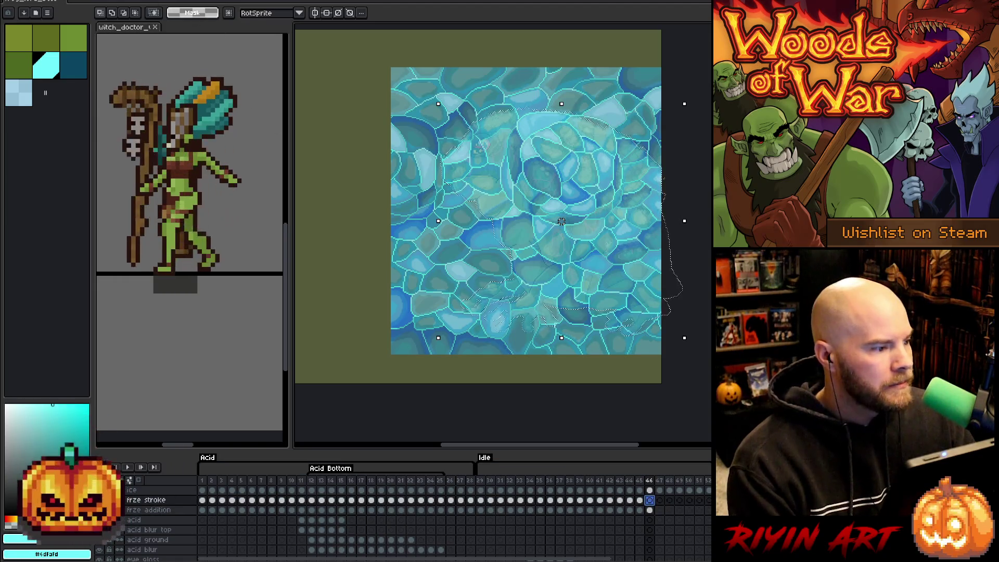
click(138, 1)
mouse_move(150, 51)
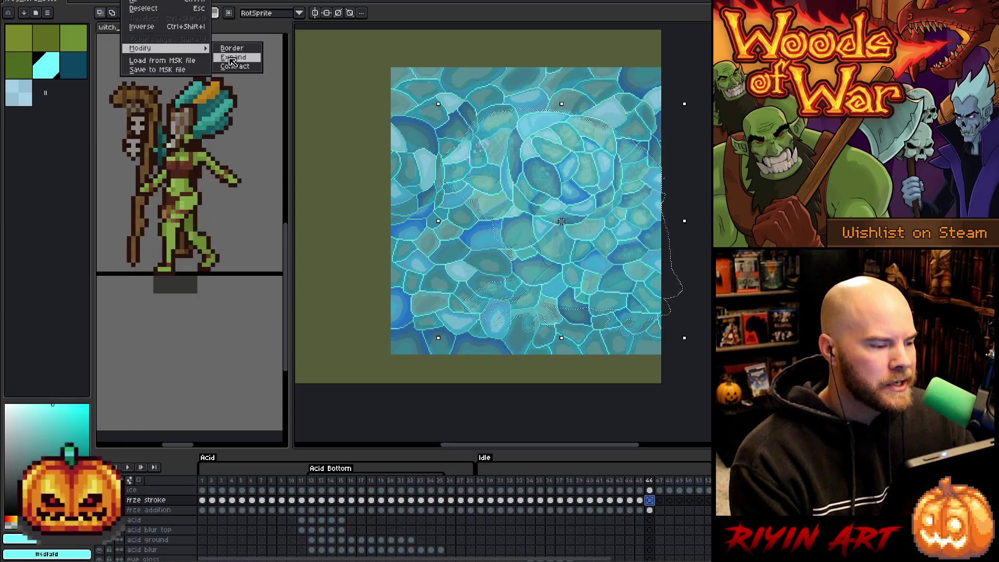
- Expand the freeze-stroke selection and commit the light-blue ice texture on frame 46
click(232, 60)
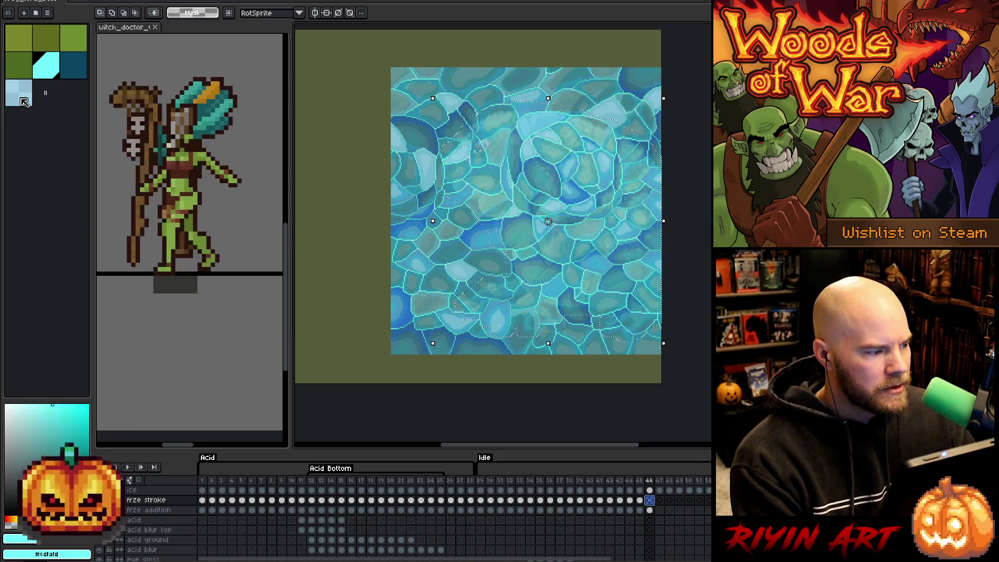
click(21, 100)
key(Return)
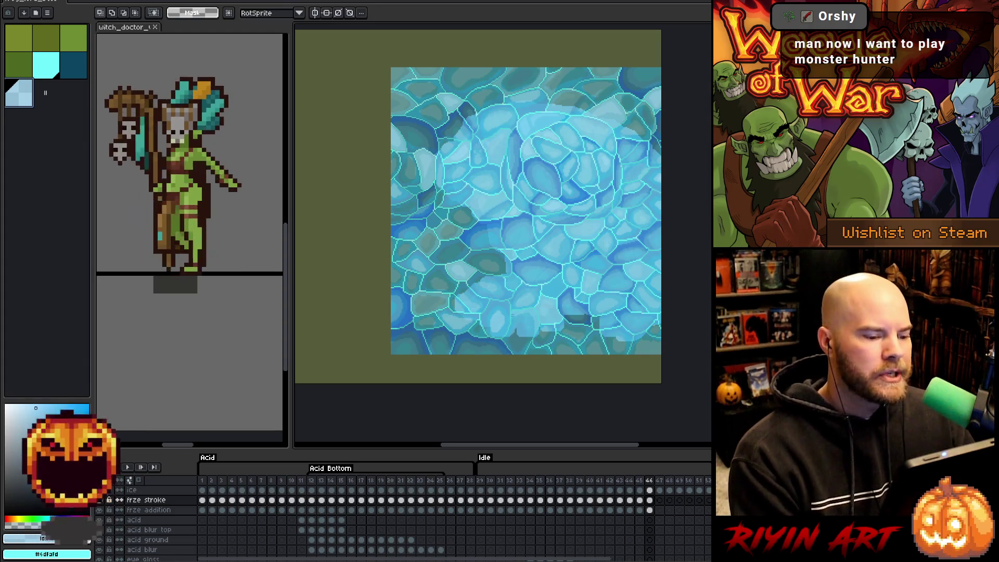
- Recheck frame 46's frze addition and stroke cels, then step back to frame 45's ice shape
click(650, 510)
click(651, 501)
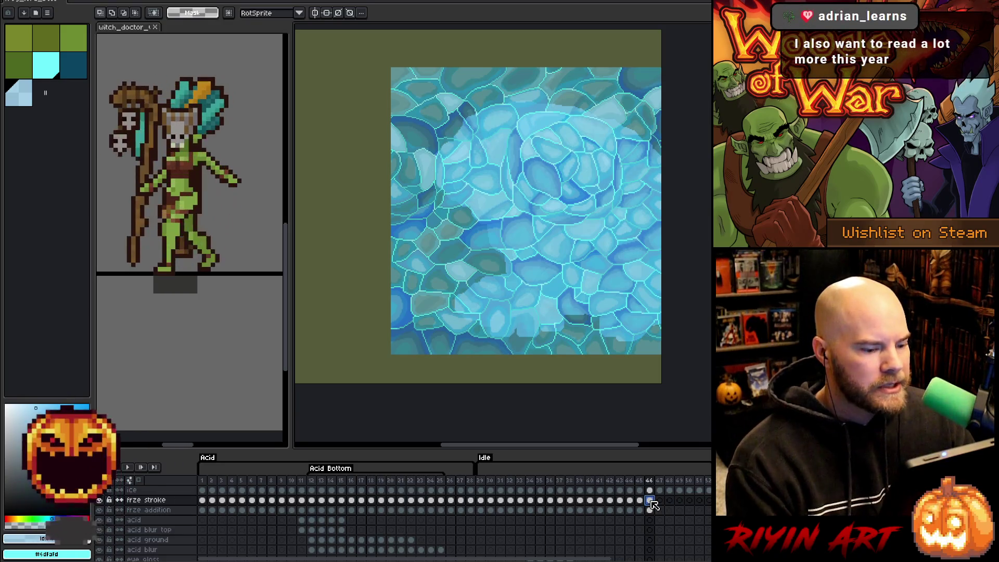
key(Down)
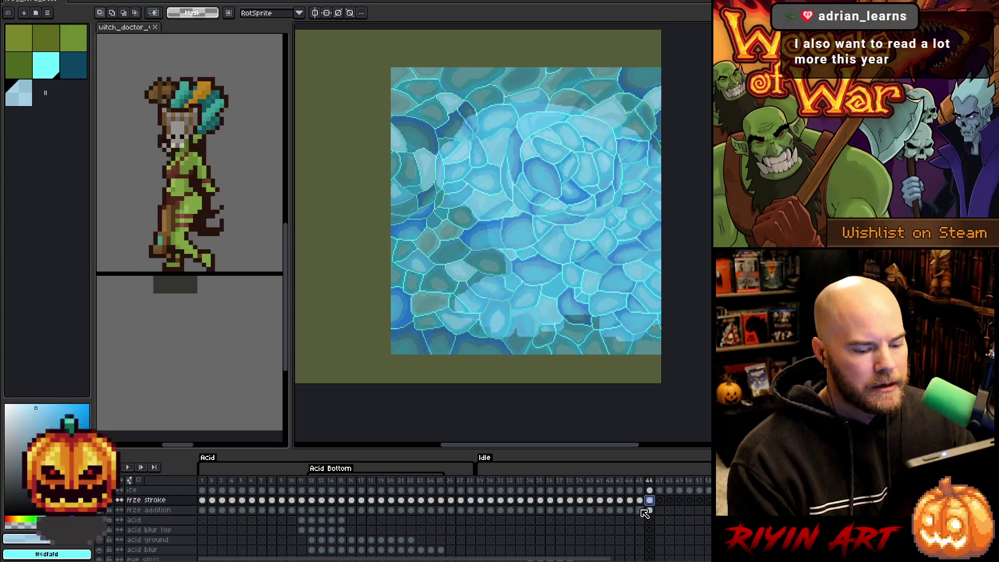
key(Left)
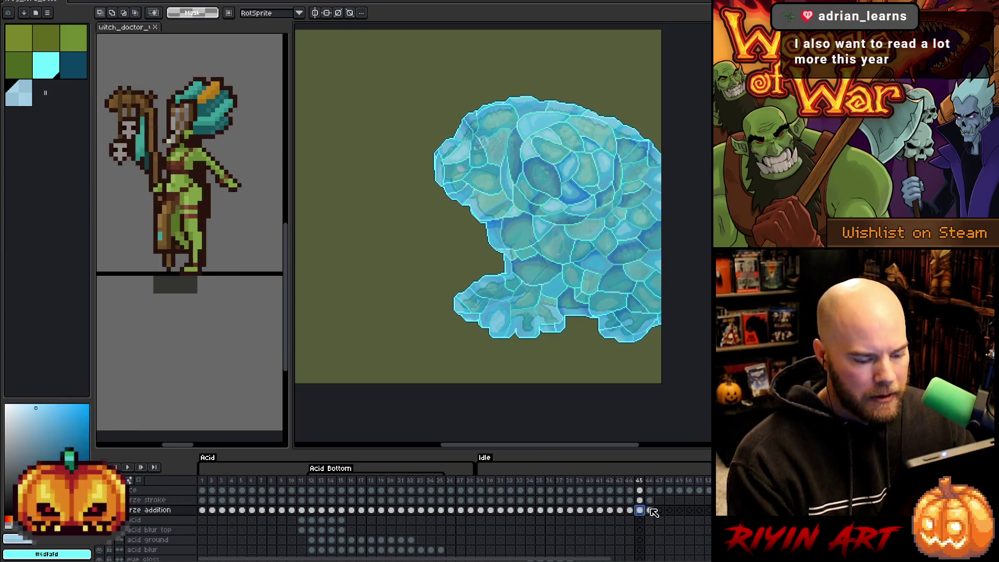
- On frame 46, invert the selection and delete the ice texture outside the freeze shape
key(Right)
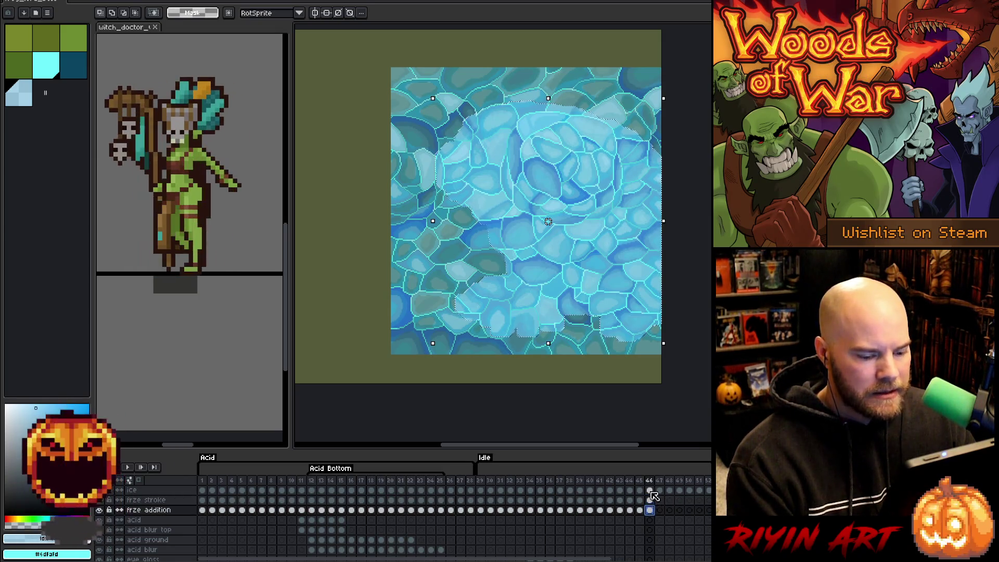
click(650, 491)
key(ctrl+shift+i)
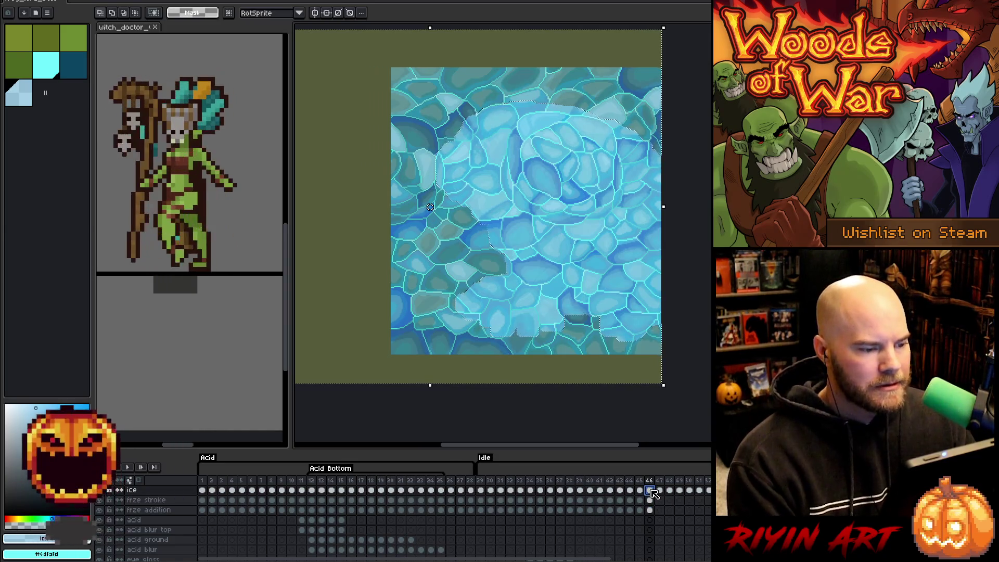
key(Delete)
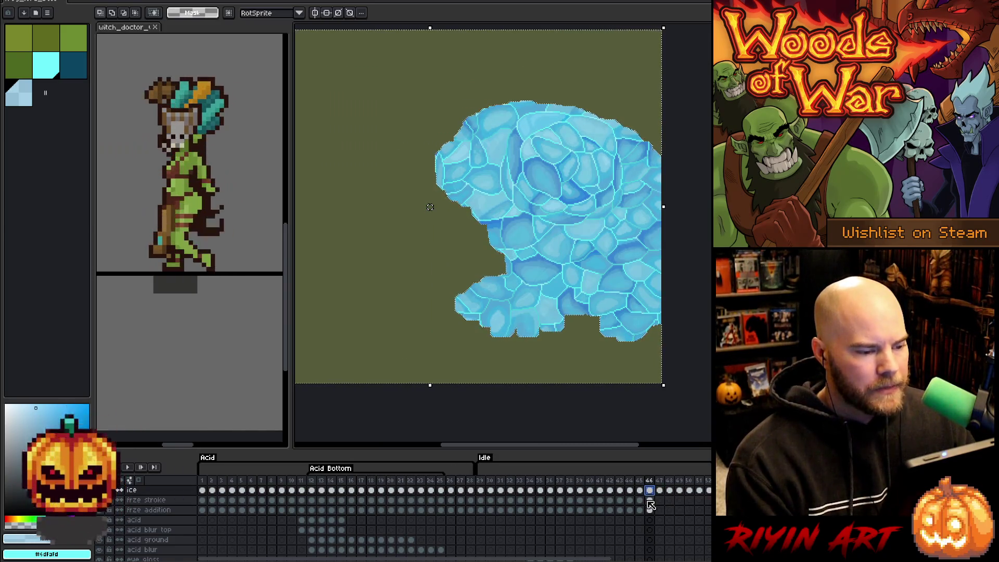
click(650, 501)
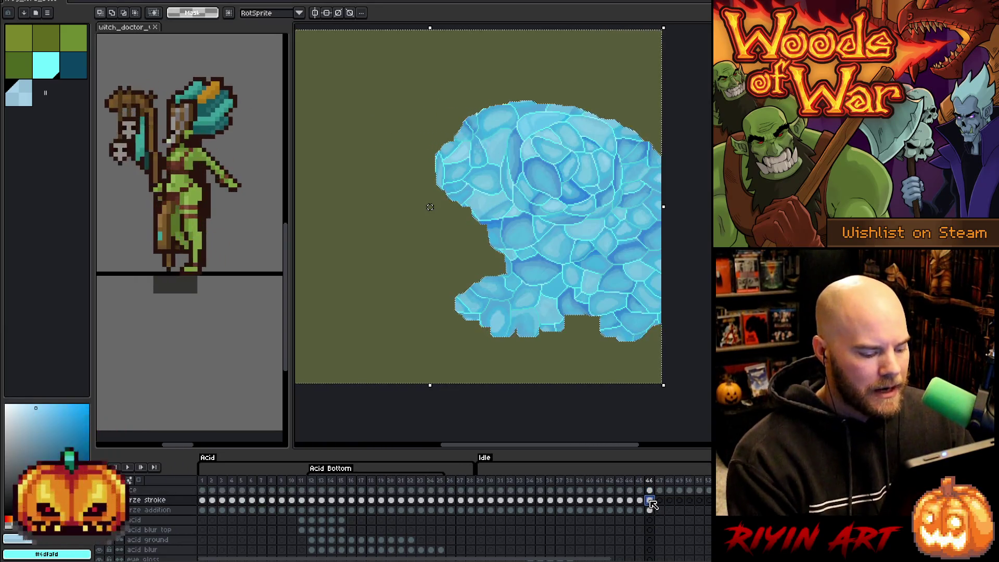
key(ctrl+d)
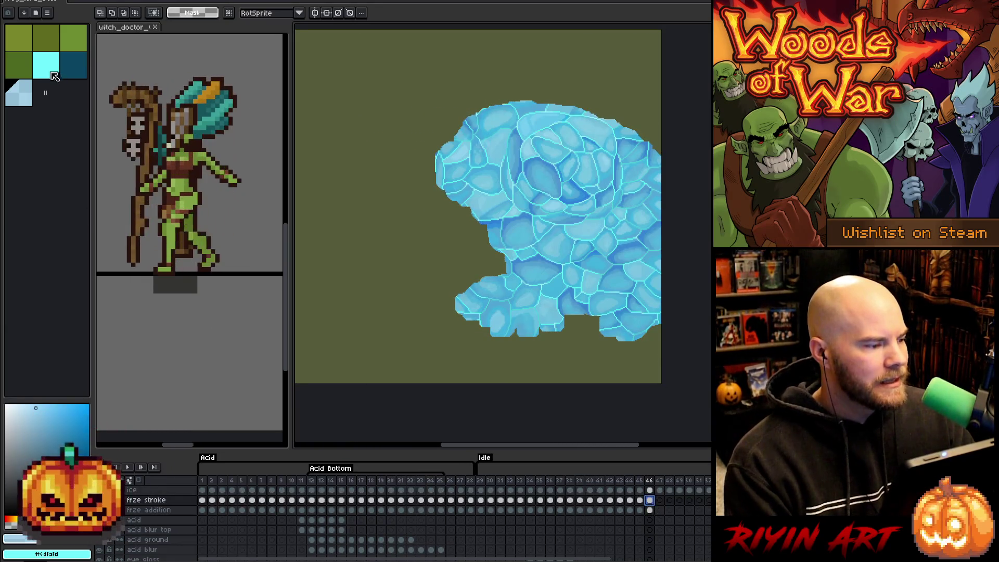
- Reload the ice shape selection with dark teal and clear its solid fill to make it translucent
click(79, 72)
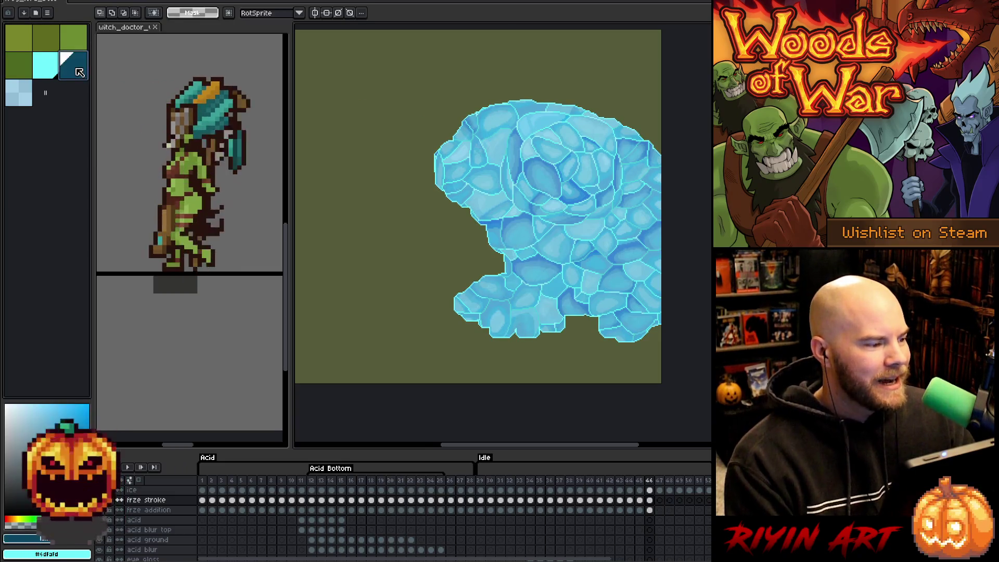
ctrl+click(654, 514)
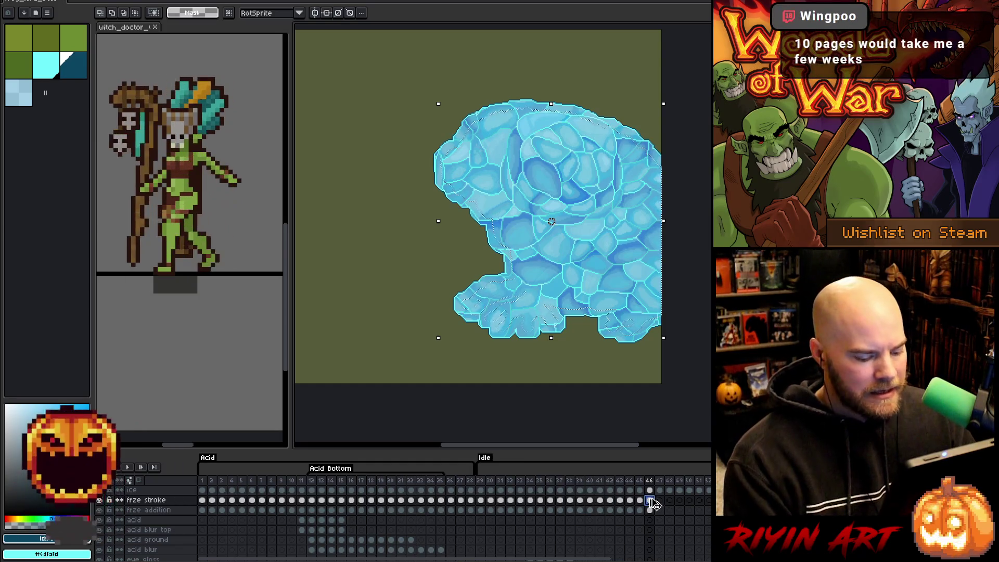
key(ctrl+a)
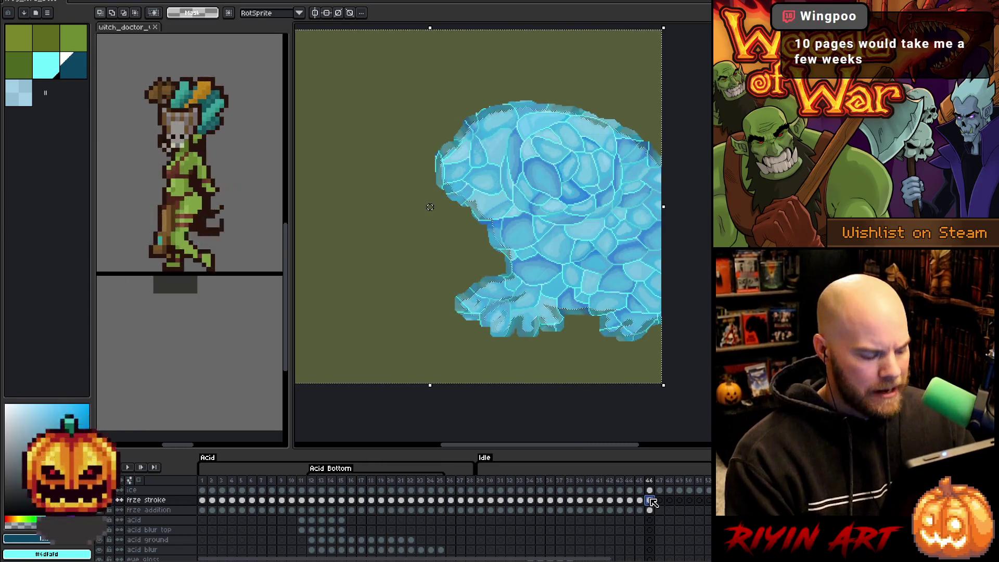
ctrl+click(653, 501)
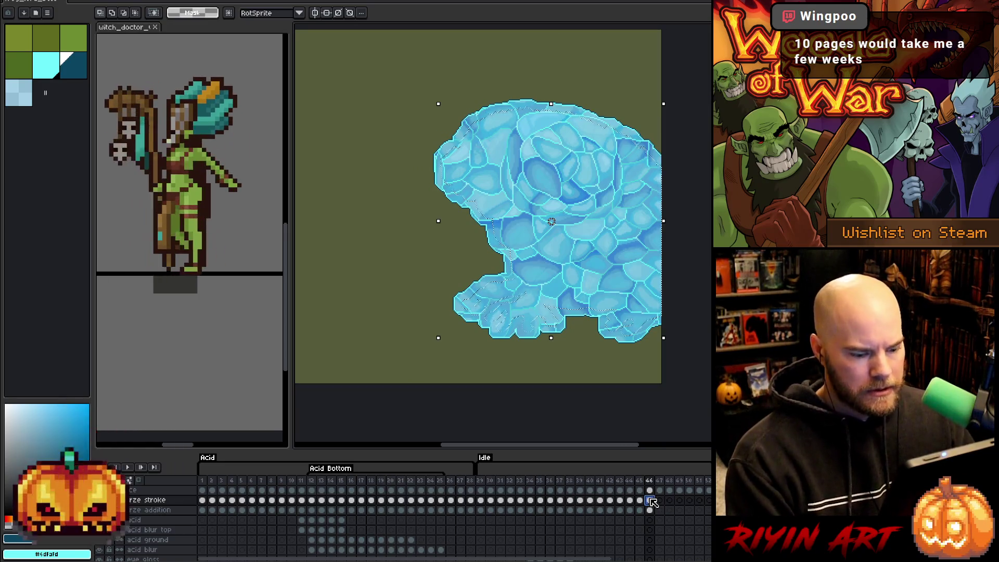
key(Delete)
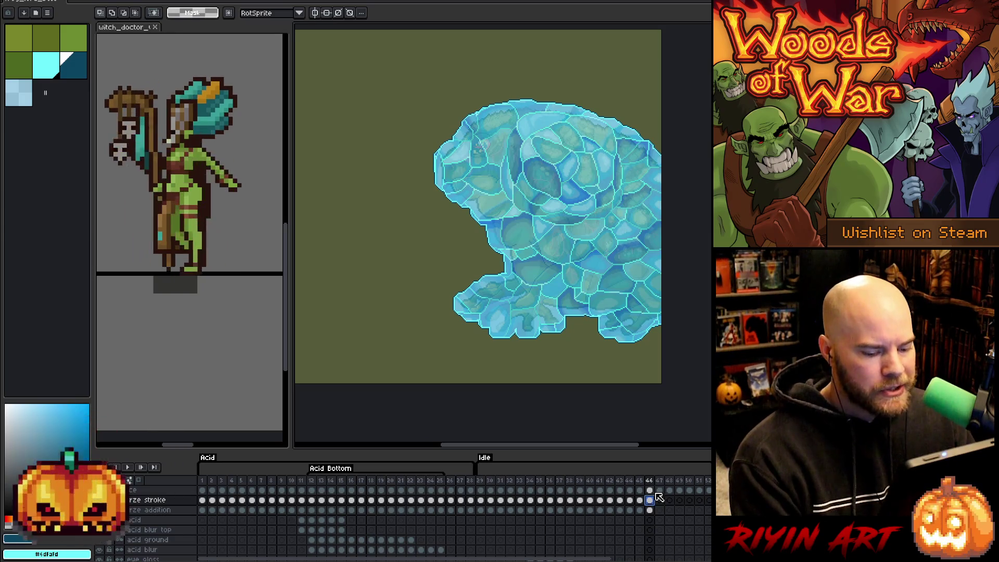
scroll(662, 520, down, 3)
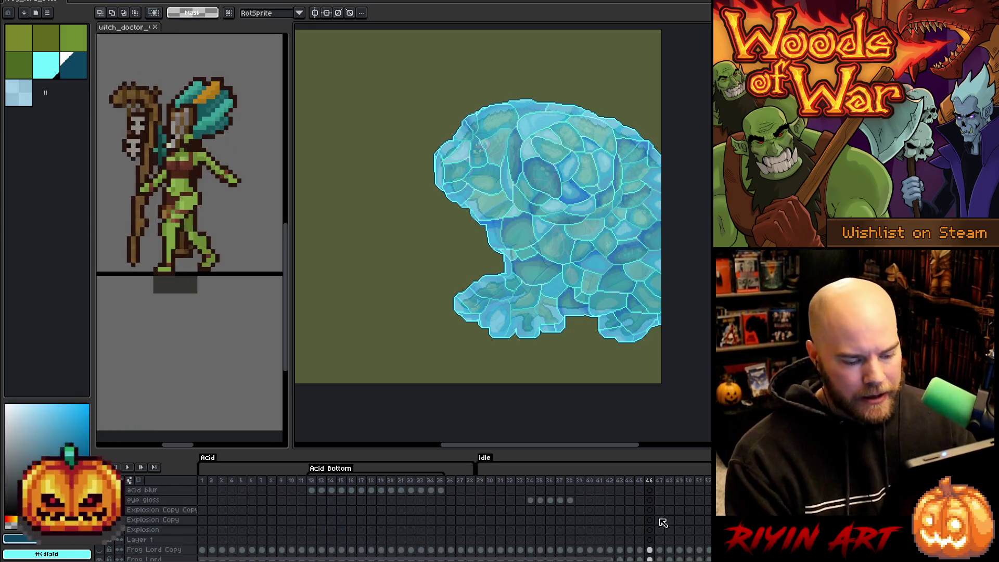
- Pick cyan and select frame 47 on the frze addition layer
scroll(663, 522, down, 2)
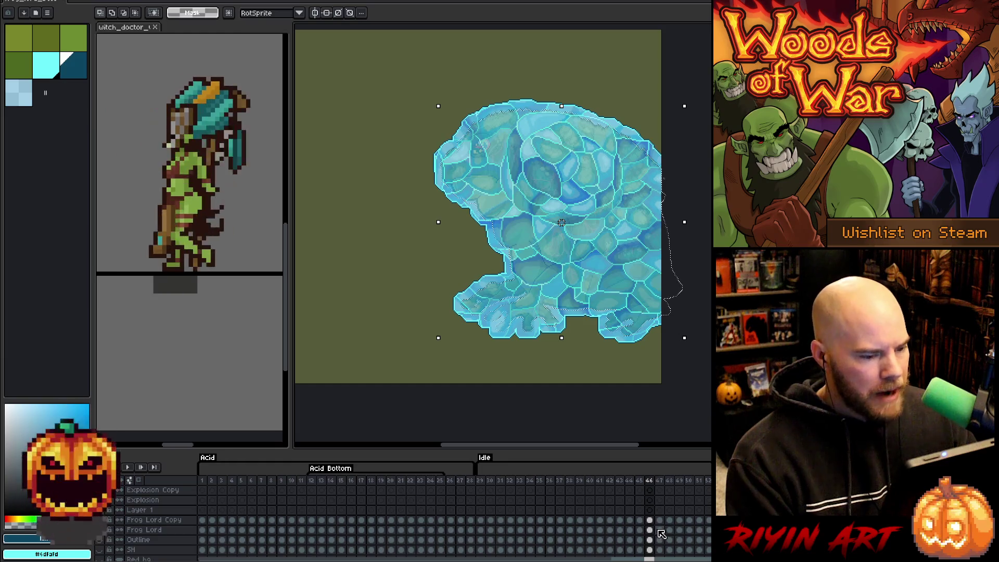
scroll(662, 525, up, 5)
click(660, 509)
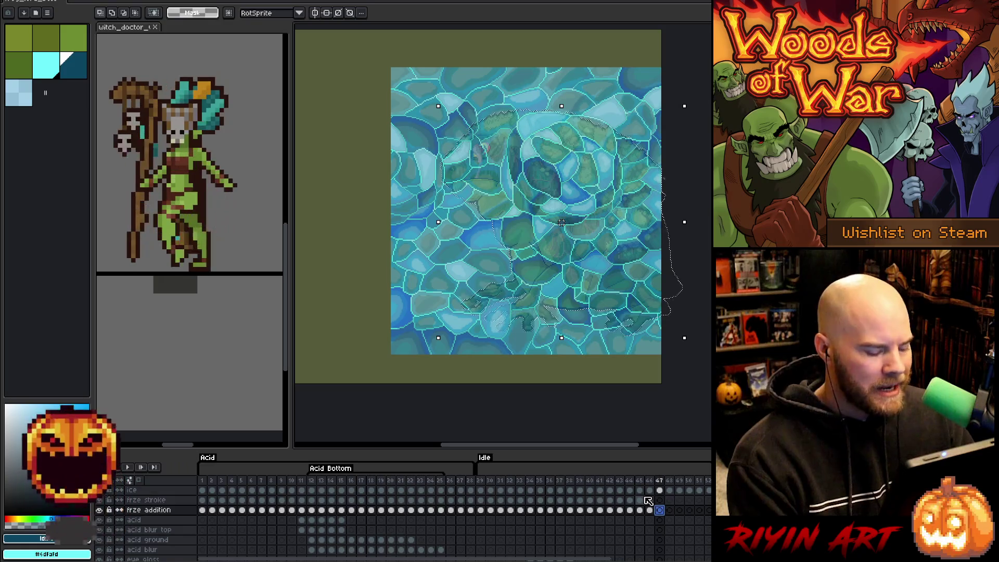
scroll(508, 318, up, 1)
scroll(507, 318, down, 2)
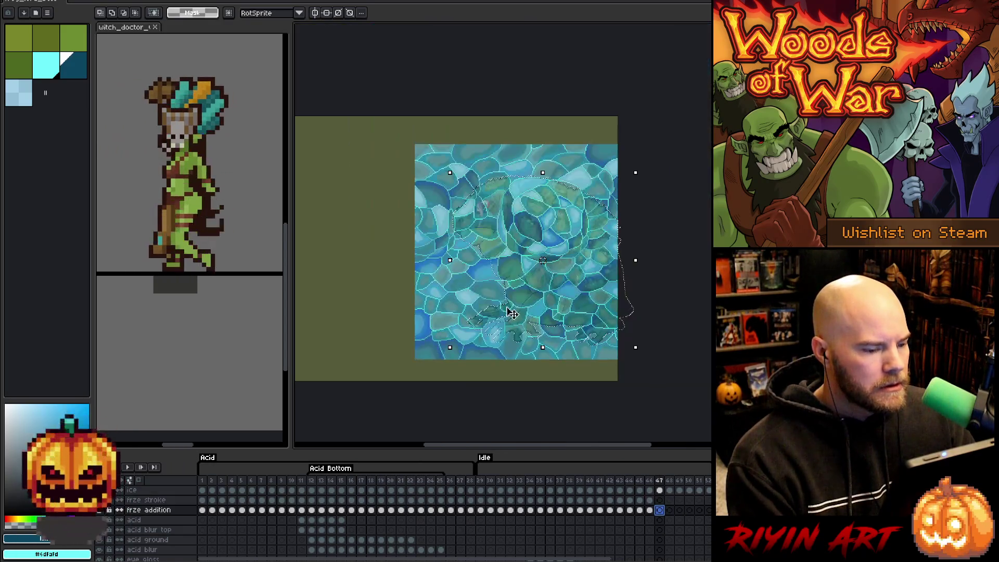
click(47, 69)
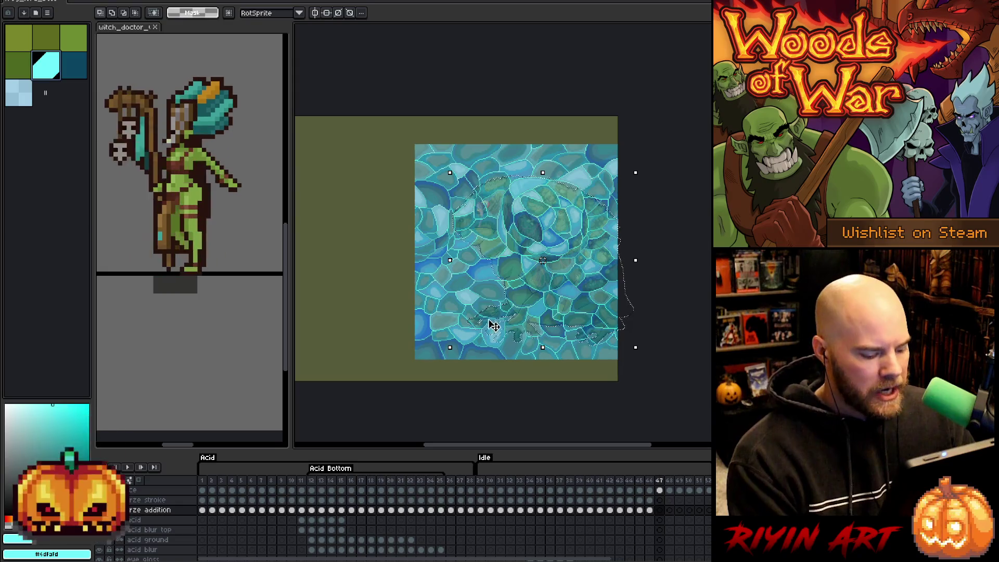
click(659, 510)
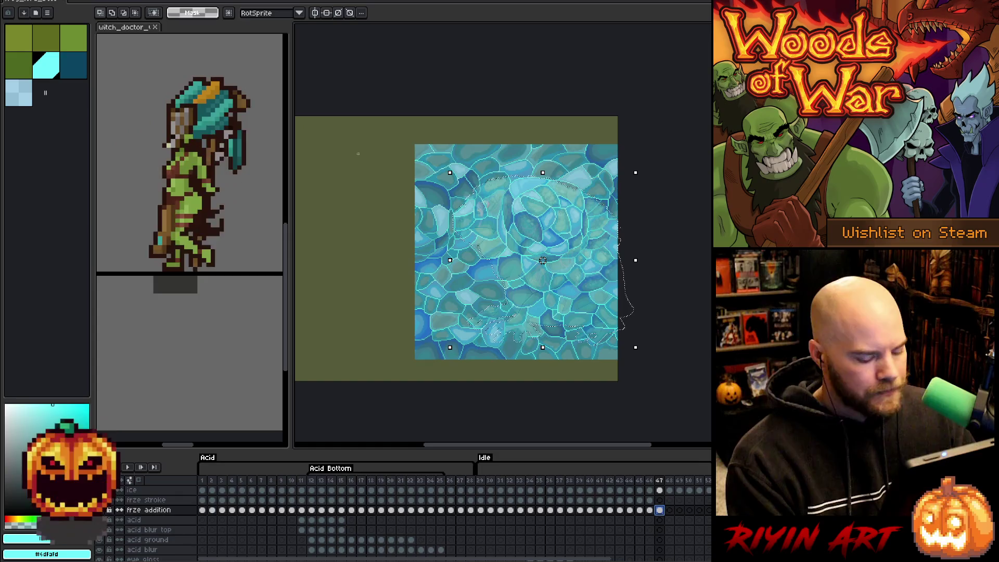
- Expand frame 47's selection with Select > Modify > Expand, then pick light blue
key(alt+r)
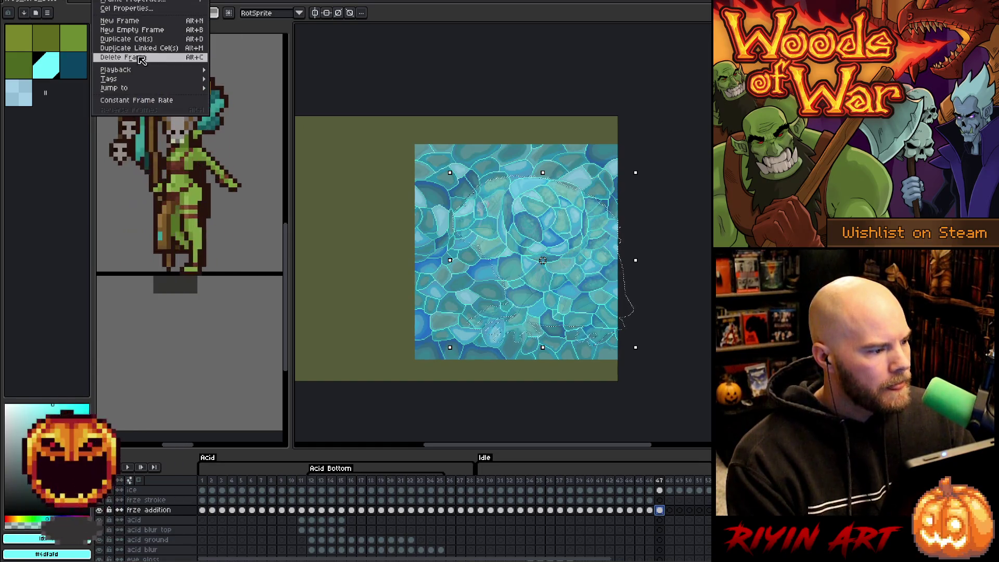
key(Right)
mouse_move(186, 55)
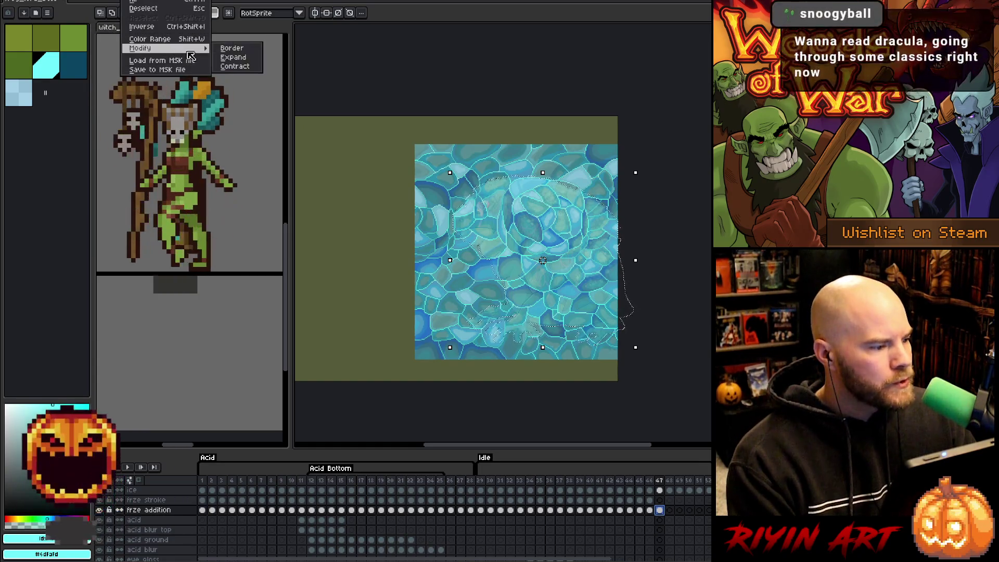
click(241, 58)
key(Return)
scroll(538, 239, up, 1)
scroll(540, 239, down, 1)
scroll(541, 240, up, 2)
scroll(553, 254, down, 1)
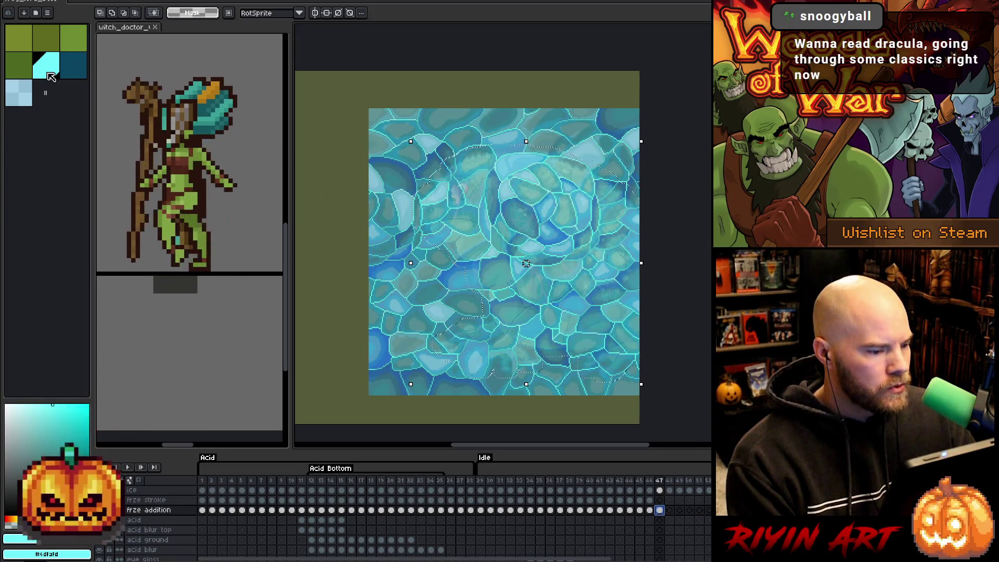
click(18, 94)
click(660, 500)
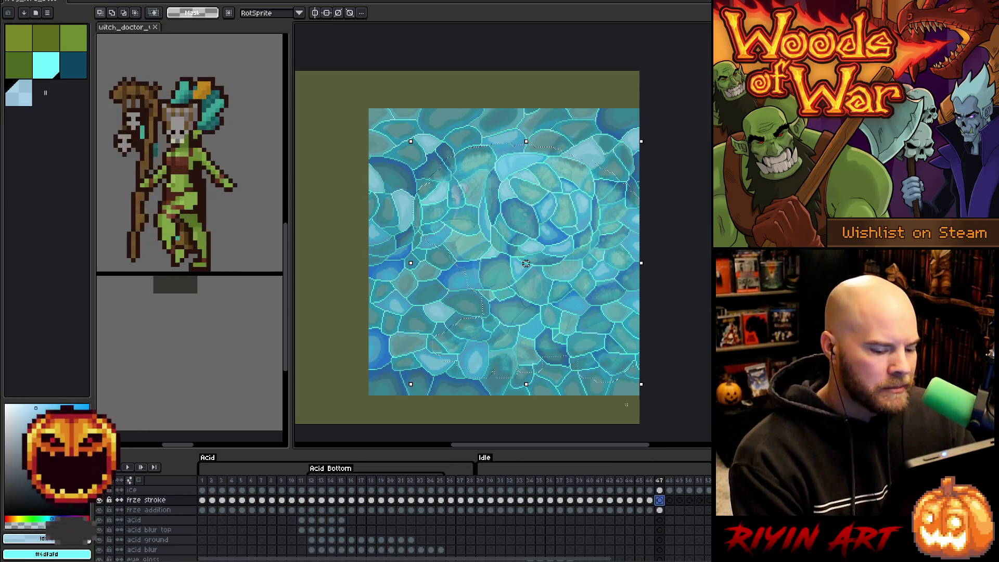
- Fill frame 47's expanded selection with translucent light blue, mask the ice cel, and deselect
key(f)
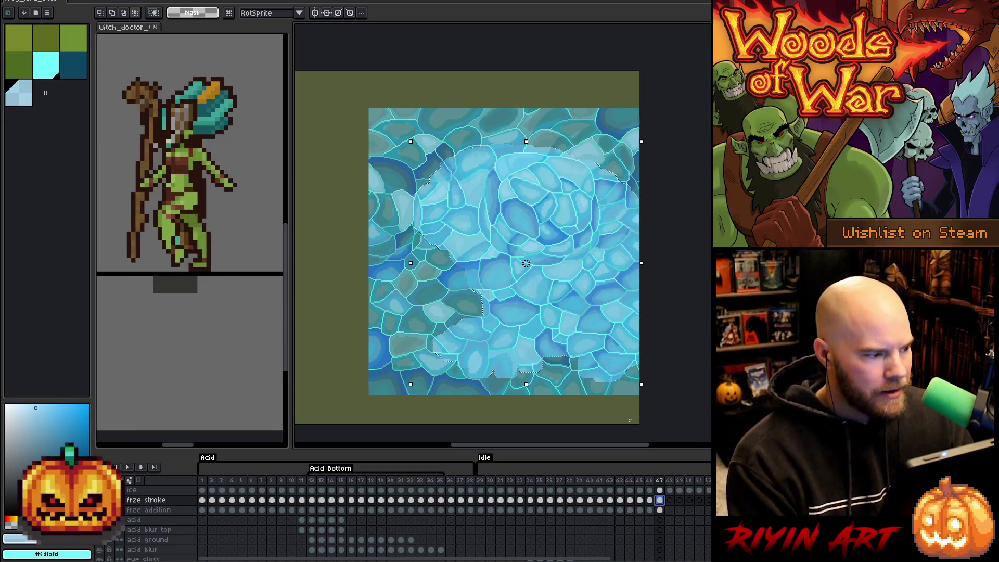
key(ctrl+a)
click(660, 491)
click(659, 501)
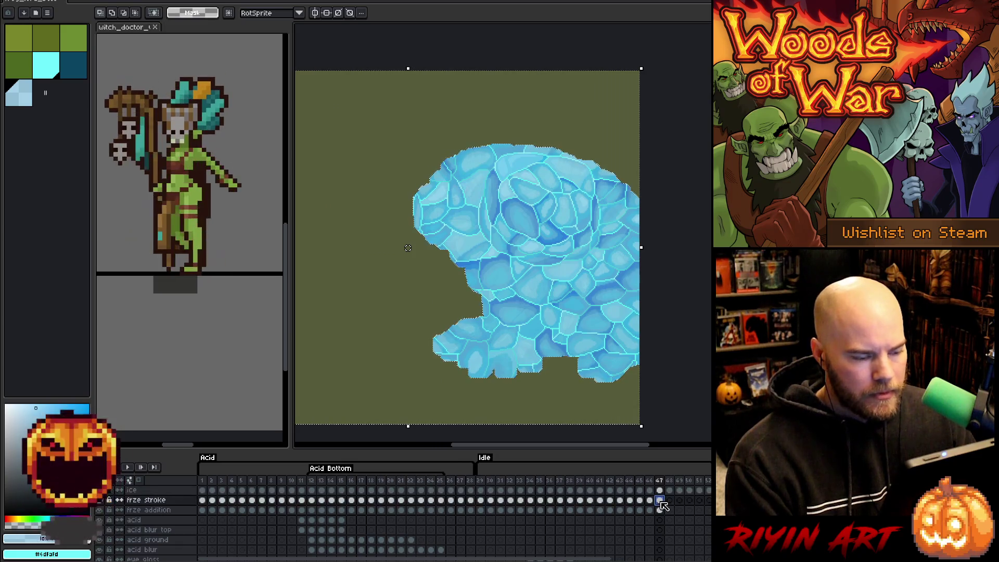
key(ctrl+d)
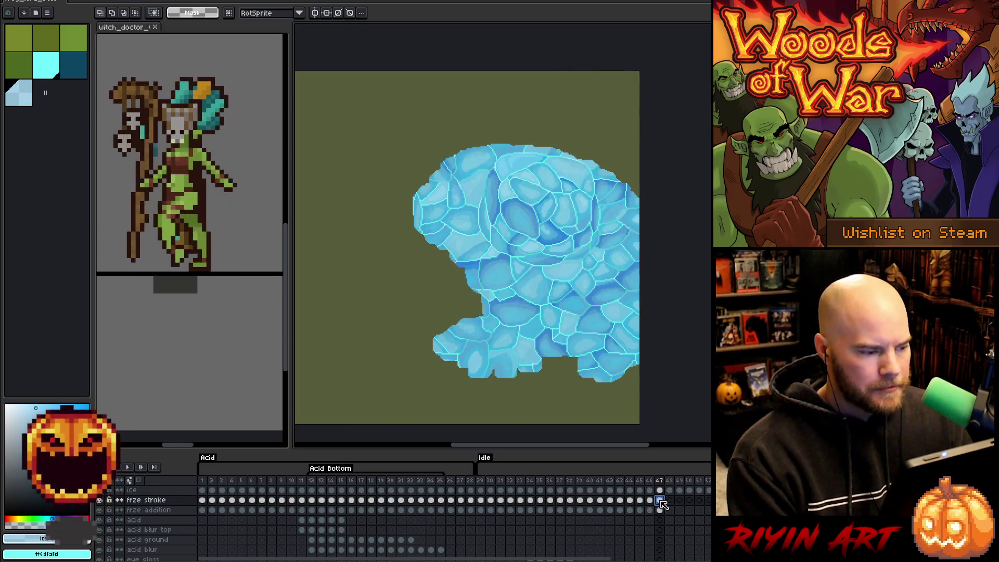
- Pick dark teal and reselect the ice shape outline on frame 47's frze stroke cel
click(48, 72)
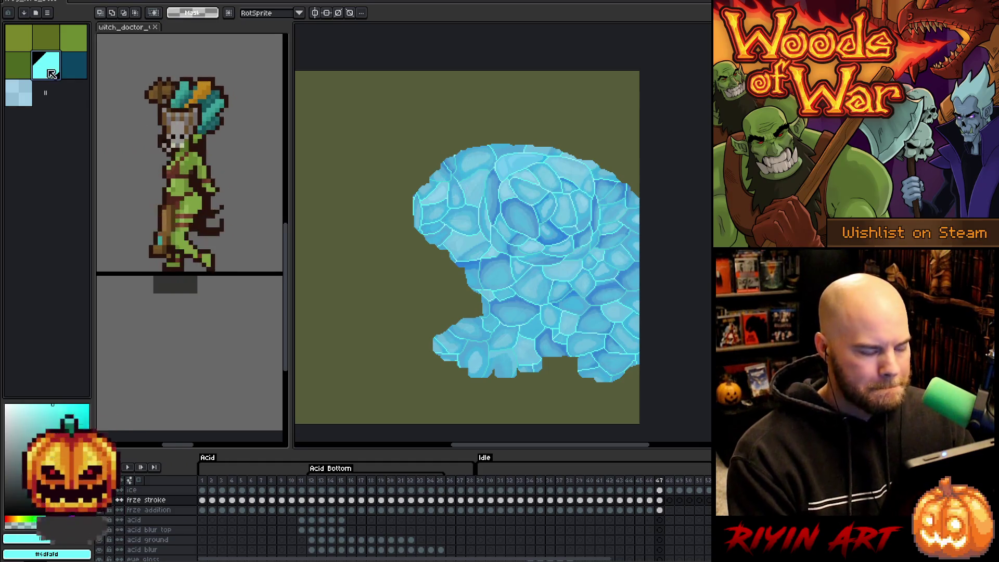
key(h)
click(81, 72)
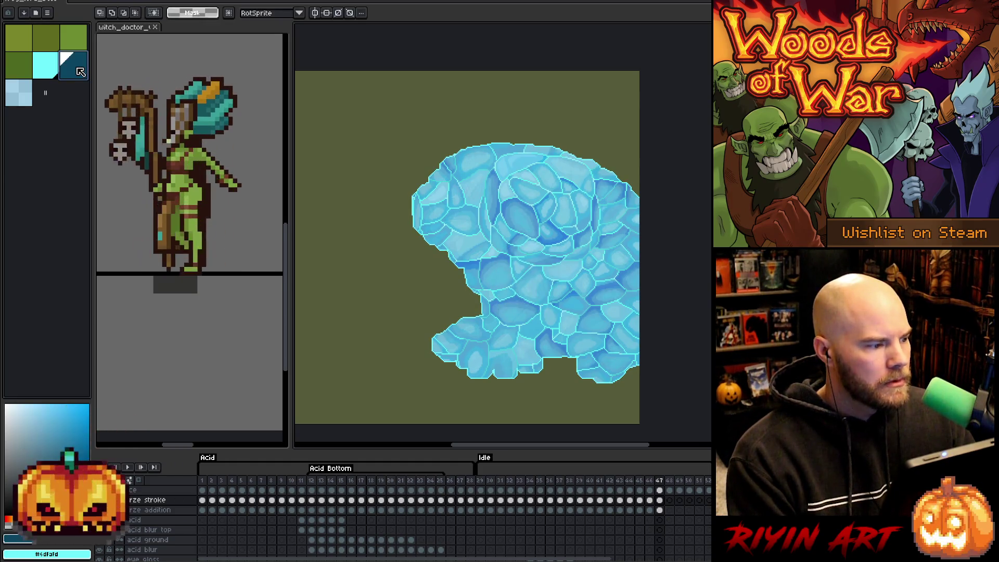
key(m)
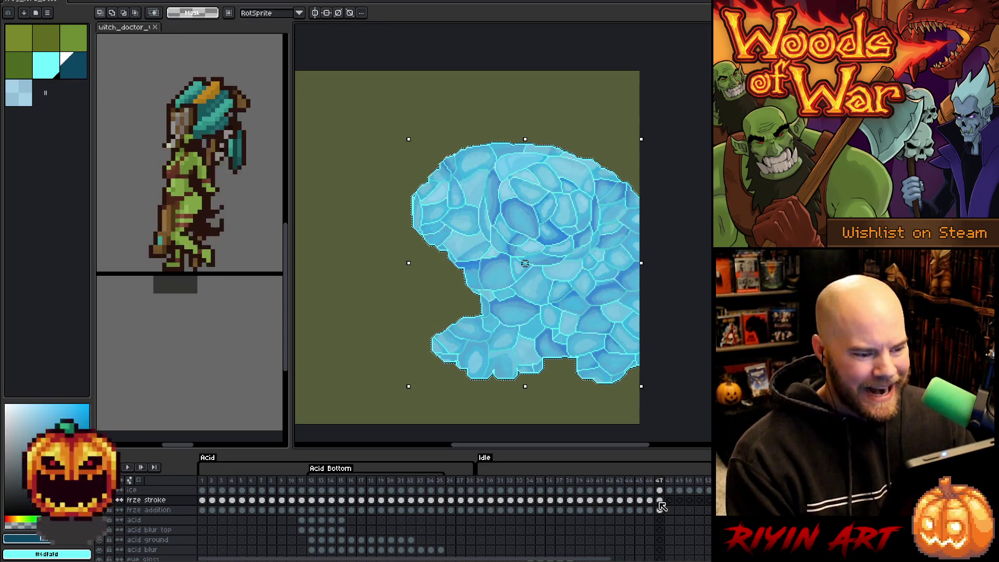
ctrl+click(659, 512)
click(661, 500)
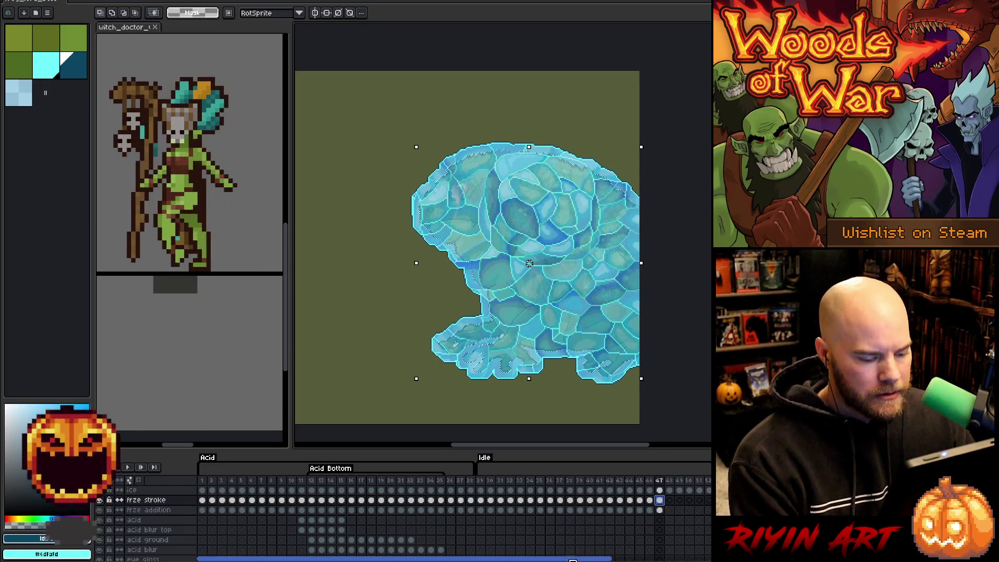
scroll(572, 560, right, 5)
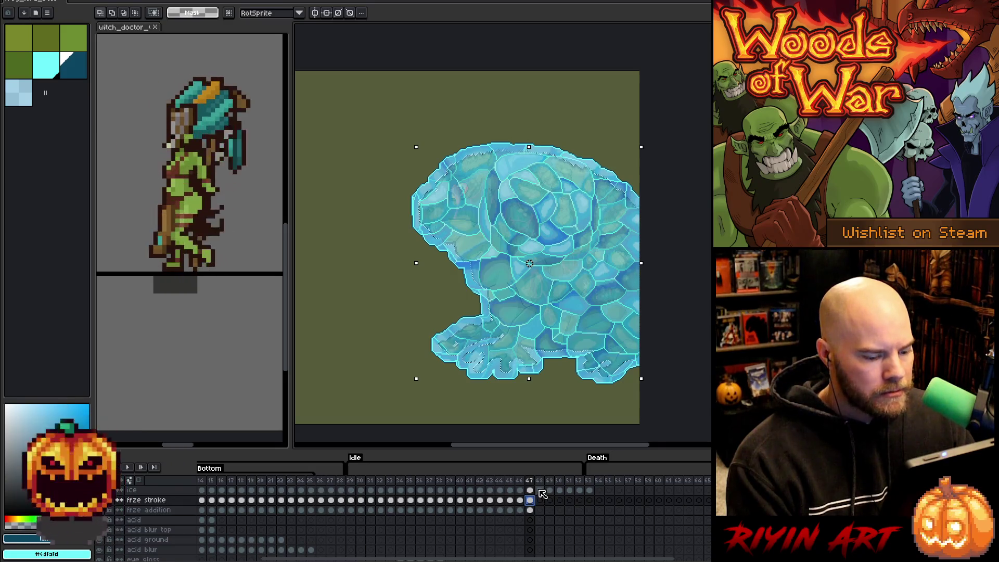
- Move to frame 48 and select its frze stroke cel with light cyan chosen
click(540, 491)
scroll(541, 495, down, 5)
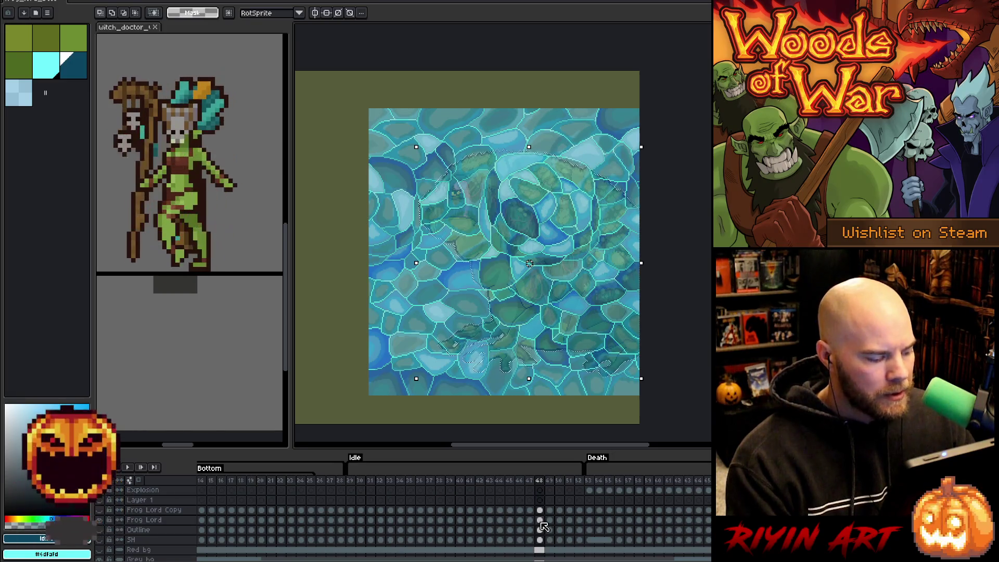
scroll(544, 524, up, 3)
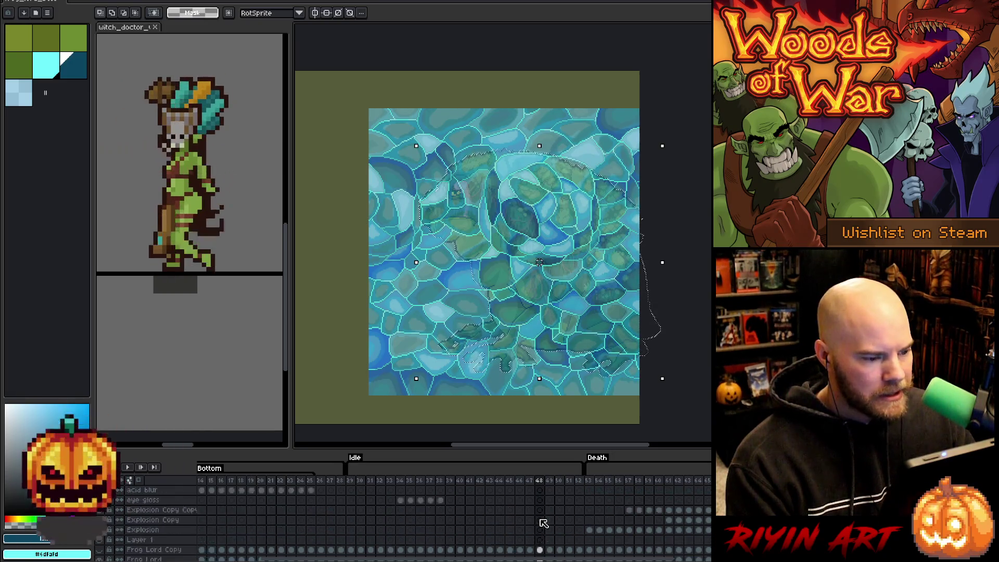
scroll(544, 523, up, 3)
click(540, 511)
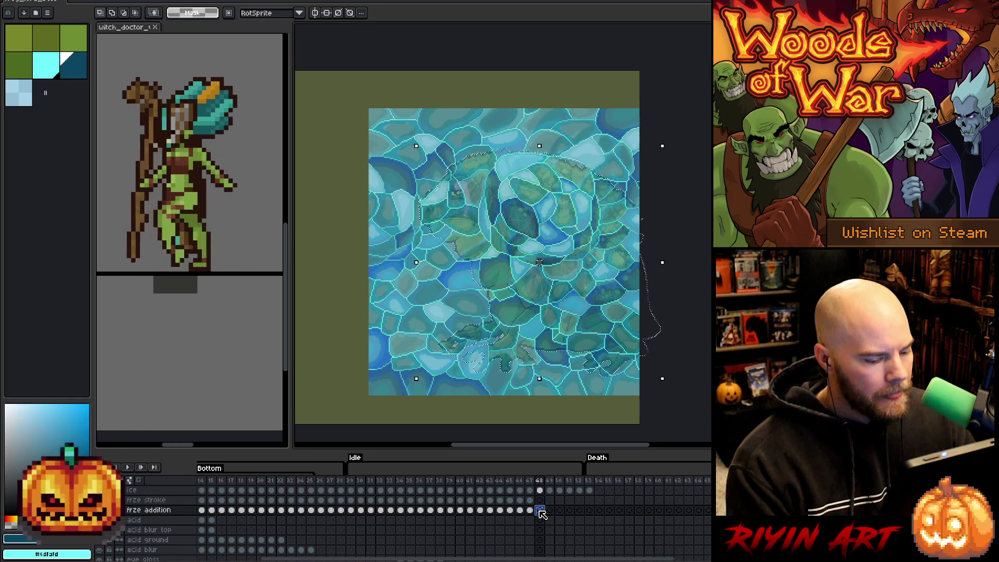
click(46, 72)
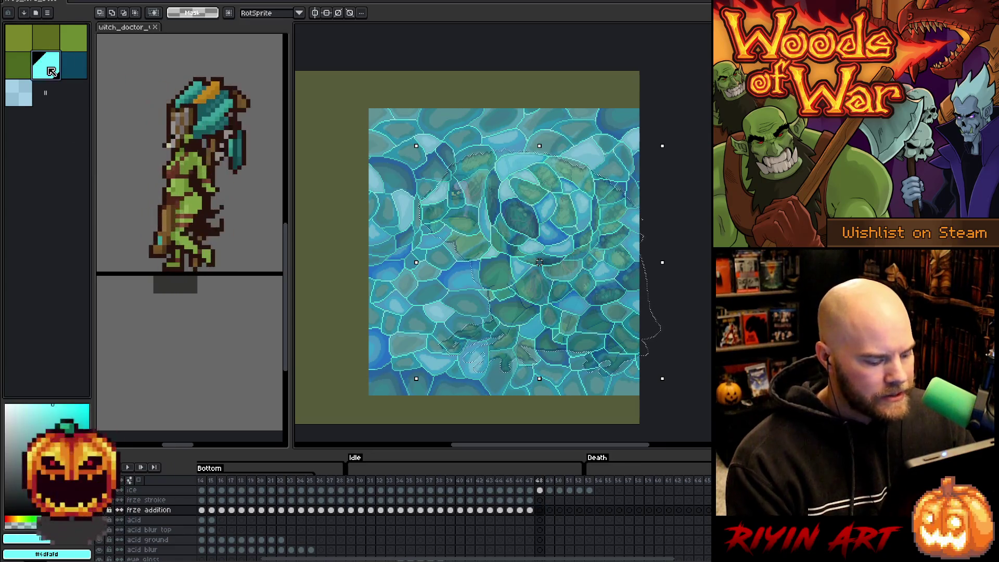
click(540, 500)
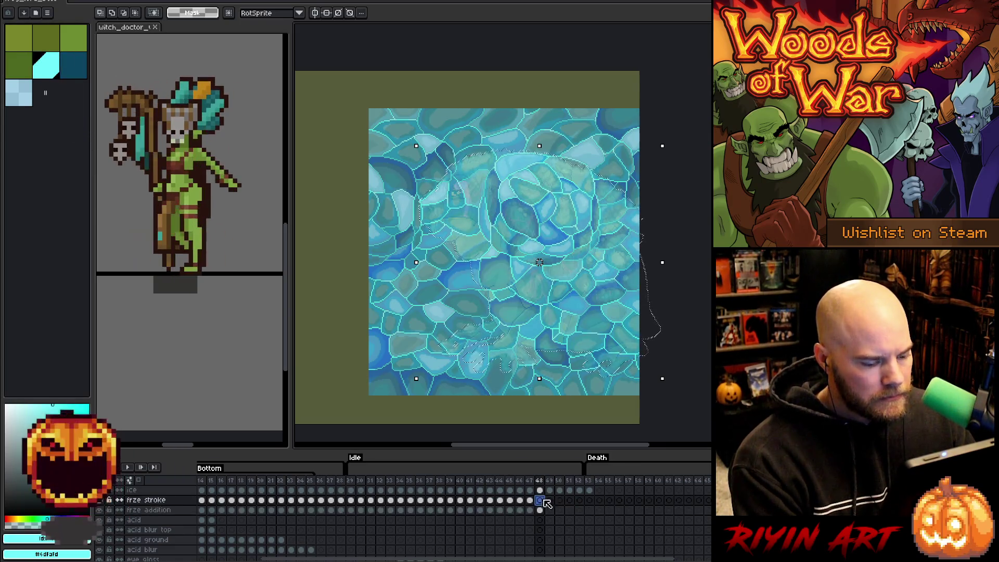
- Expand frame 48's freeze-stroke selection and fill it with light blue
click(22, 101)
click(138, 1)
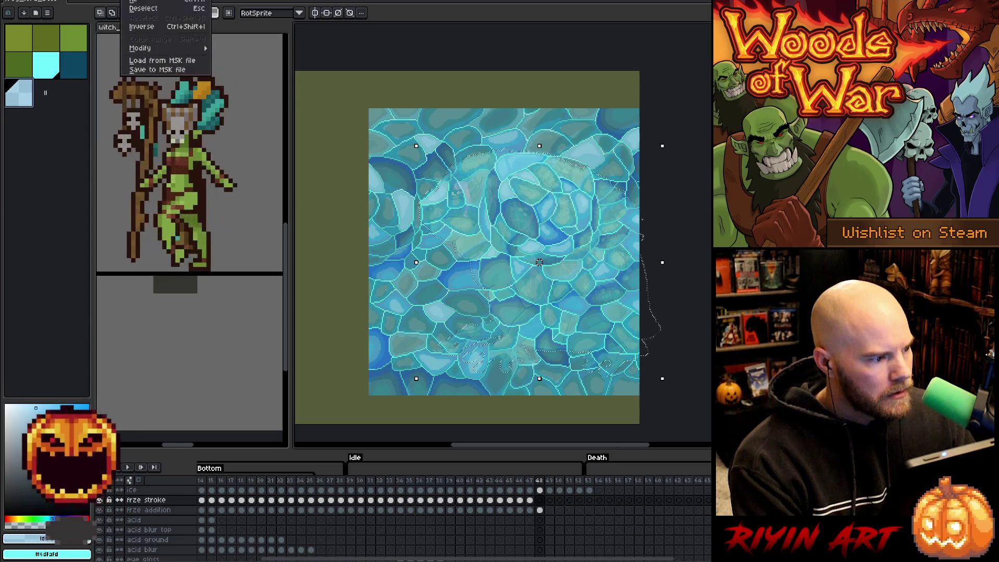
mouse_move(198, 48)
click(229, 57)
key(Return)
click(540, 500)
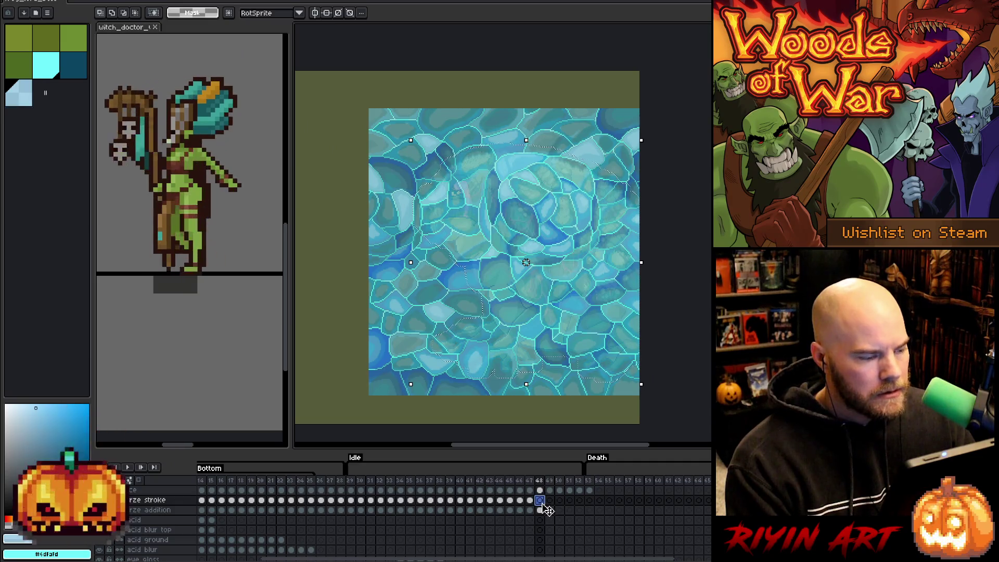
key(ctrl+v)
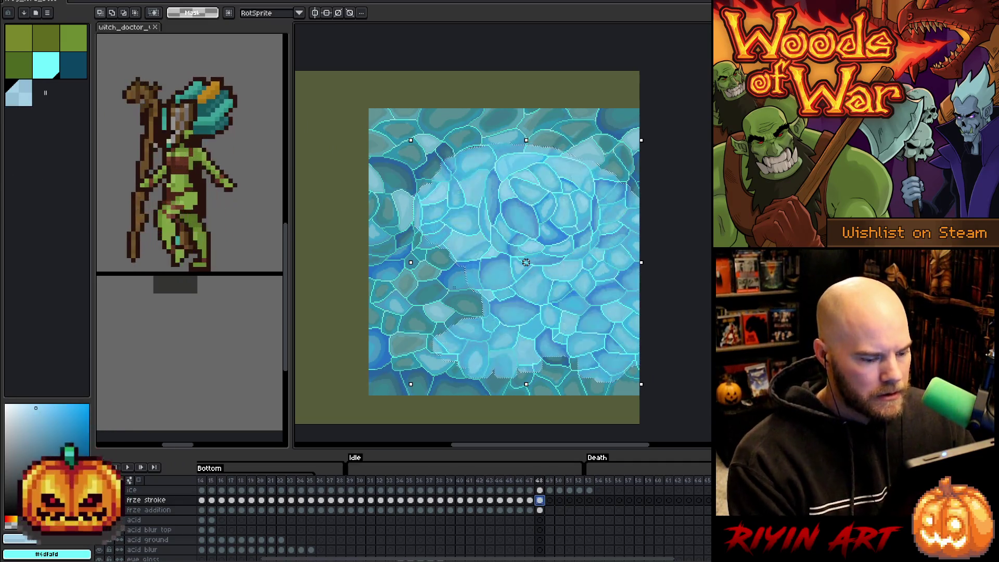
- Mask frame 48's ice cel to the expanded shape and clear the selection
scroll(459, 293, up, 1)
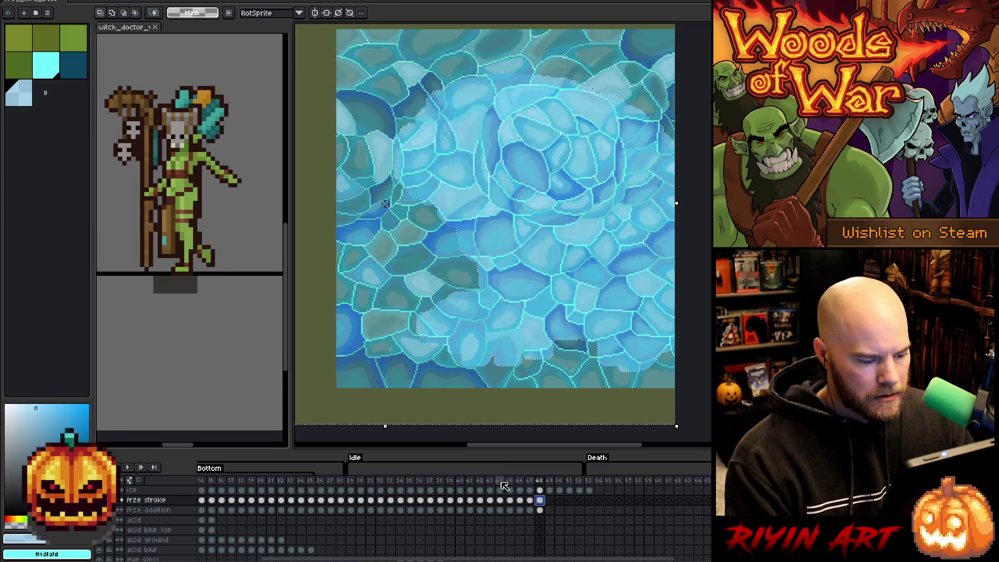
click(539, 490)
scroll(385, 203, down, 1)
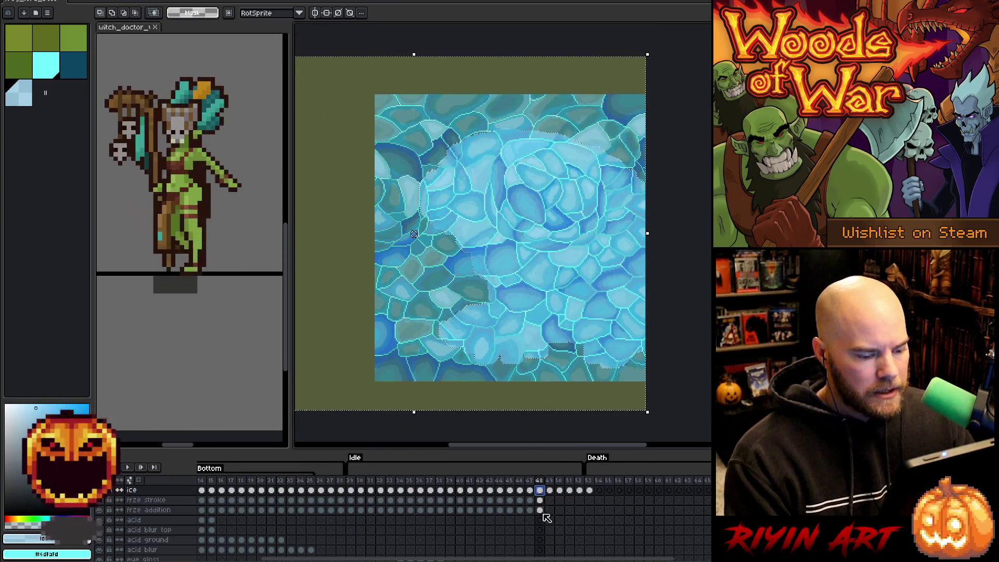
click(541, 501)
key(ctrl+d)
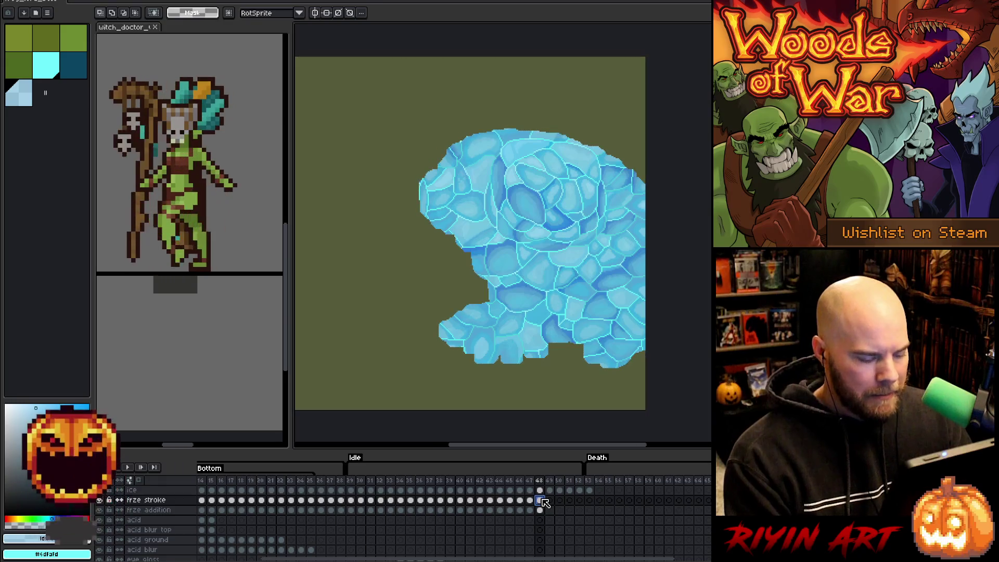
- Pick dark teal and reselect the ice outline on frame 48
click(35, 73)
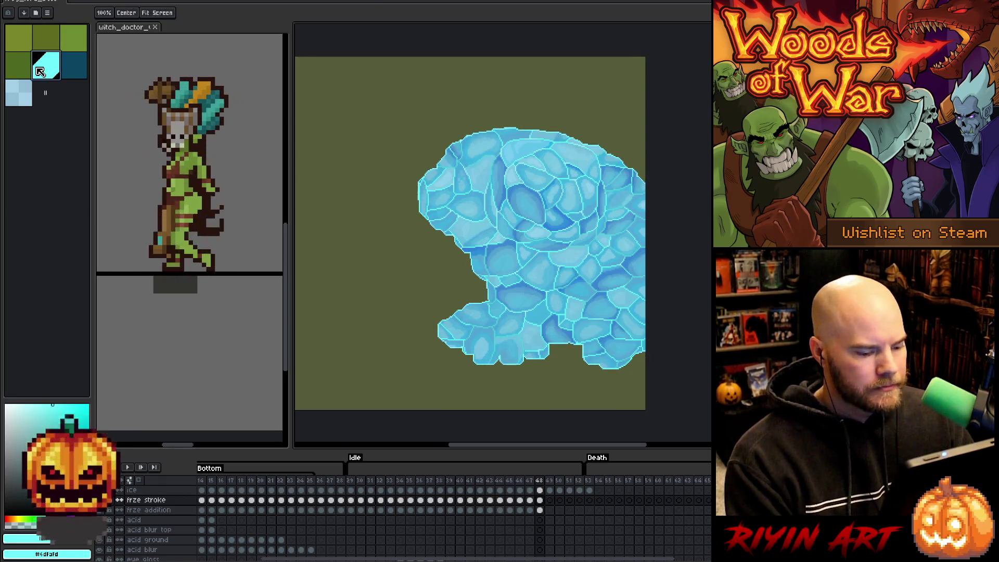
click(72, 72)
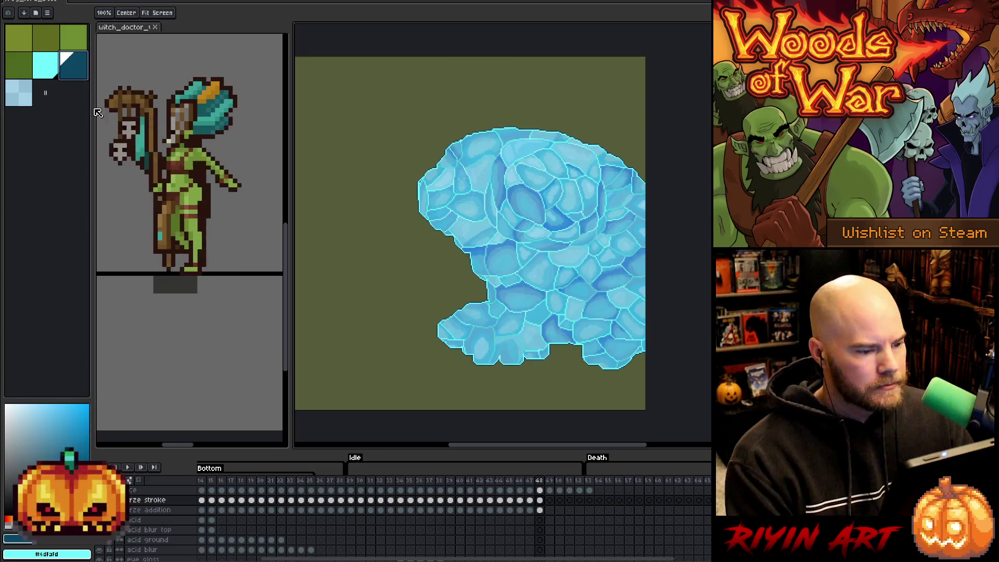
click(540, 500)
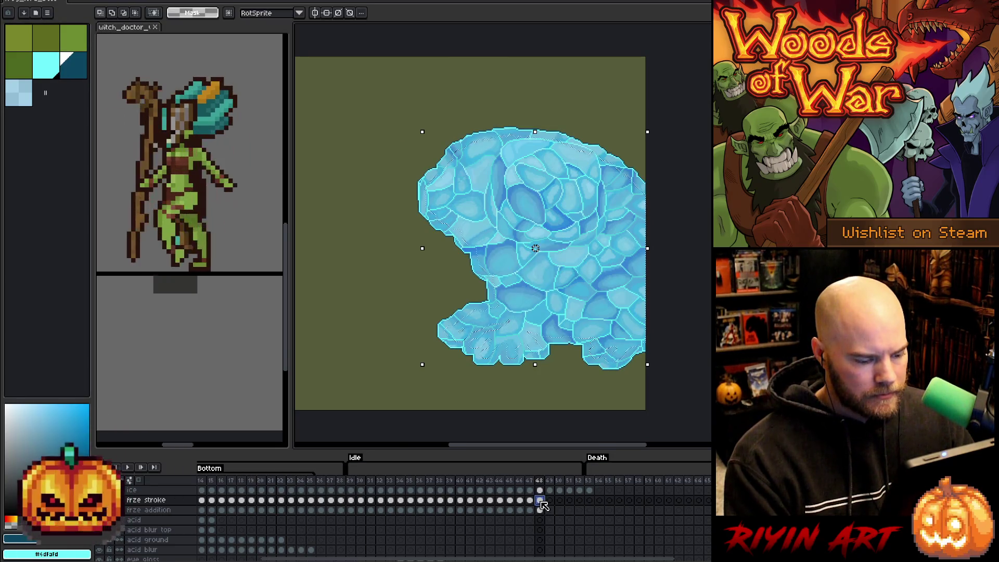
scroll(552, 510, down, 5)
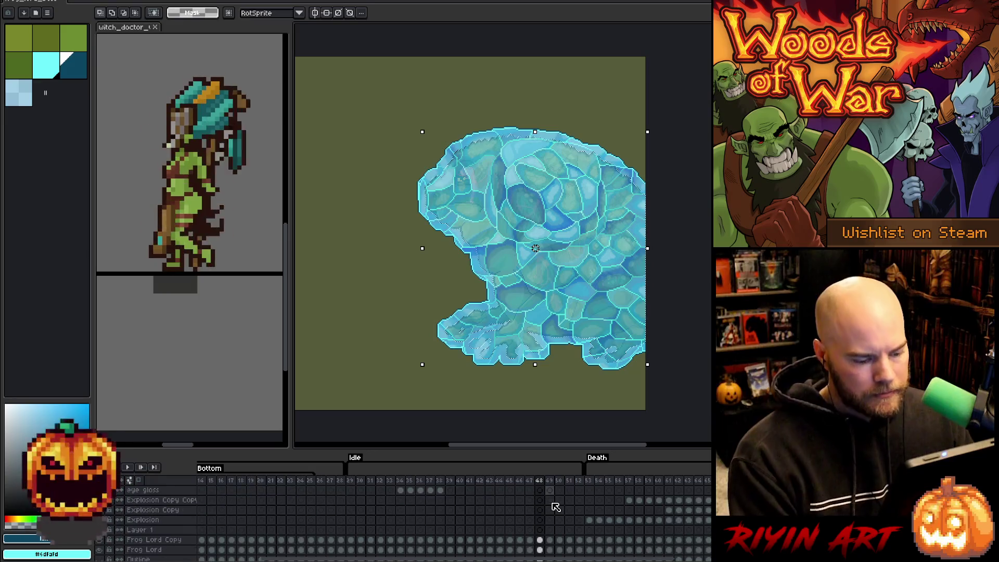
scroll(553, 545, up, 5)
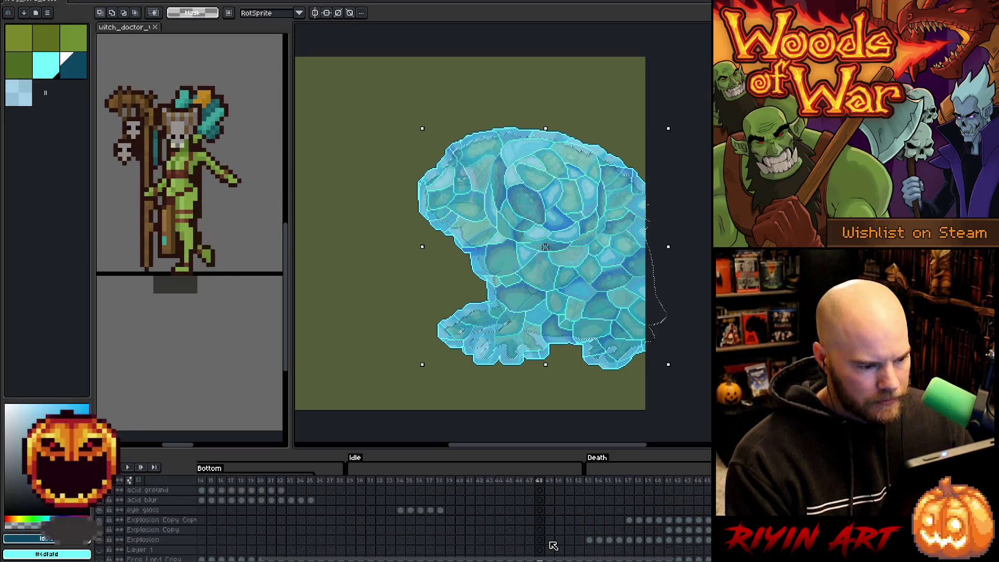
click(550, 511)
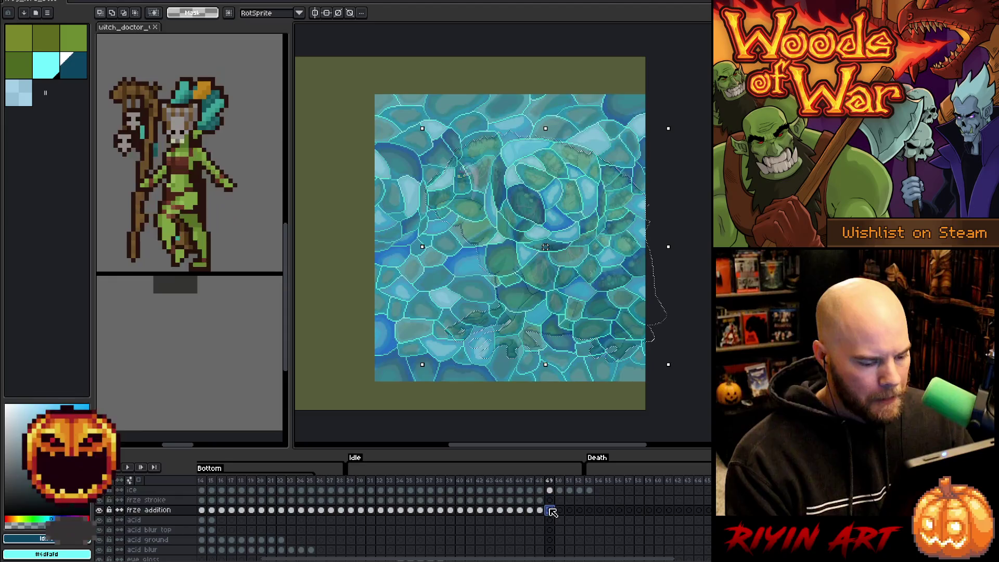
- On frame 49's frze stroke cel, switch to the lighter ice colour and expand the selection
key(bracketleft)
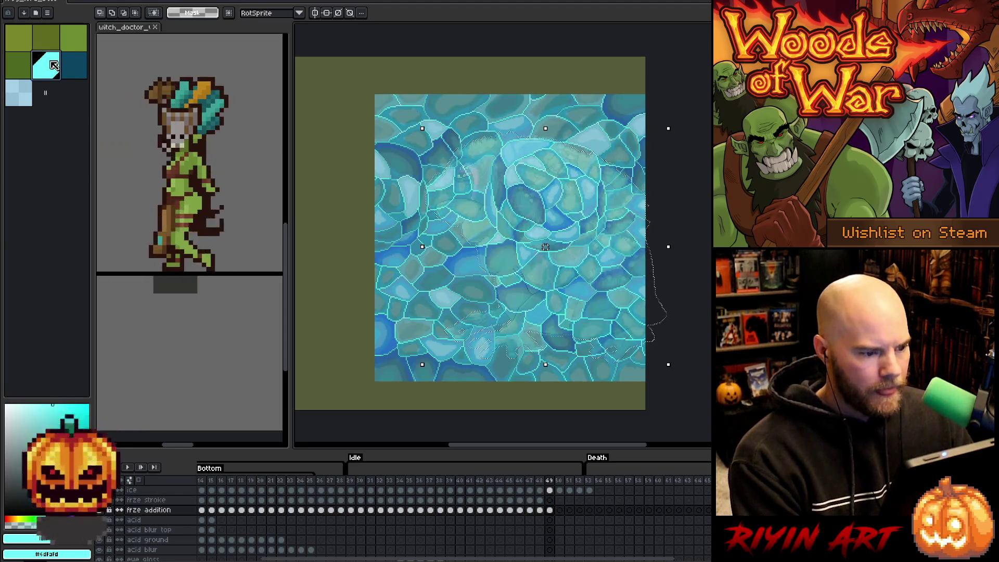
click(550, 500)
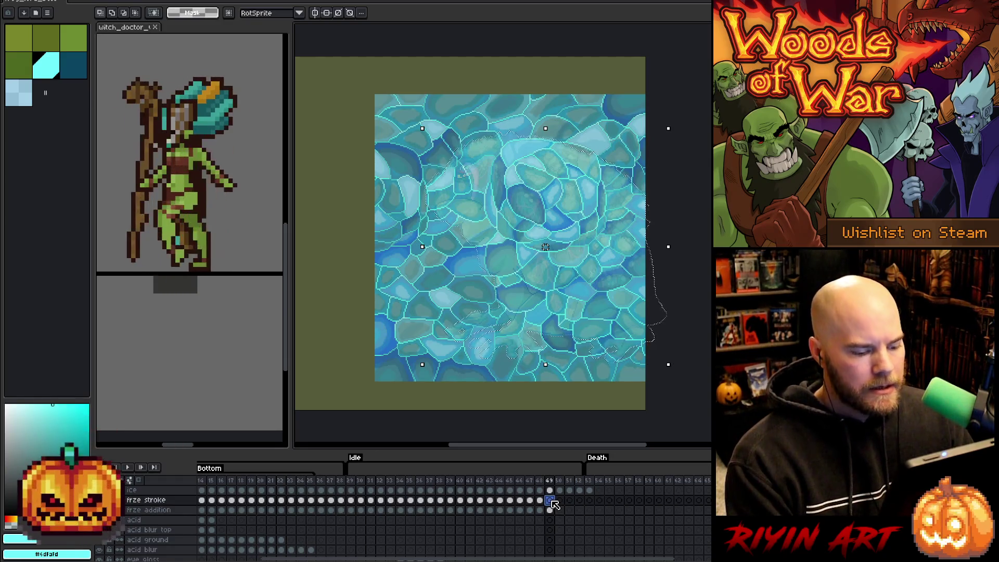
key(bracketright)
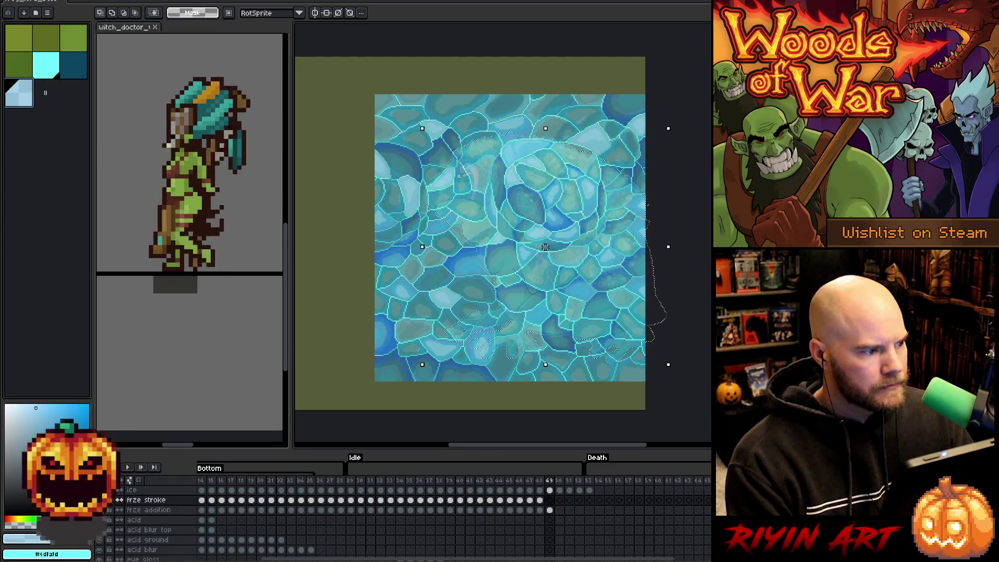
click(131, 1)
mouse_move(156, 48)
click(234, 57)
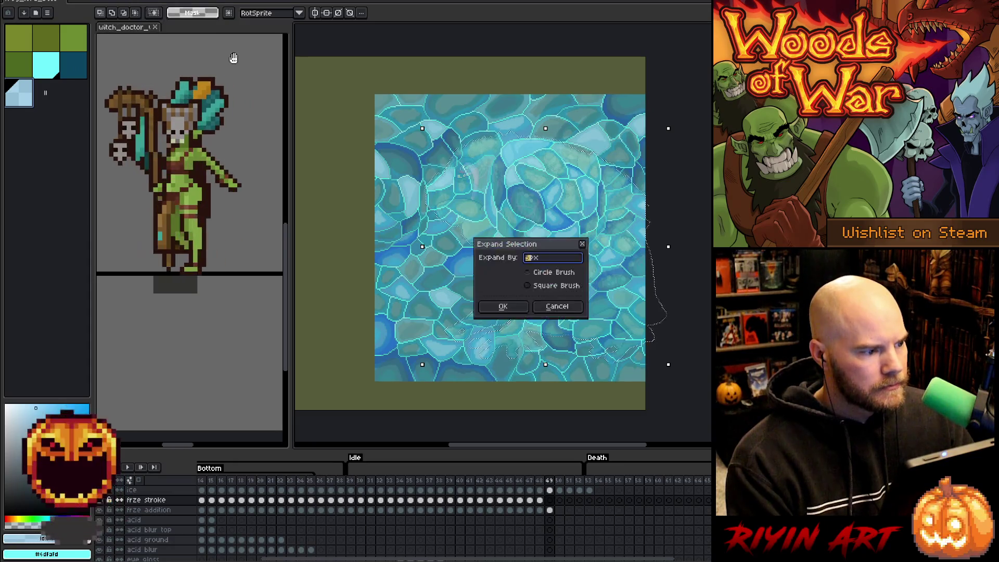
key(Return)
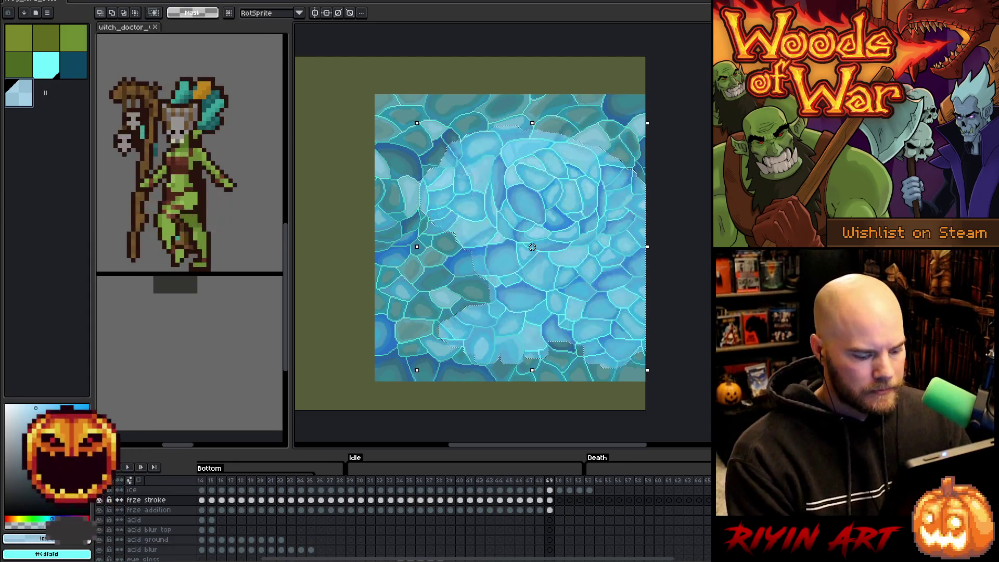
- Trim frame 49's ice cel outside the expanded shape, then load the ice shape with dark teal
key(ctrl+a)
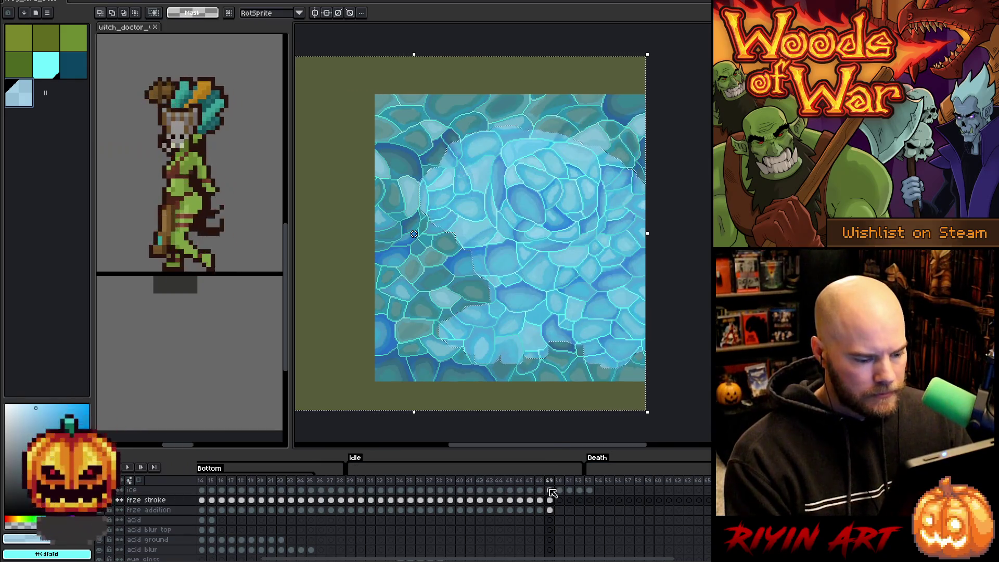
click(550, 490)
key(ctrl+d)
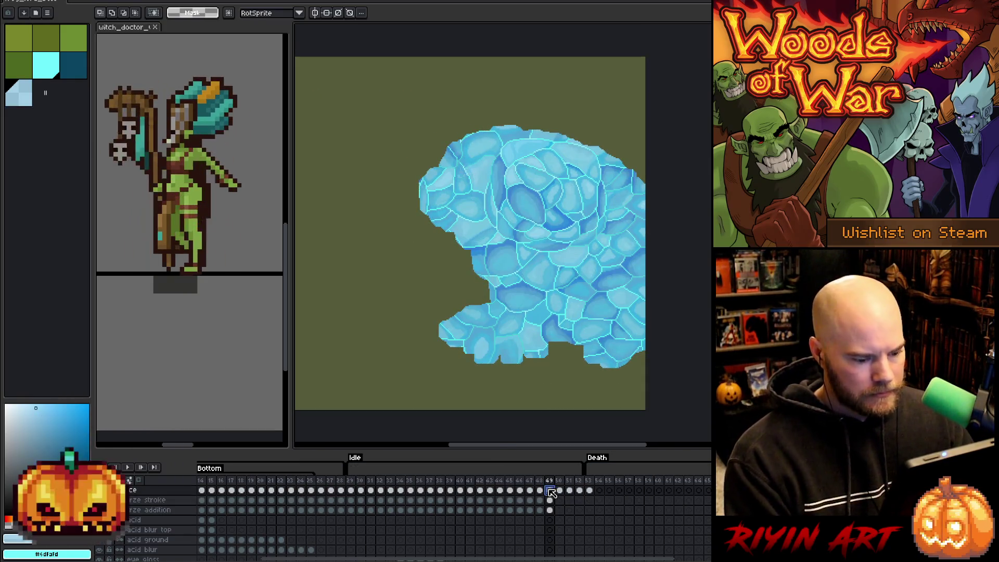
click(550, 500)
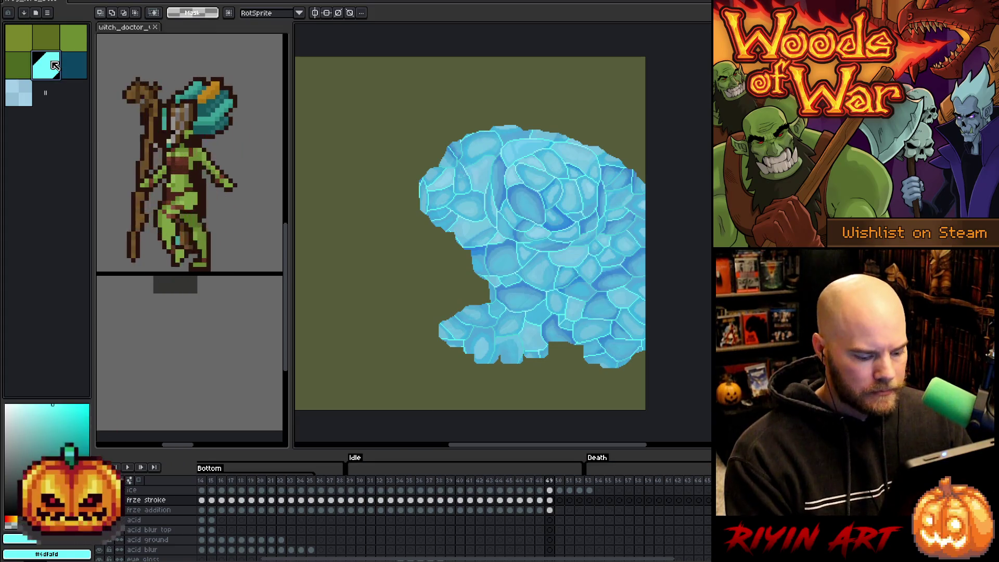
click(79, 71)
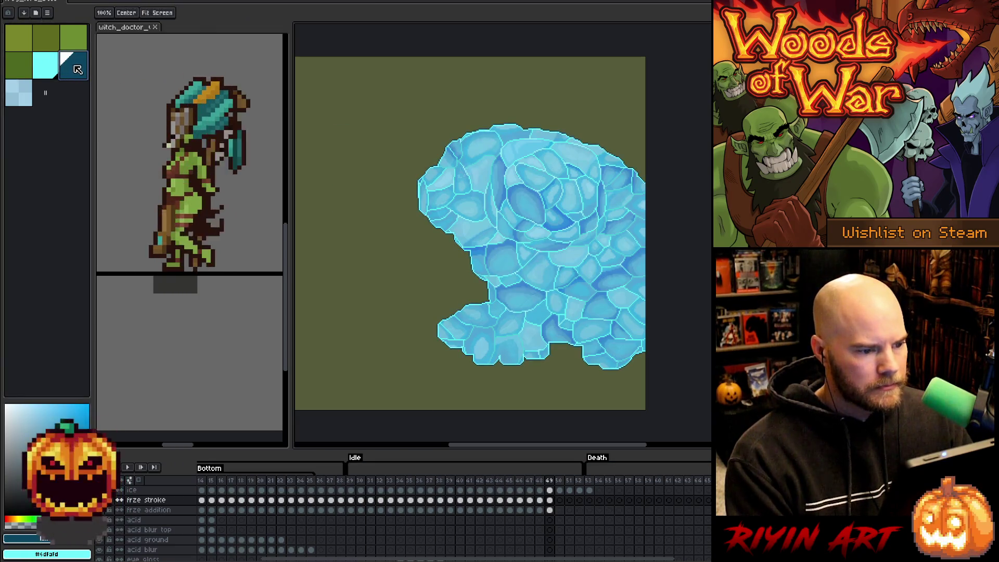
ctrl+click(549, 502)
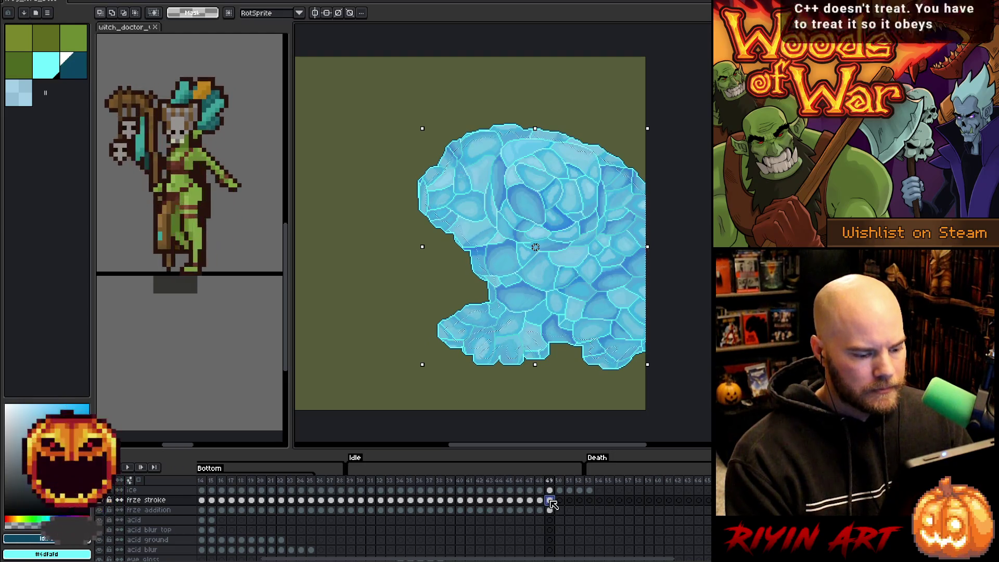
- Fill frame 49's ice-shaped selection with dark teal, then move on to frame 50
key(f)
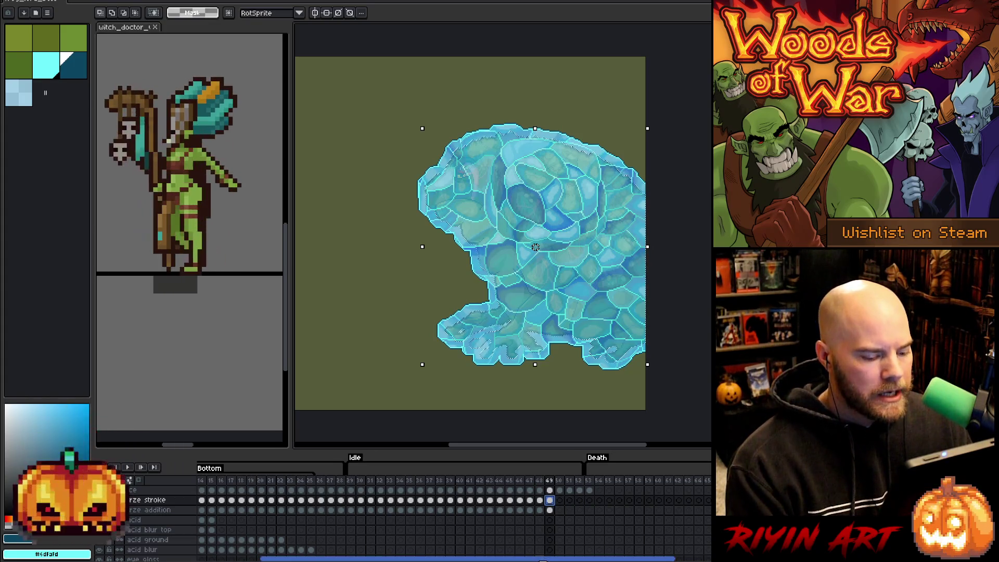
scroll(541, 559, right, 5)
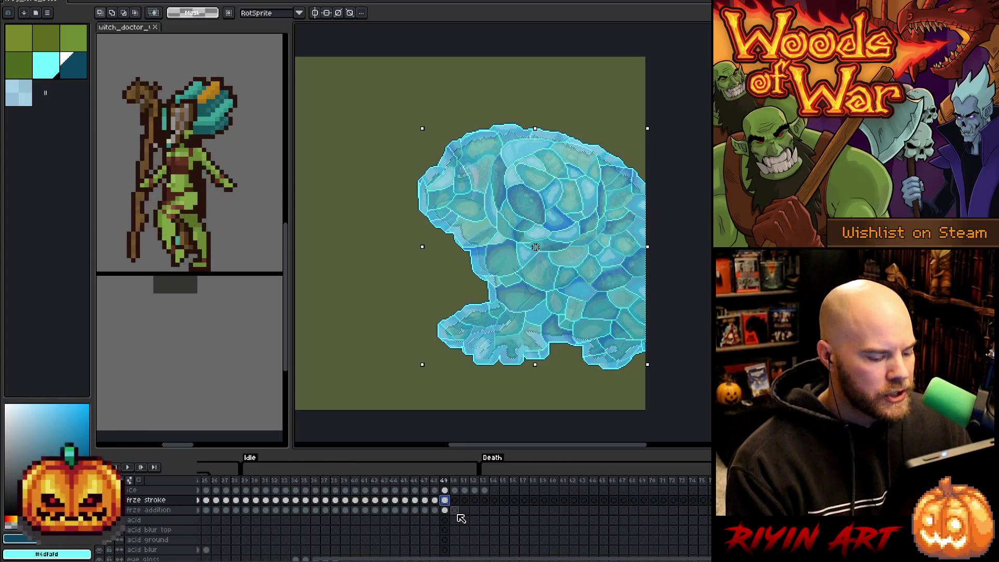
scroll(461, 518, down, 5)
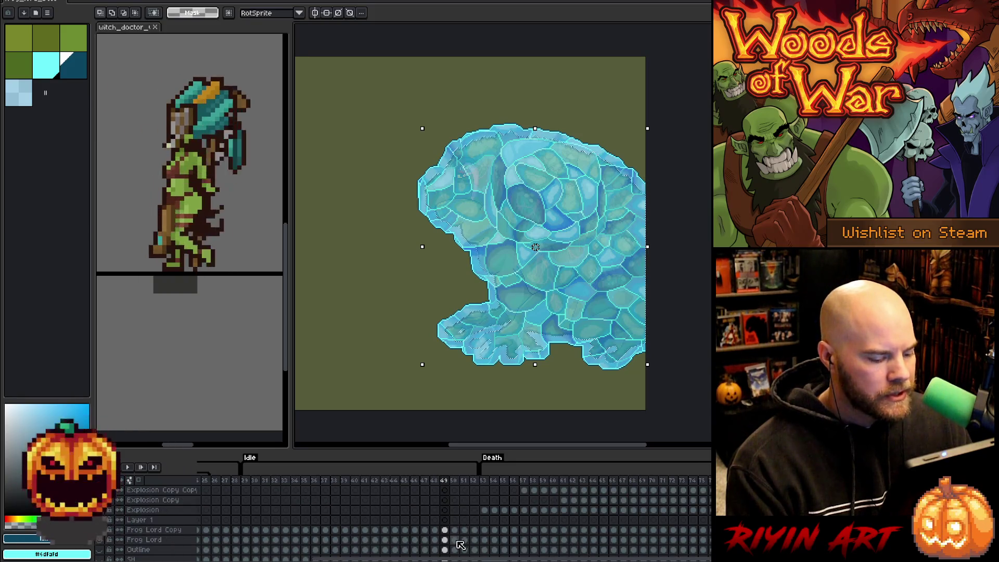
scroll(461, 544, up, 5)
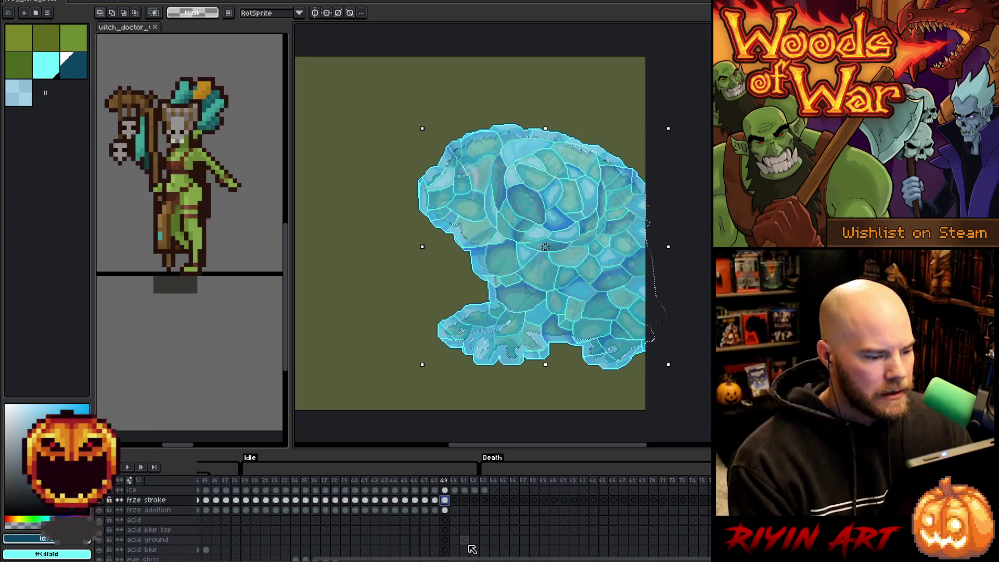
click(457, 511)
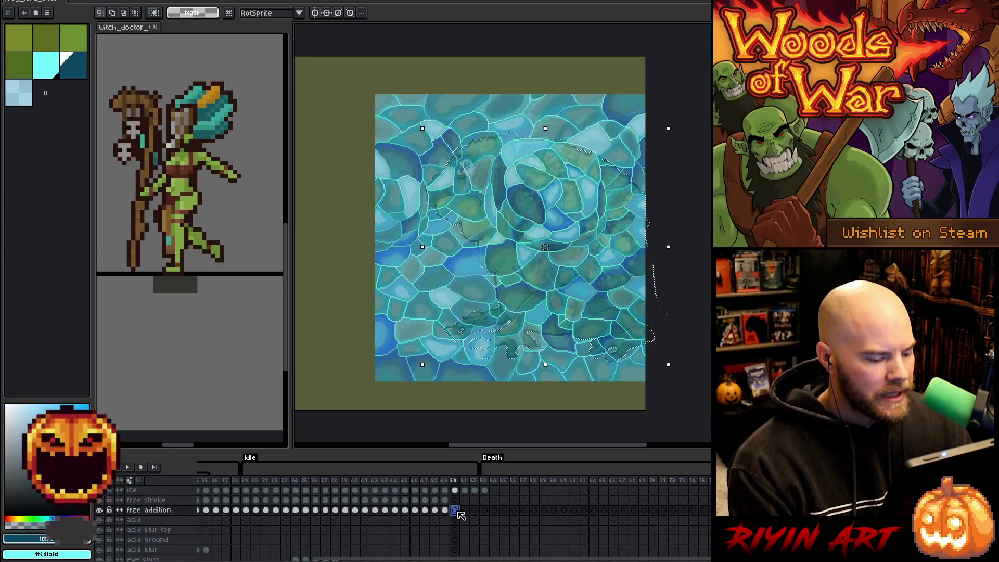
- Pick cyan and expand frame 50's freeze-stroke selection outward
click(47, 67)
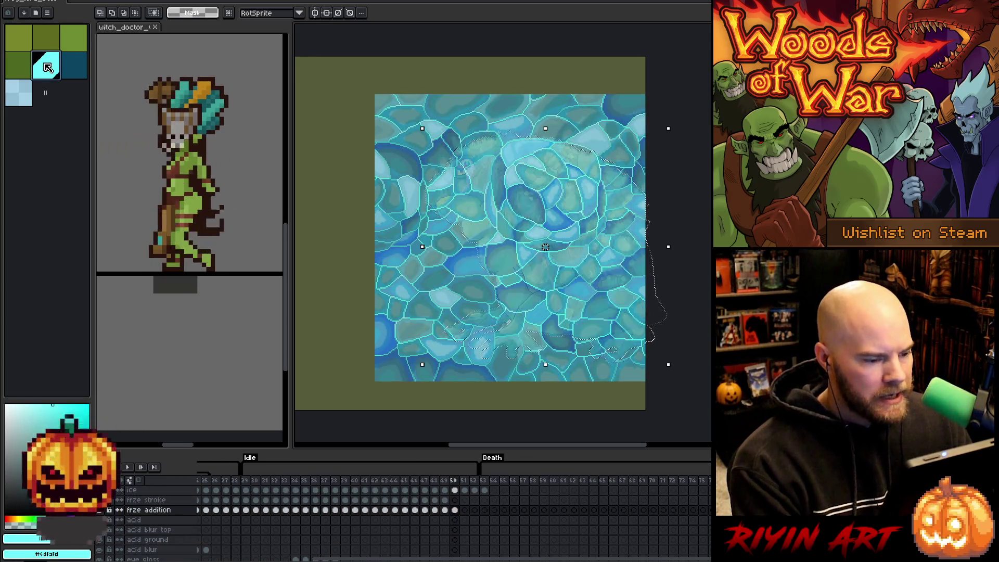
click(455, 509)
click(455, 500)
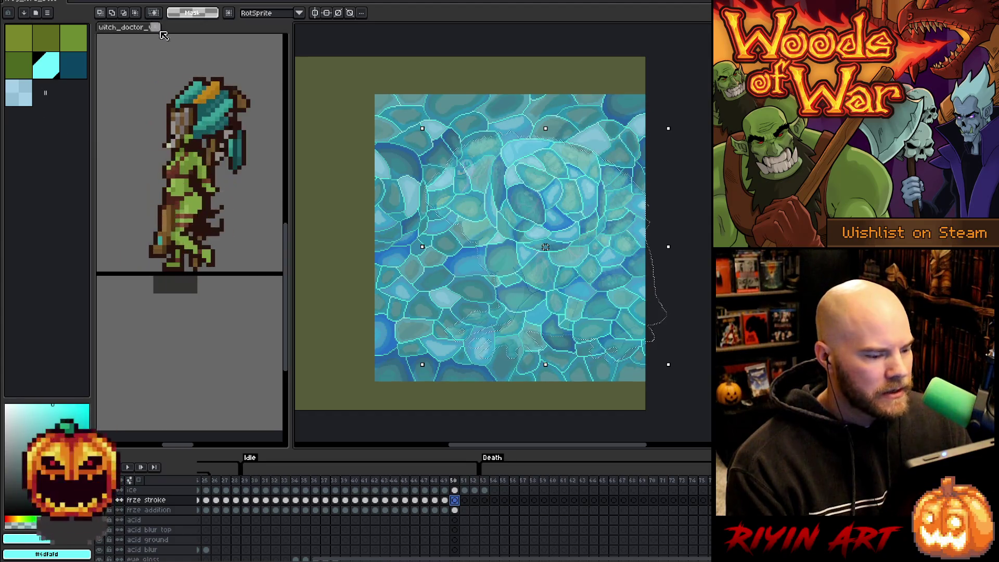
click(137, 1)
mouse_move(172, 47)
click(235, 58)
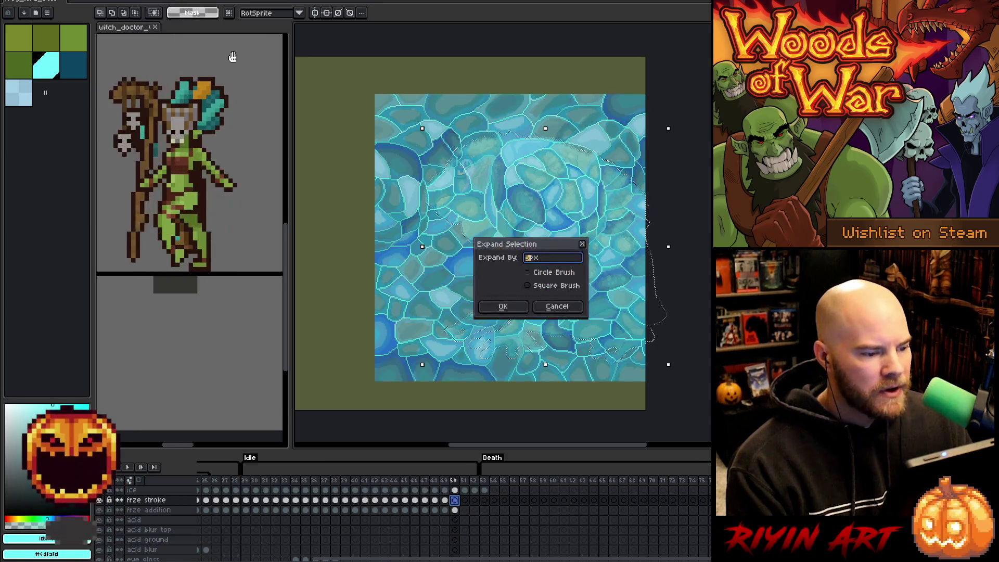
- Fill the expanded frame 50 selection with light blue and select the ice cel
click(19, 93)
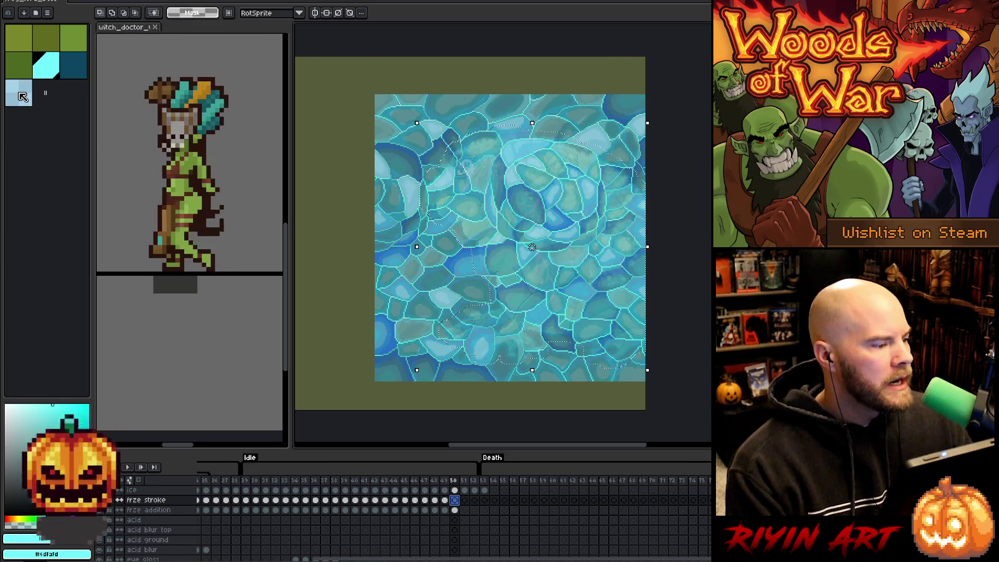
click(454, 500)
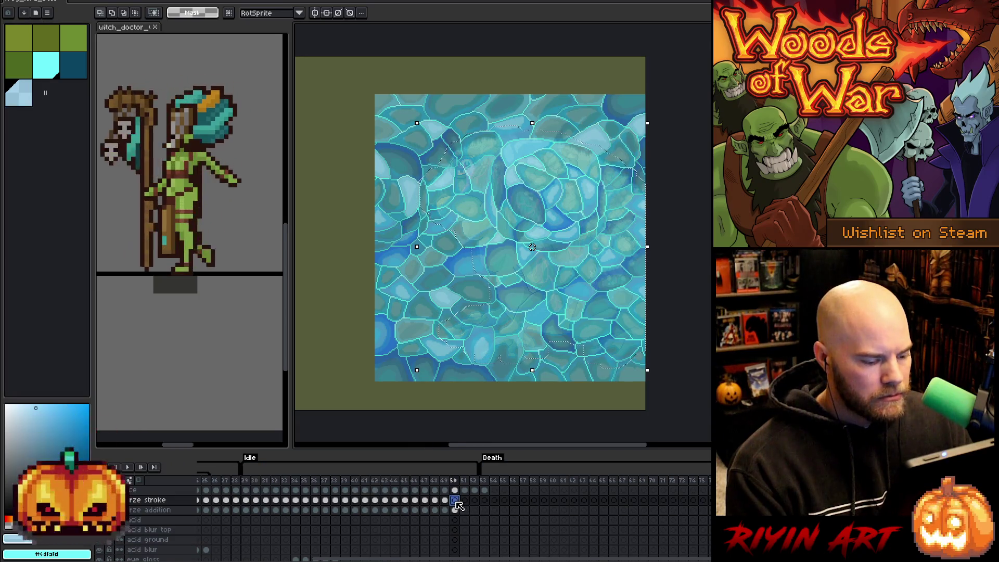
key(f)
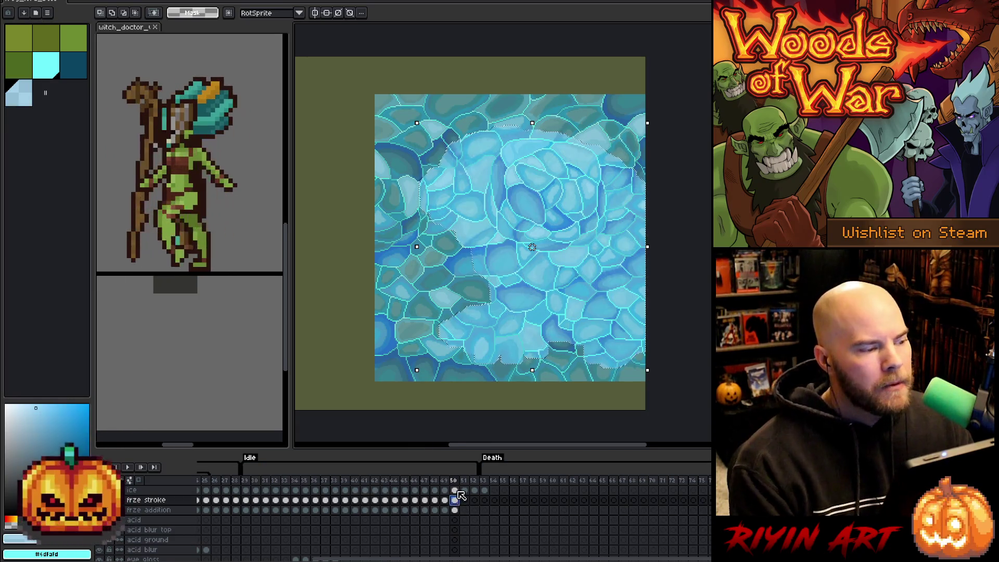
key(ctrl+a)
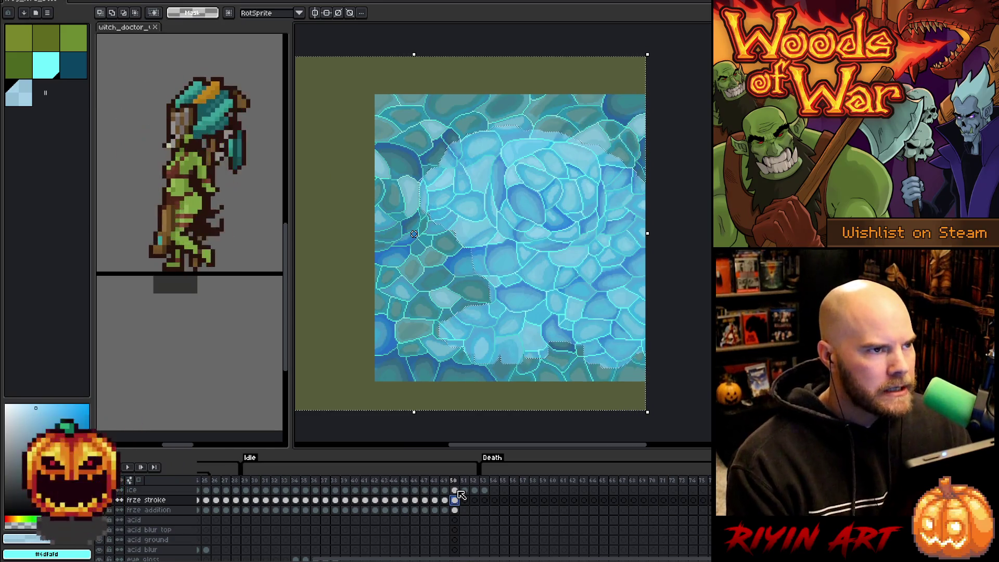
click(456, 491)
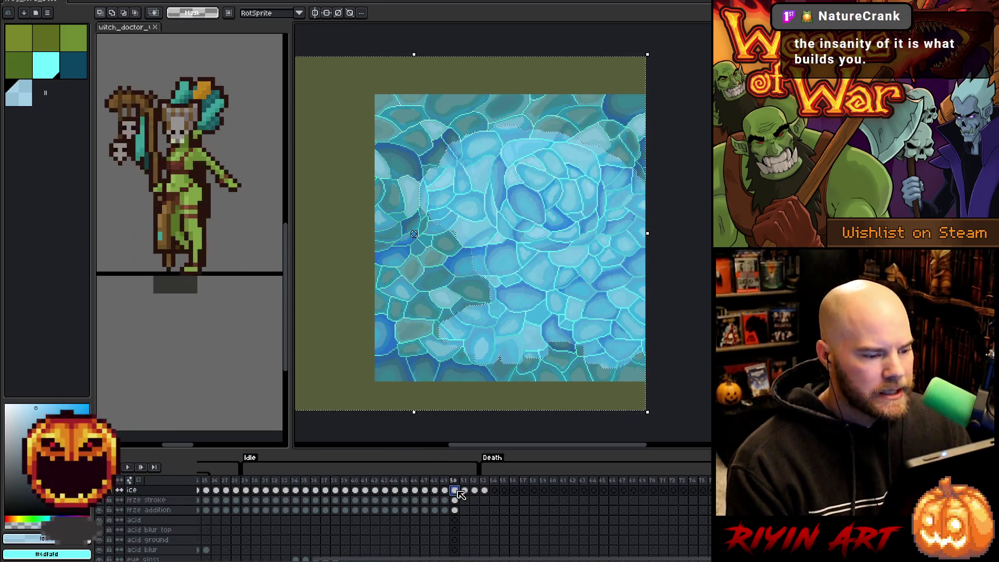
- Trim frame 50's ice cel and clear the selection on the frze stroke layer
key(ctrl+z)
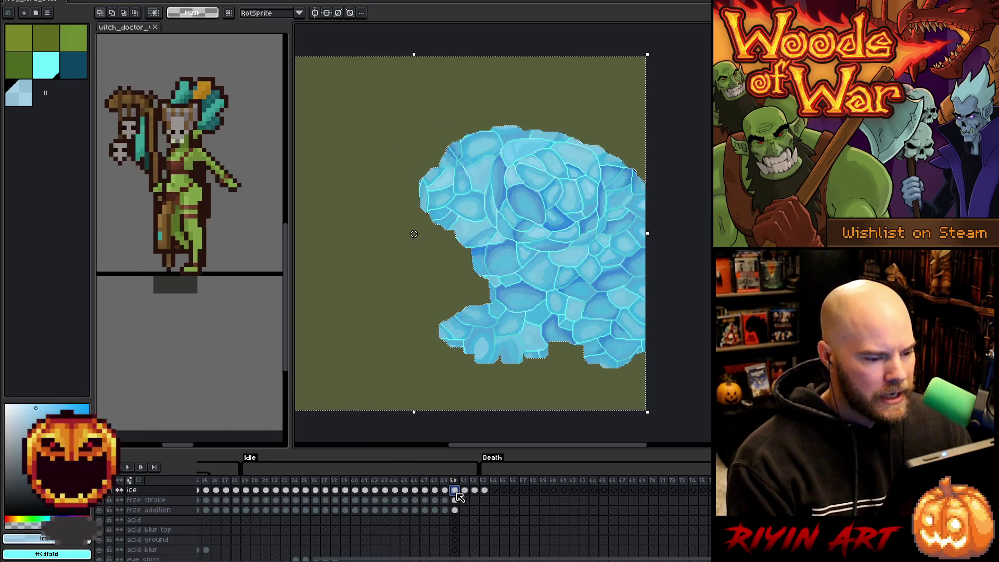
click(456, 500)
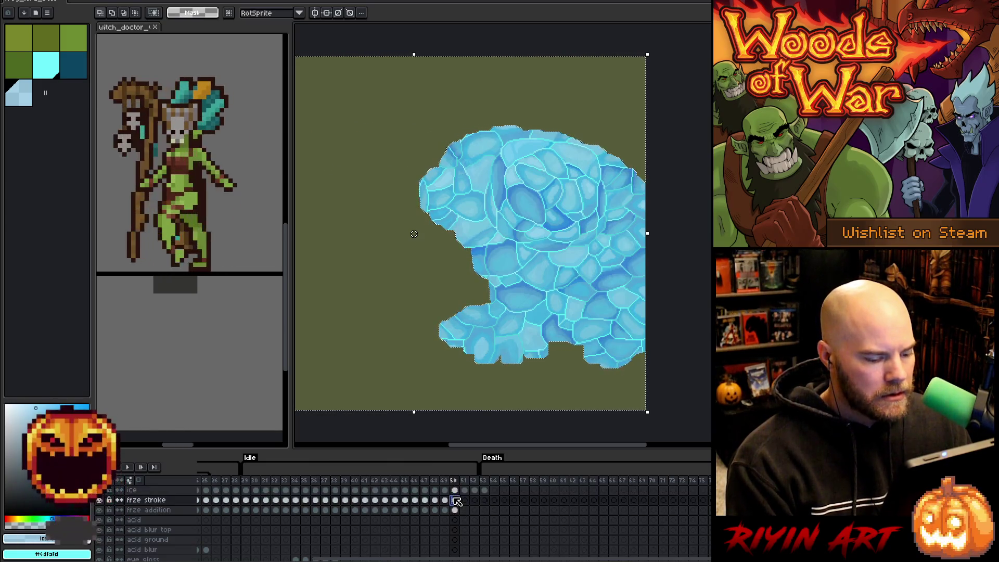
key(ctrl+d)
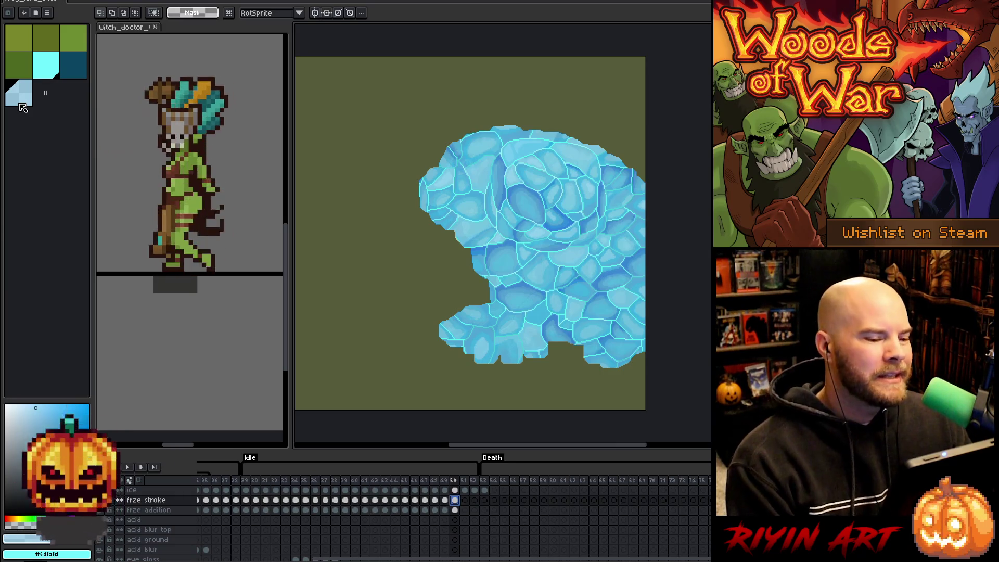
- Pick dark blue and load frame 50's frze stroke ice shape as a selection
click(53, 74)
key(h)
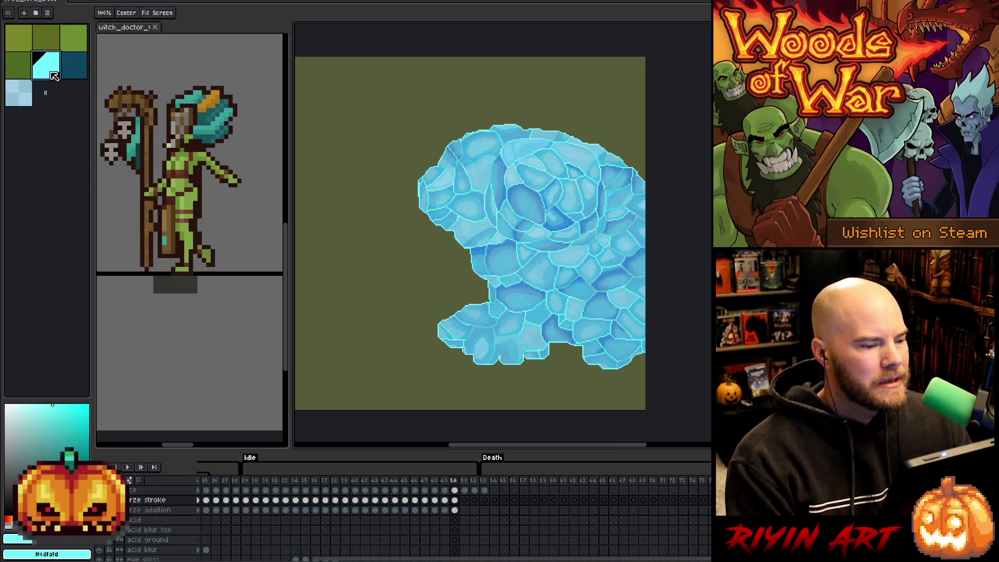
click(73, 66)
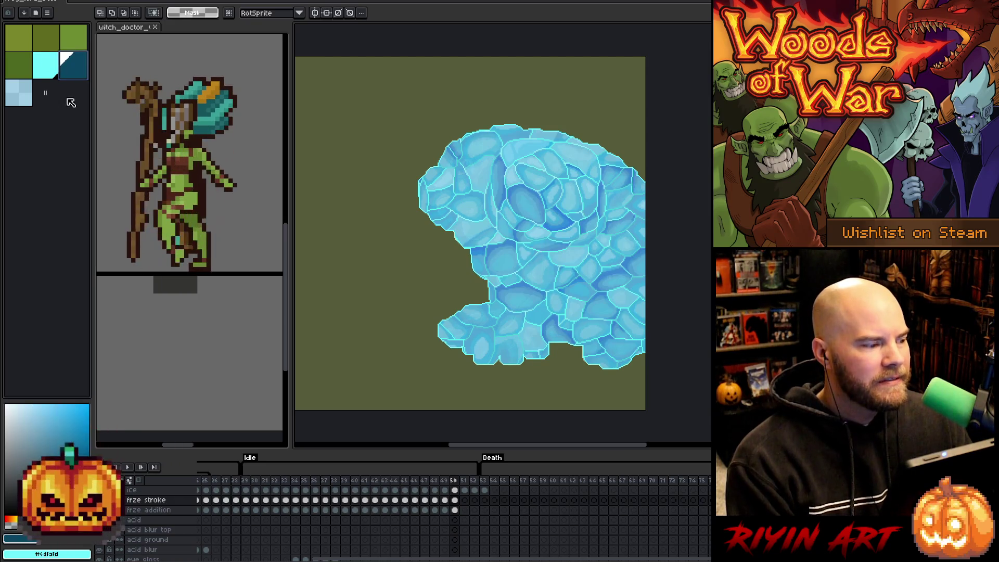
key(m)
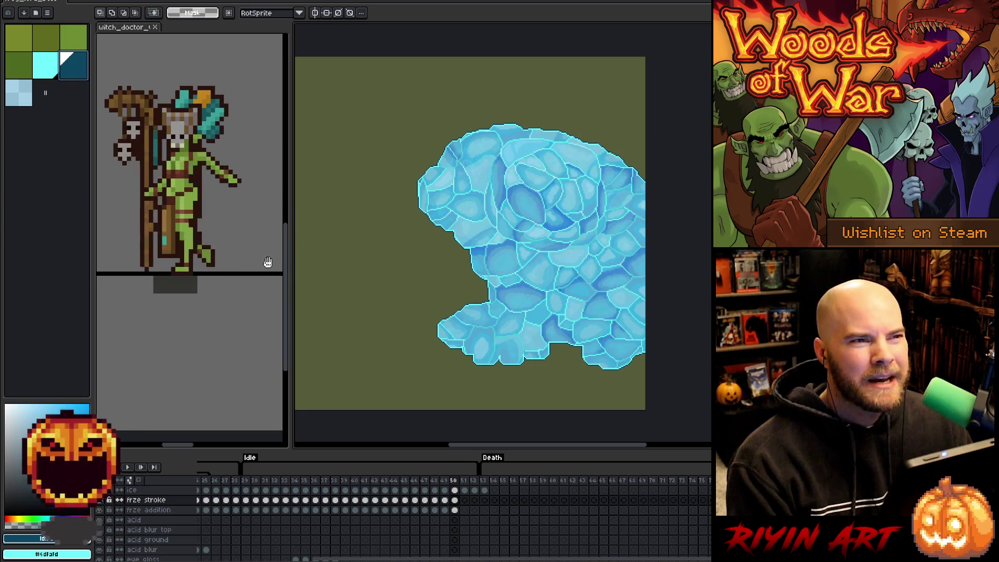
click(455, 500)
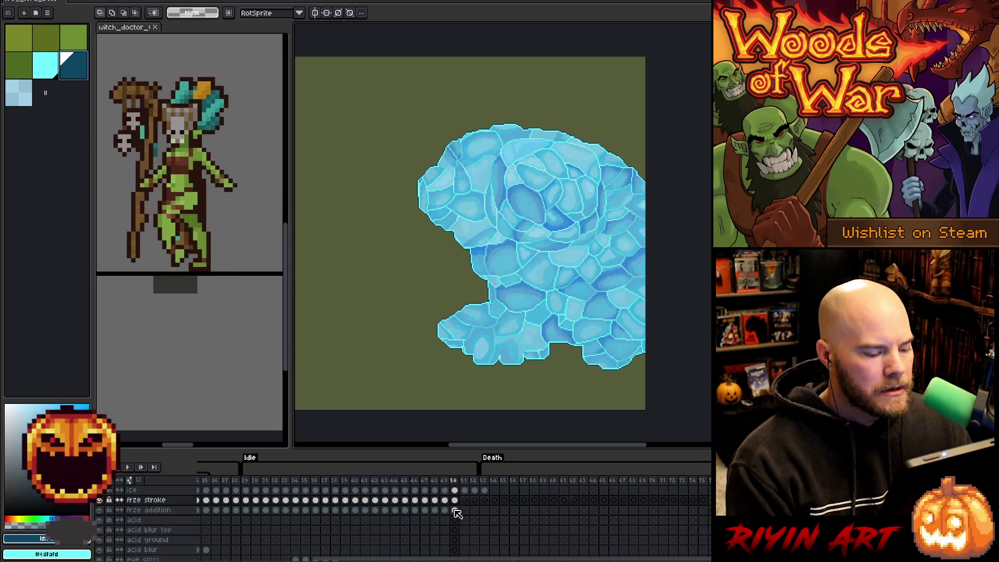
ctrl+click(456, 501)
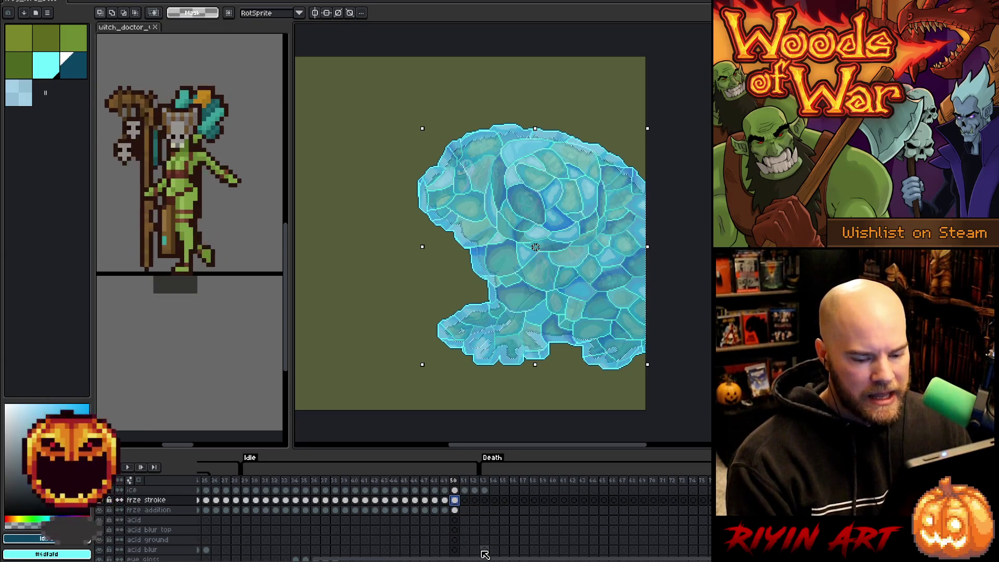
scroll(484, 554, right, 5)
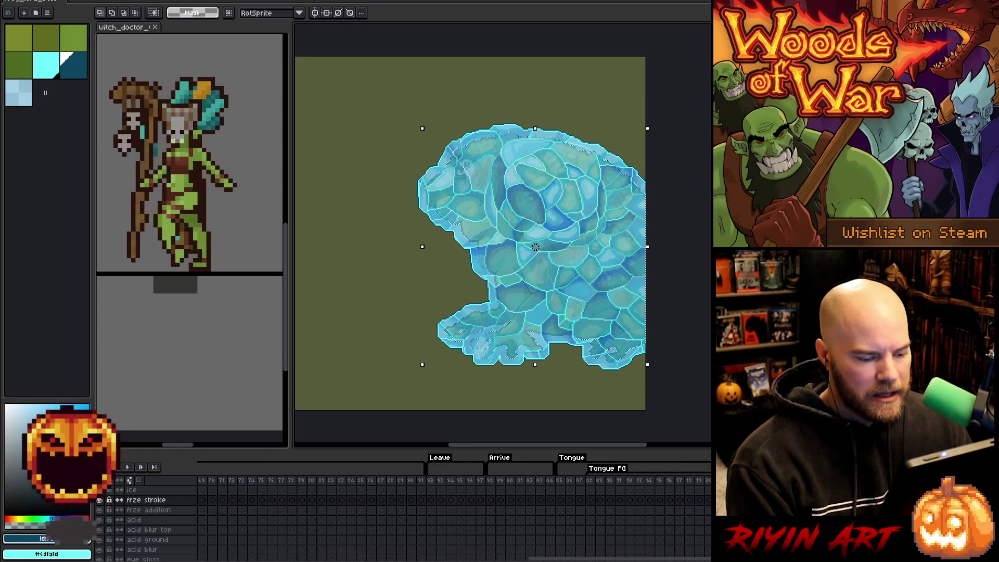
scroll(484, 554, right, 5)
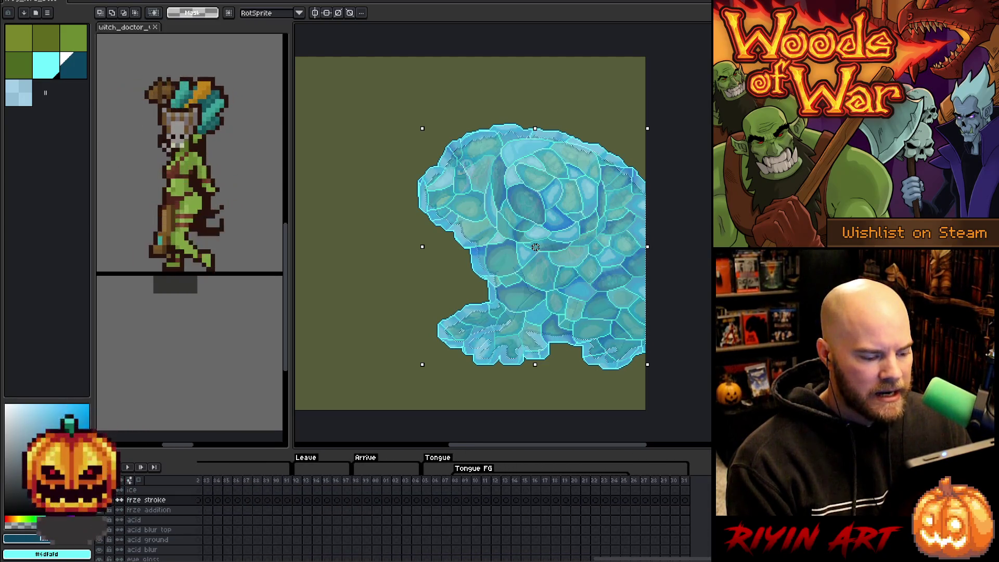
scroll(484, 554, left, 4)
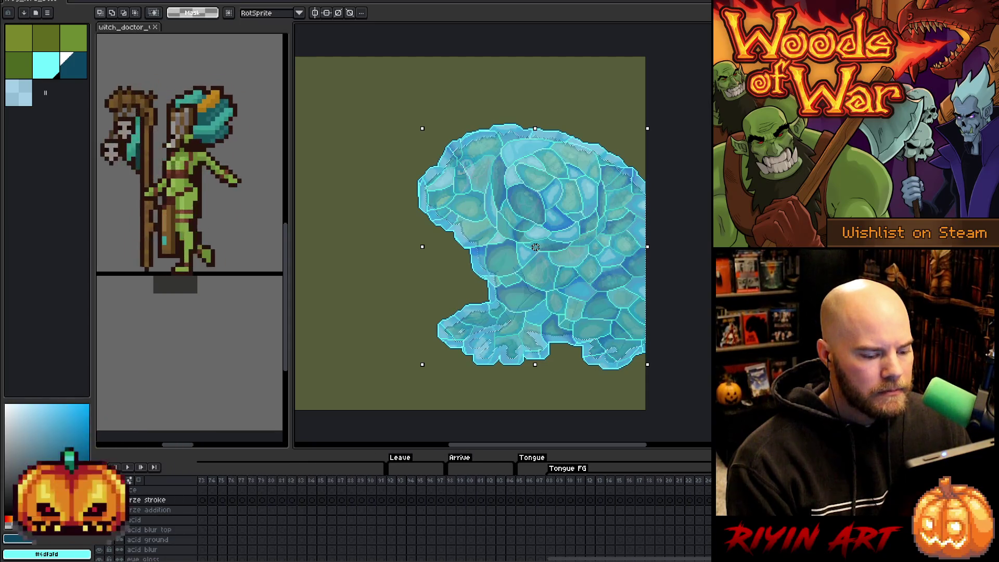
scroll(484, 554, left, 2)
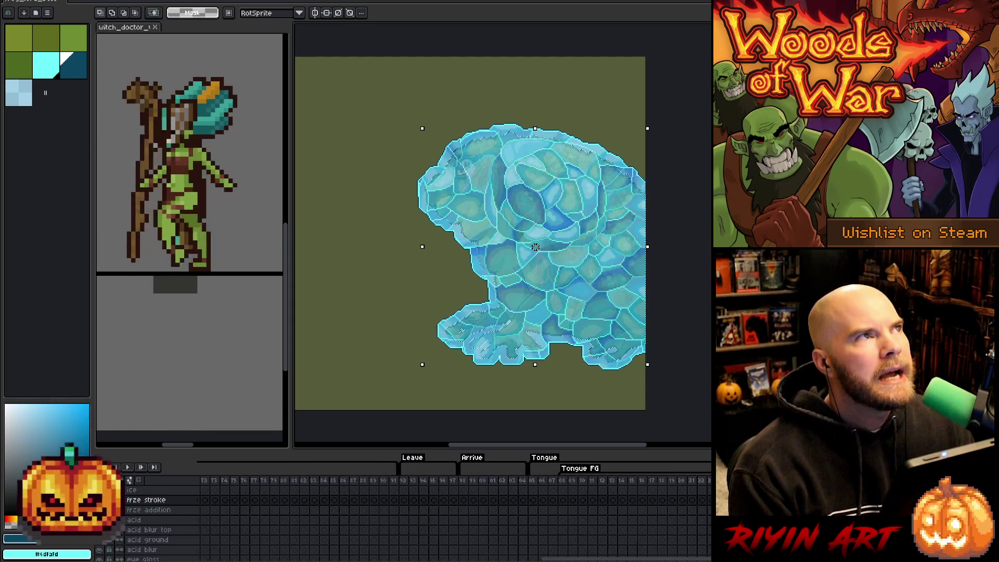
scroll(484, 554, left, 5)
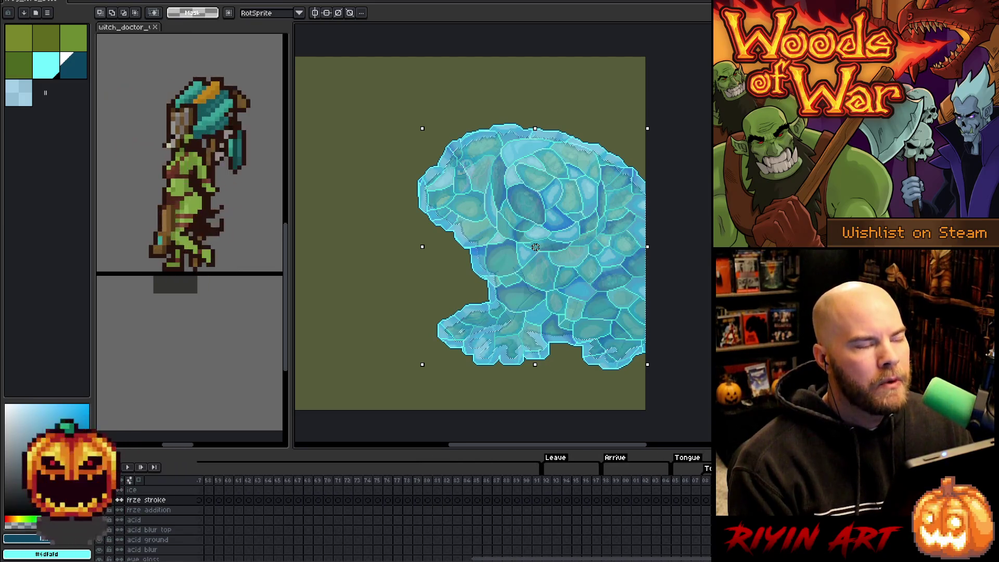
scroll(483, 554, left, 2)
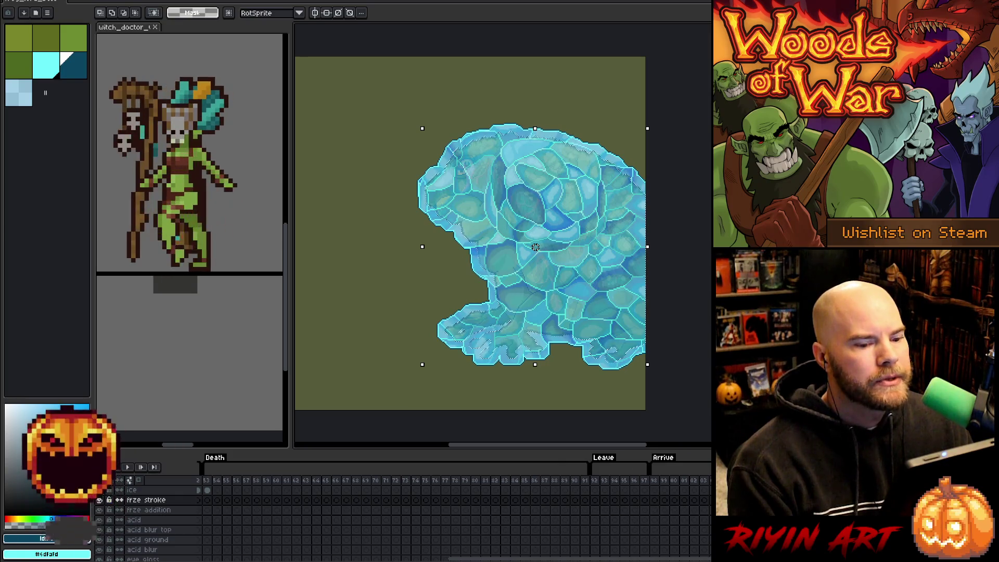
scroll(483, 555, right, 8)
scroll(471, 558, left, 20)
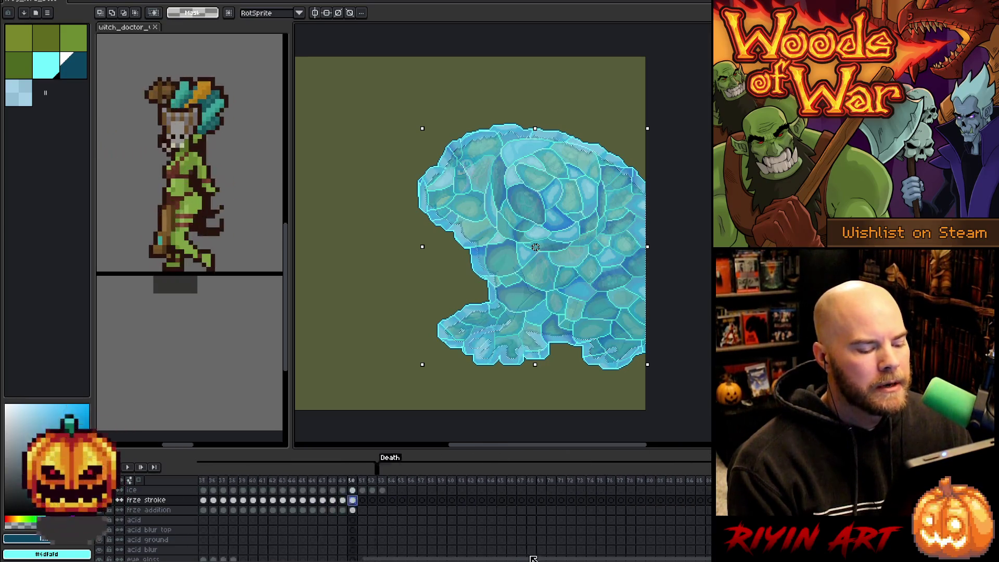
scroll(472, 559, right, 1)
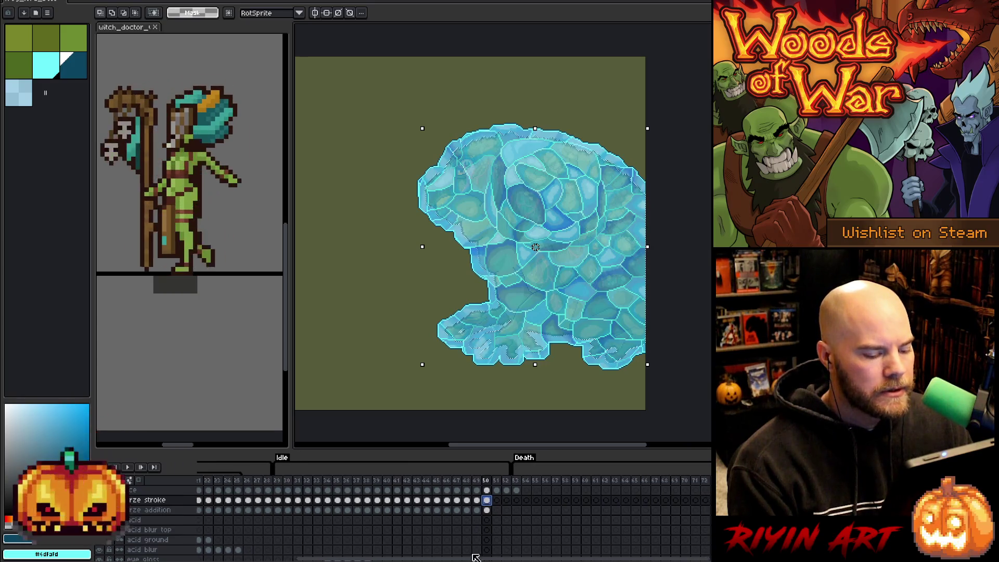
- Browse the timeline from frames 50–51 to frame 99 to check the leaping frog
click(492, 501)
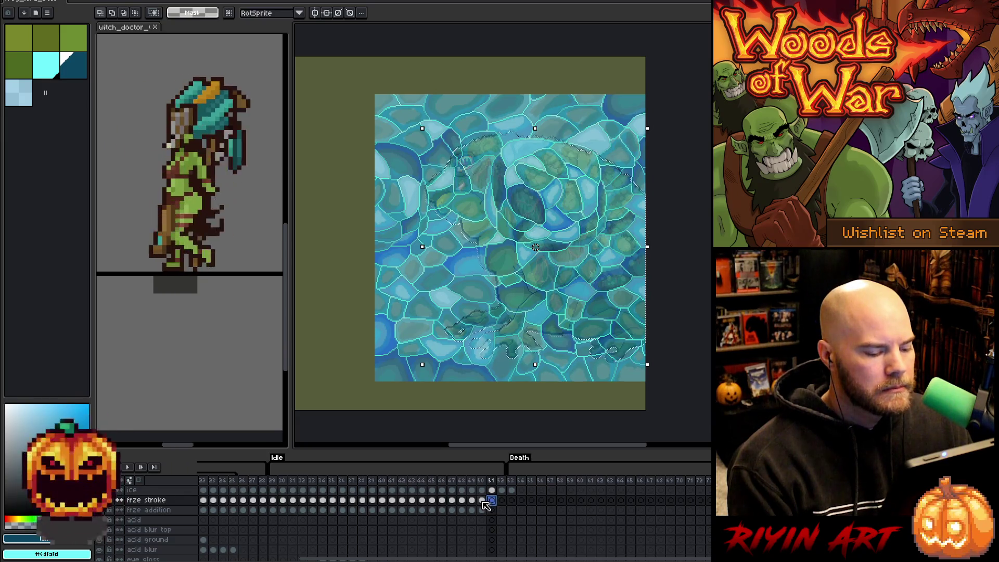
click(483, 501)
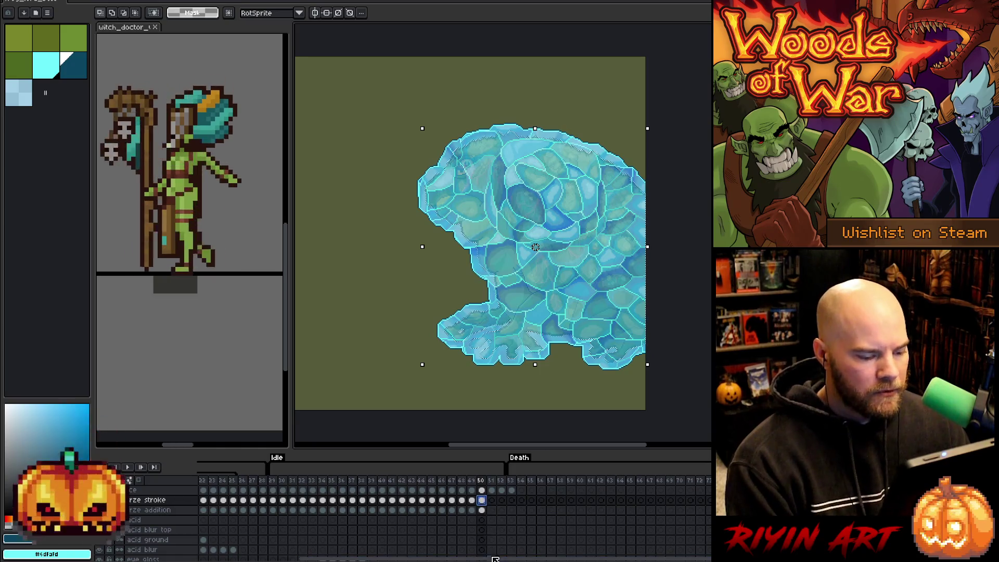
drag(495, 559, 676, 560)
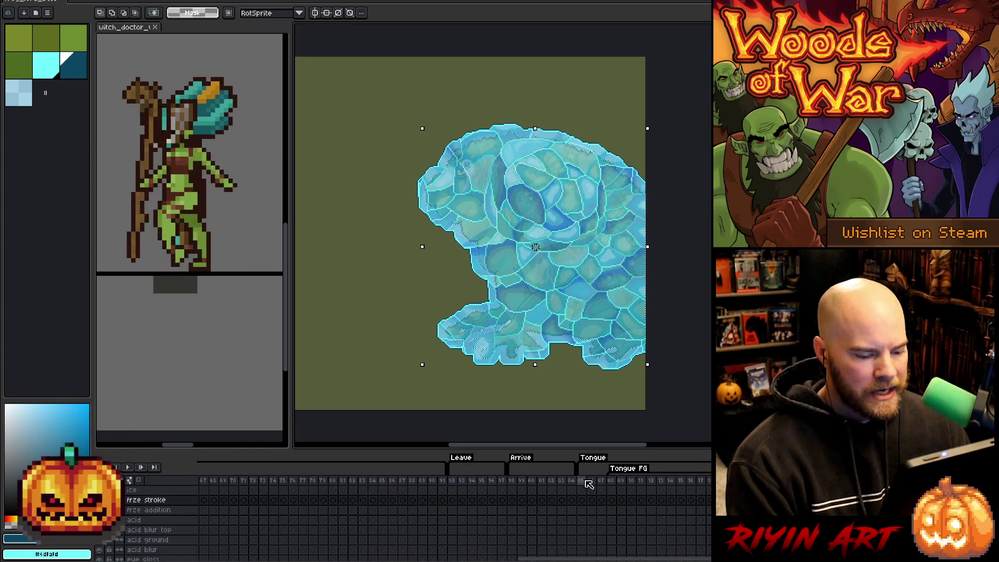
mouse_move(511, 481)
mouse_down()
mouse_move(564, 480)
mouse_move(529, 480)
mouse_up()
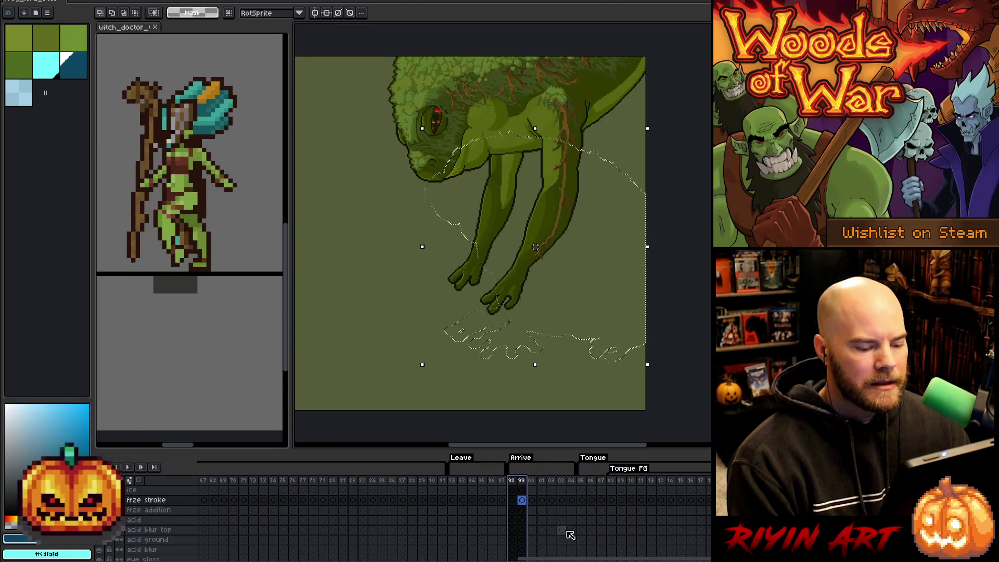
mouse_move(558, 555)
mouse_down()
mouse_move(295, 559)
mouse_move(320, 557)
mouse_up()
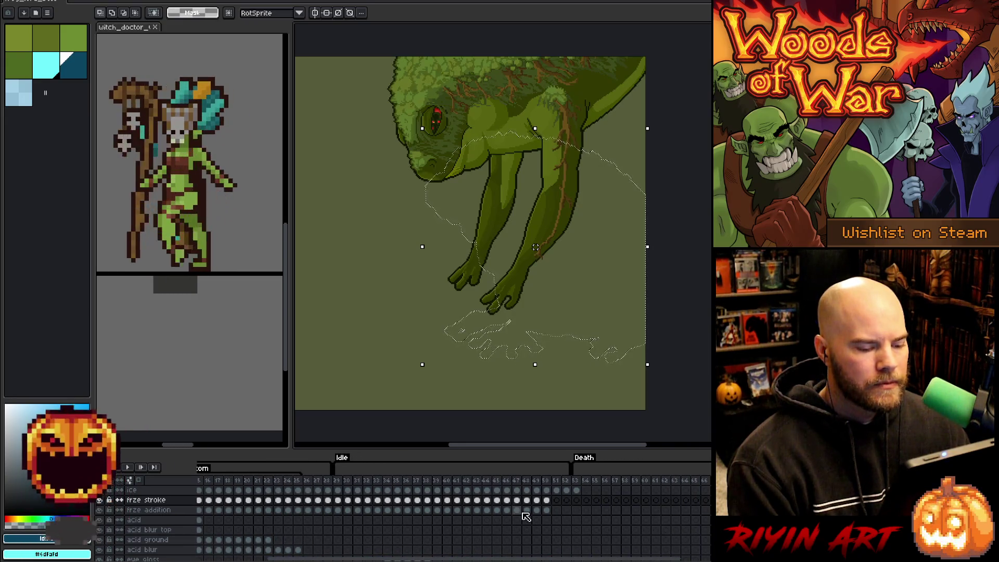
- Return to frame 51, check its Frog Lord Copy and frze cels, pick cyan, and reselect frze stroke
click(557, 479)
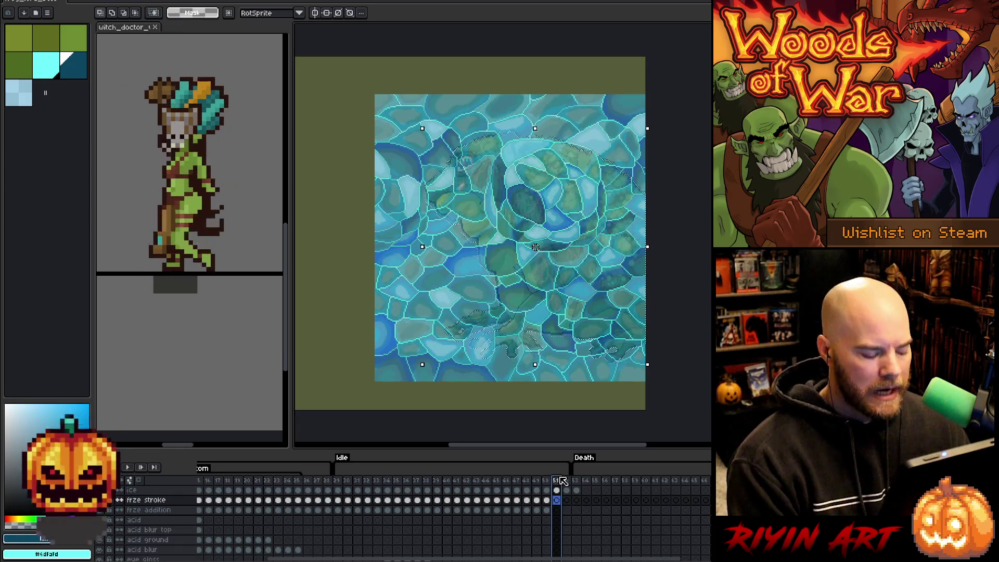
scroll(555, 504, down, 10)
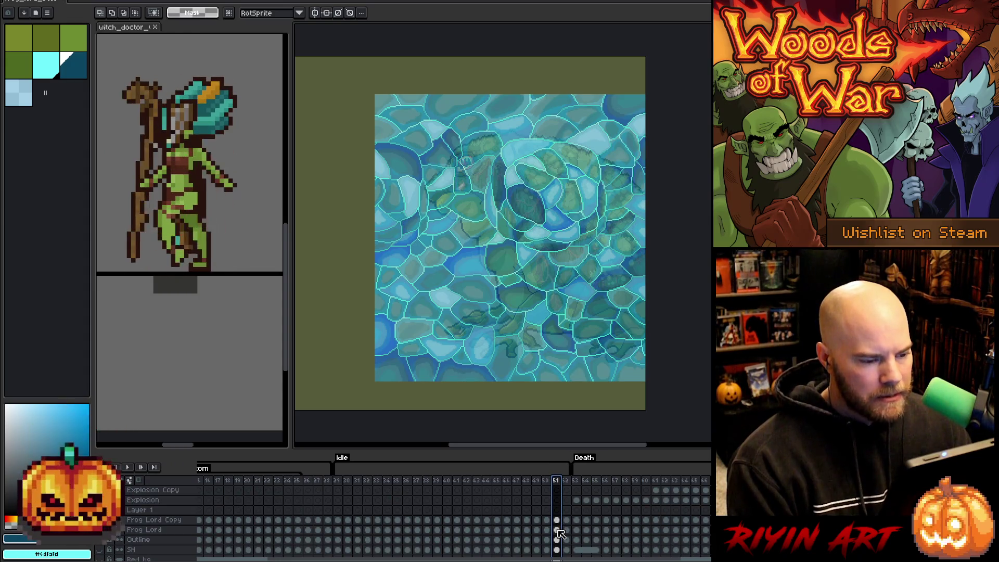
click(557, 519)
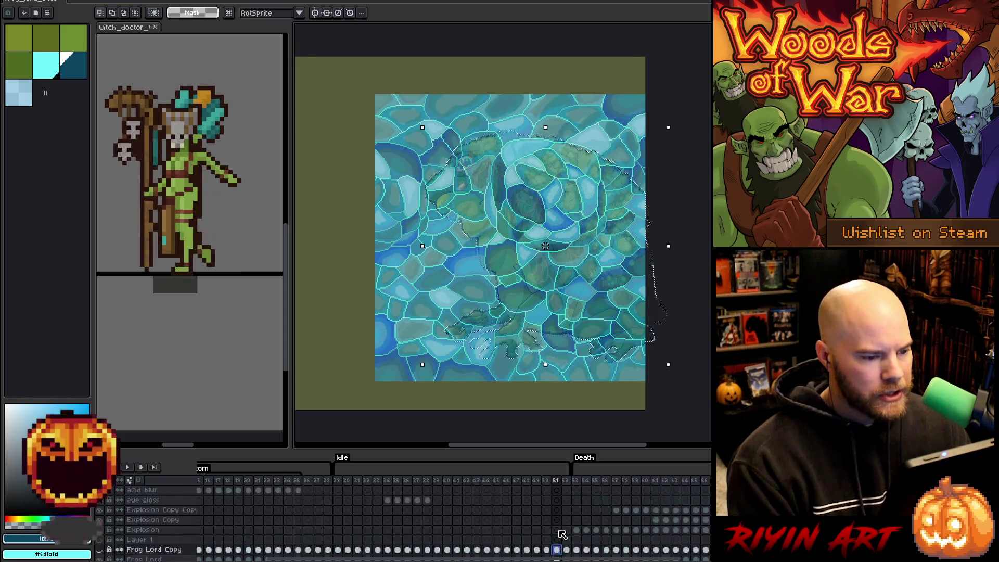
scroll(560, 530, up, 5)
click(557, 501)
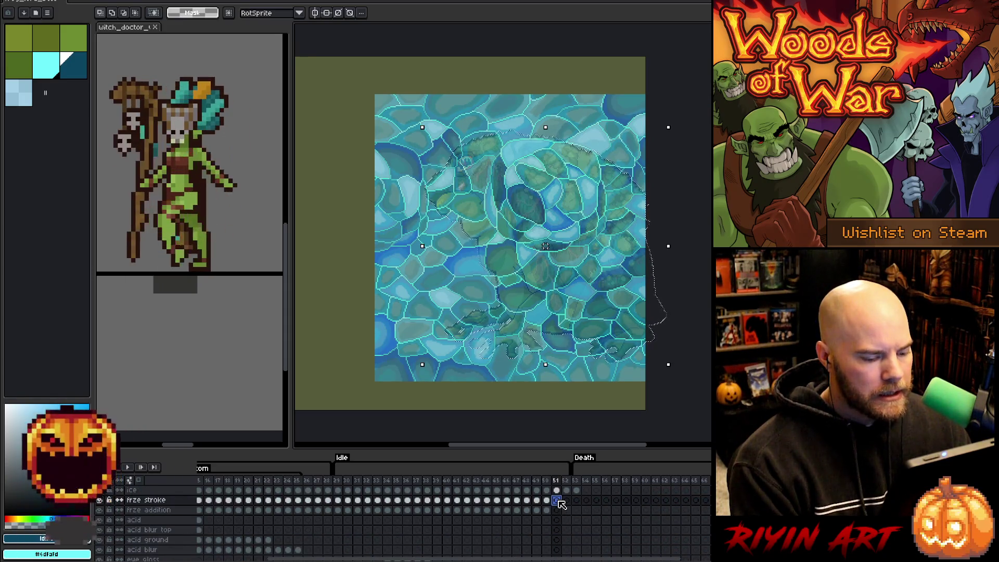
click(557, 511)
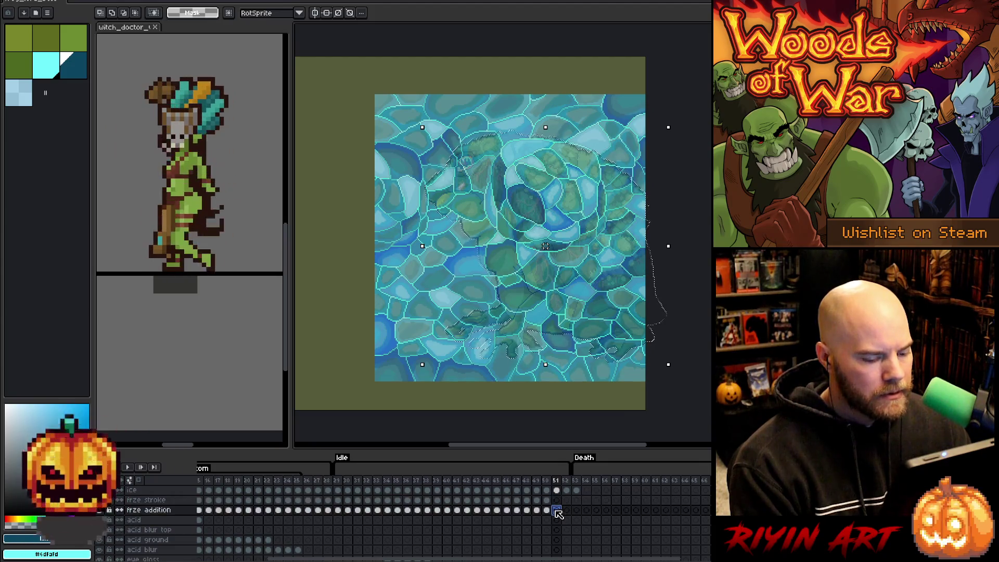
click(53, 68)
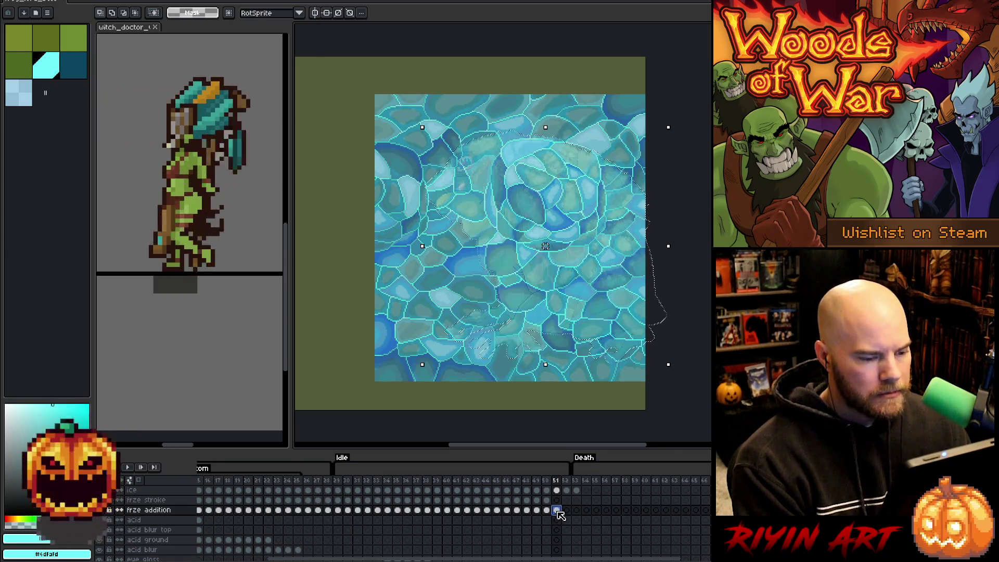
click(556, 501)
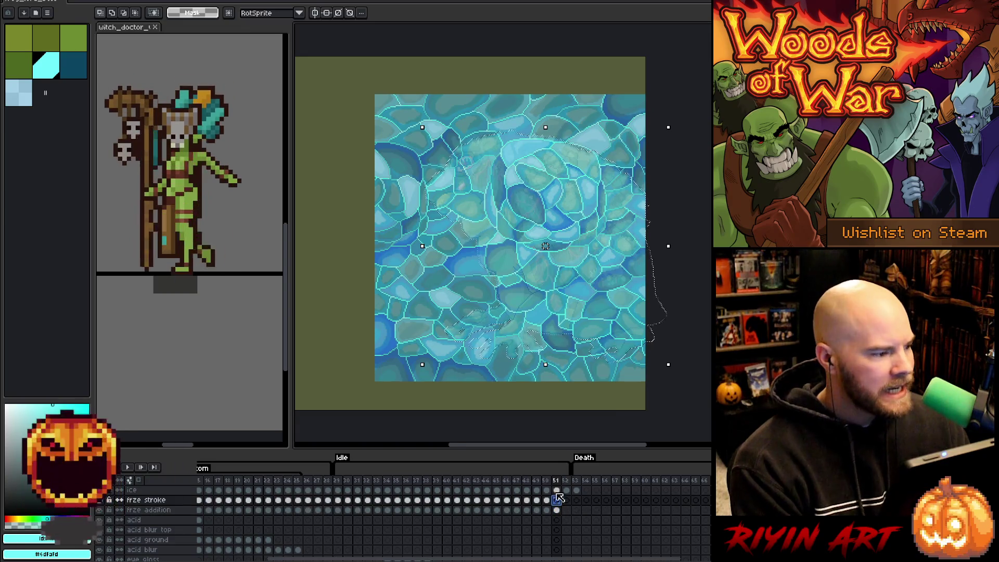
- Expand frame 51's ice-shape selection with Select > Modify > Expand, then choose light blue
click(130, 1)
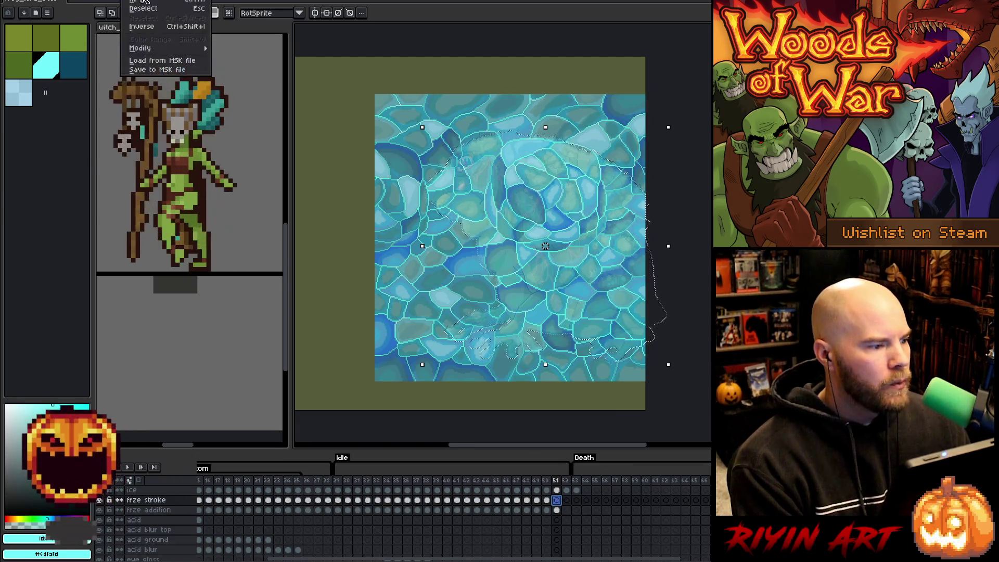
mouse_move(165, 51)
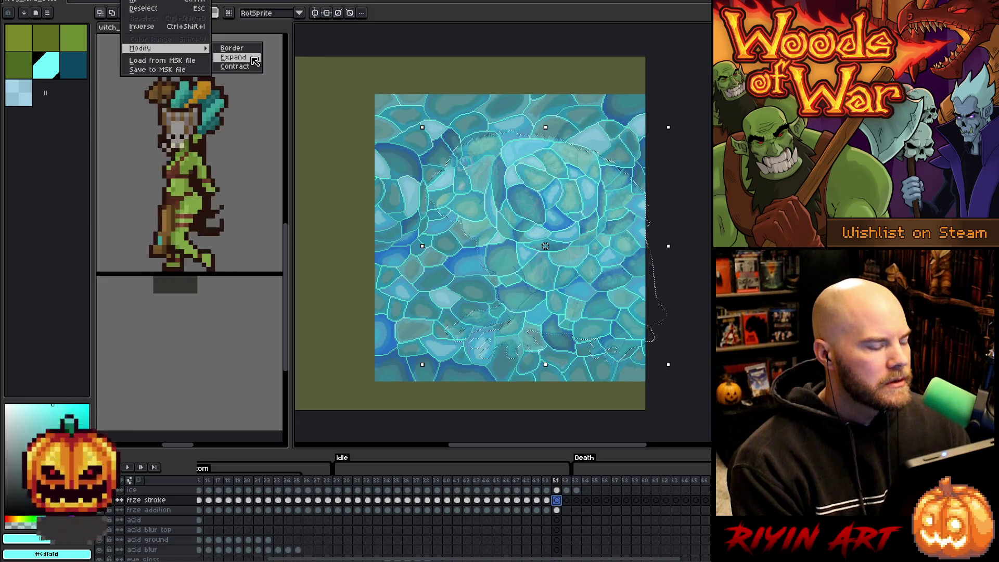
click(234, 58)
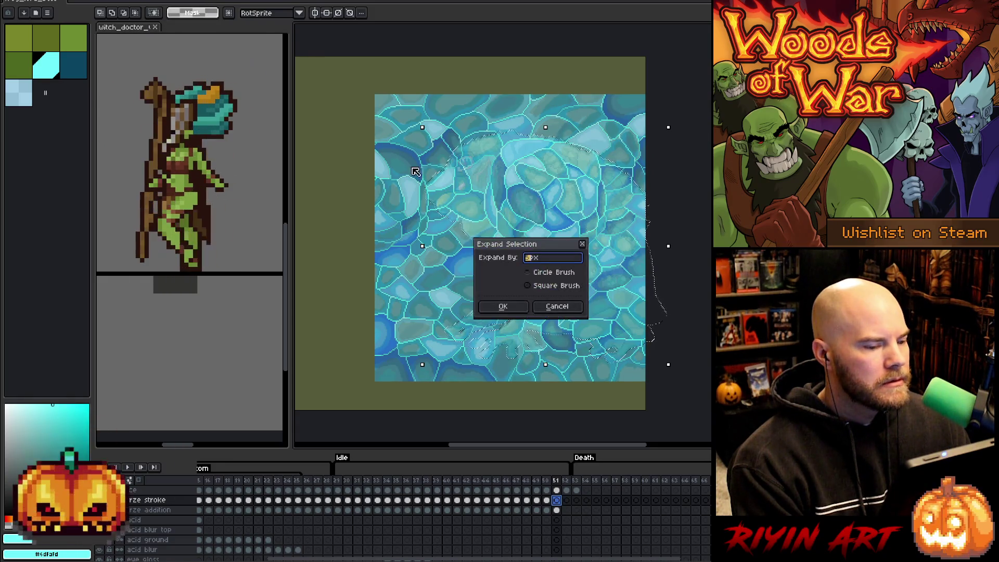
click(503, 306)
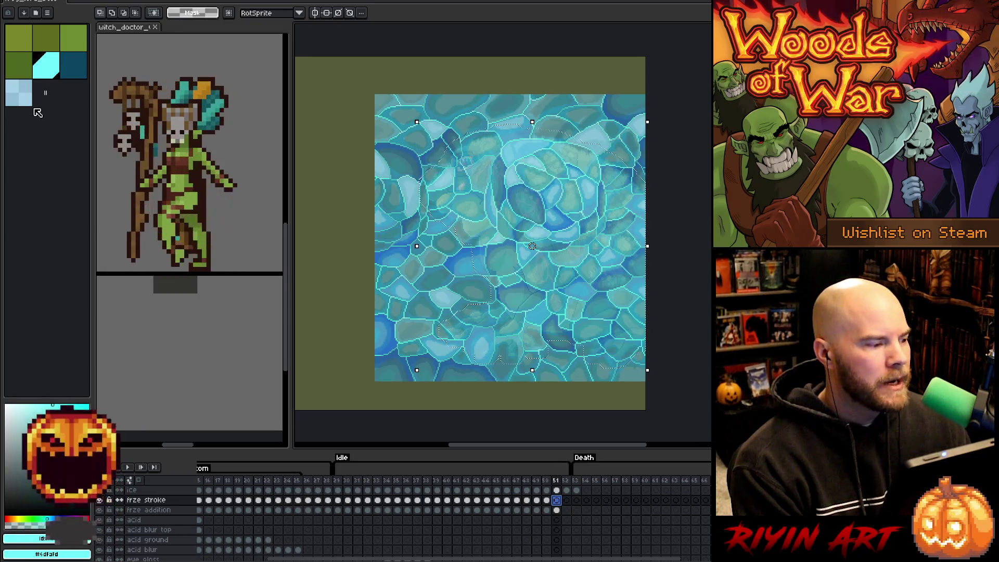
click(20, 103)
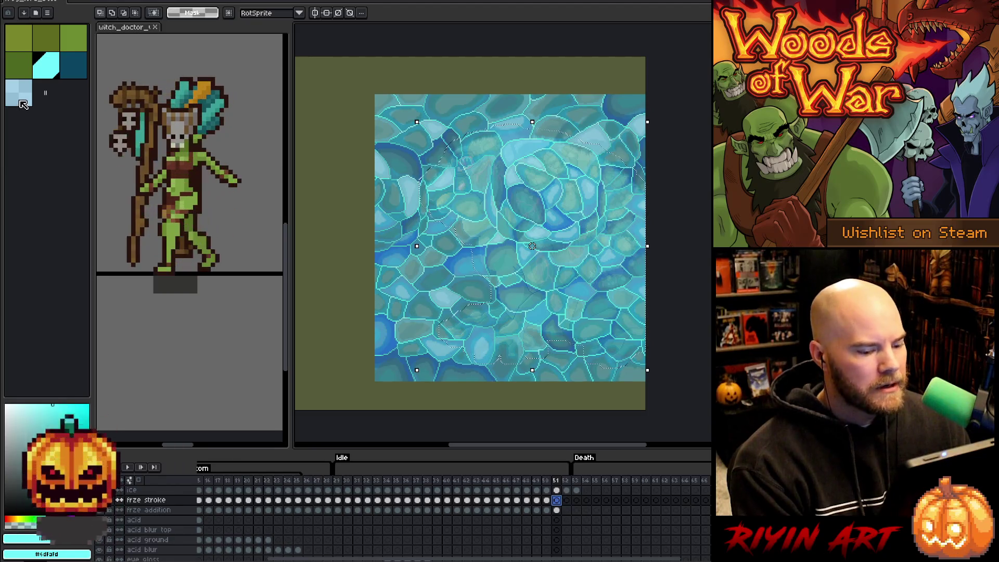
- Delete the ice texture outside the selection on frame 51's ice cel, then deselect
click(555, 500)
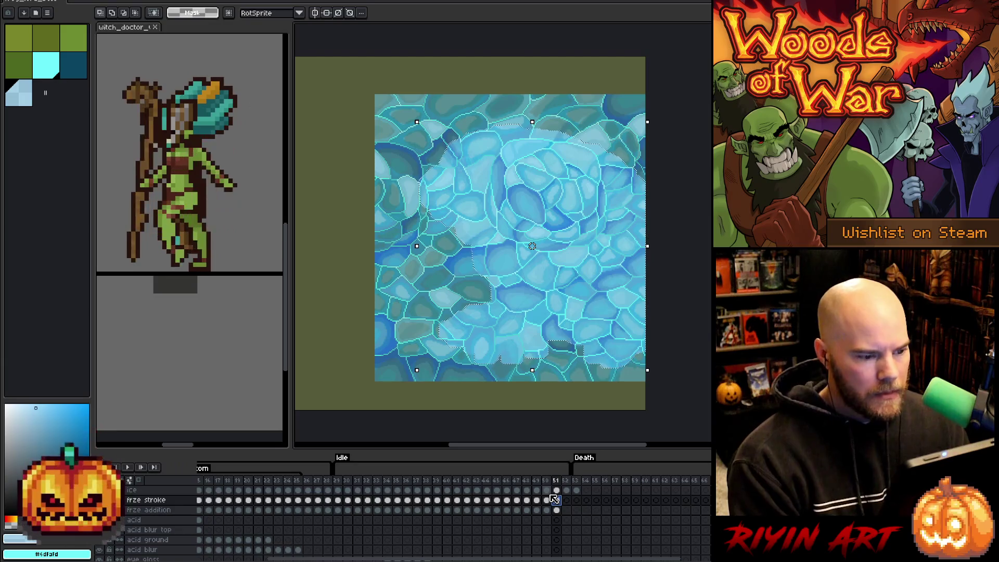
click(556, 490)
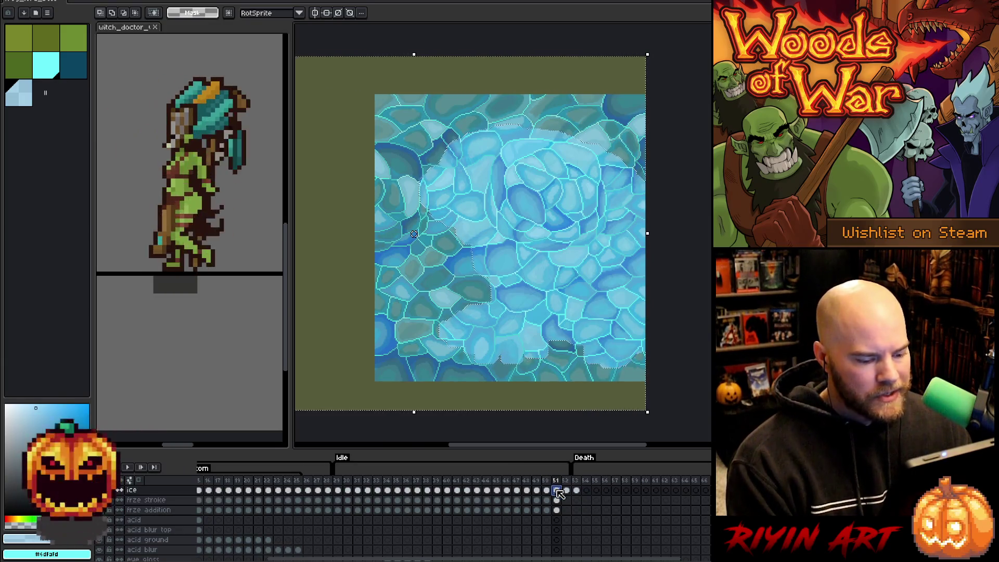
key(Delete)
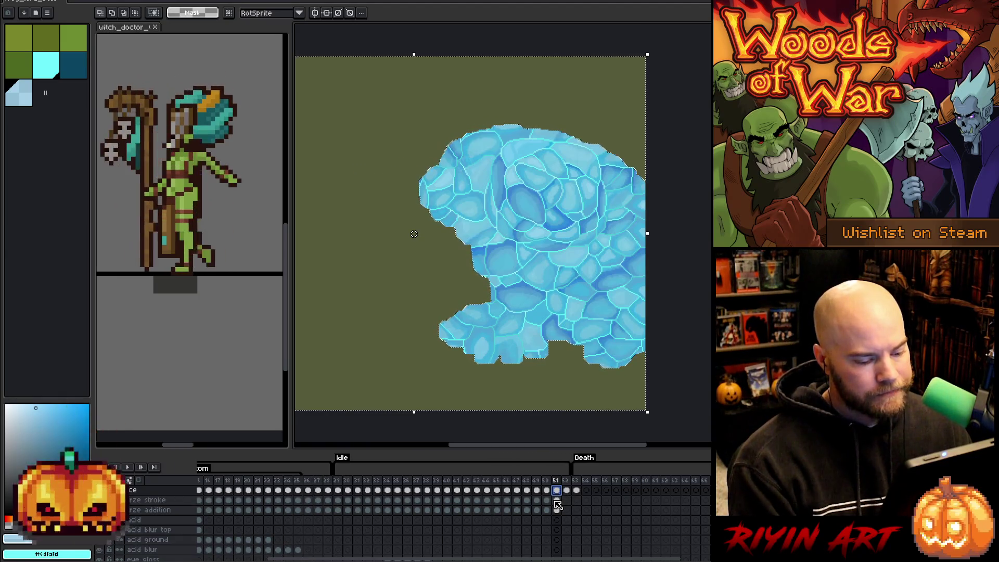
key(ctrl+d)
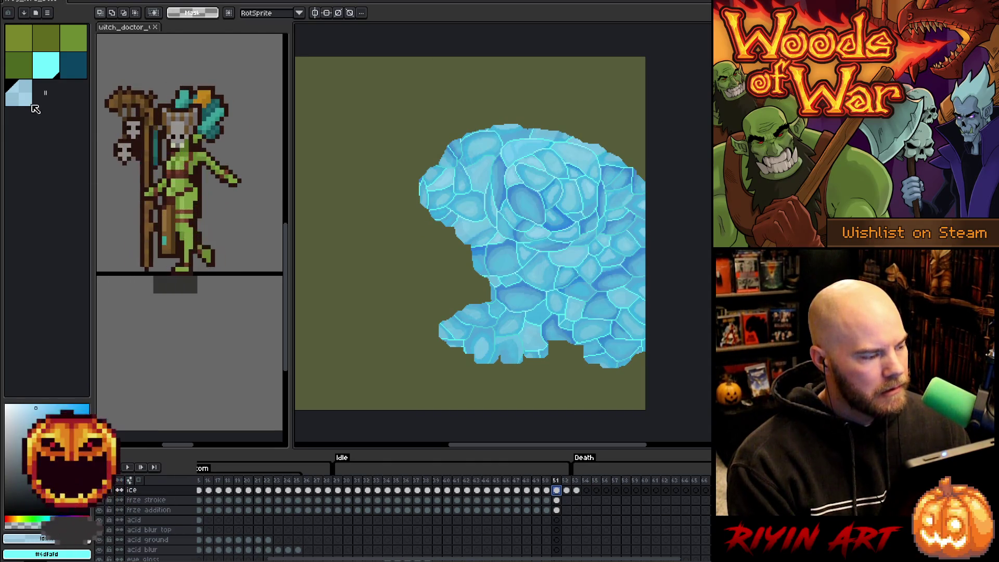
- Choose cyan, then dark teal, from the palette and switch to the marquee tool with M
click(53, 71)
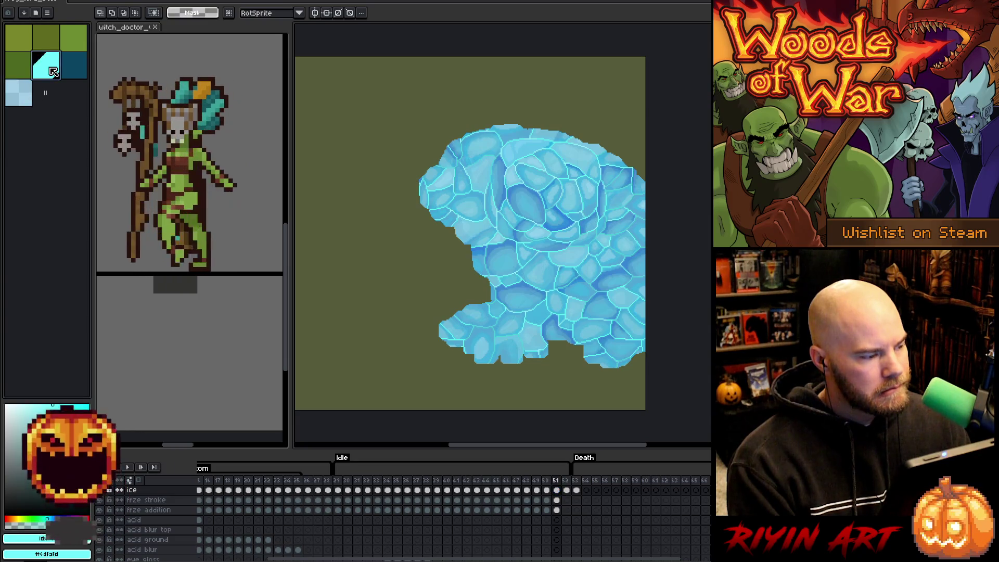
click(74, 66)
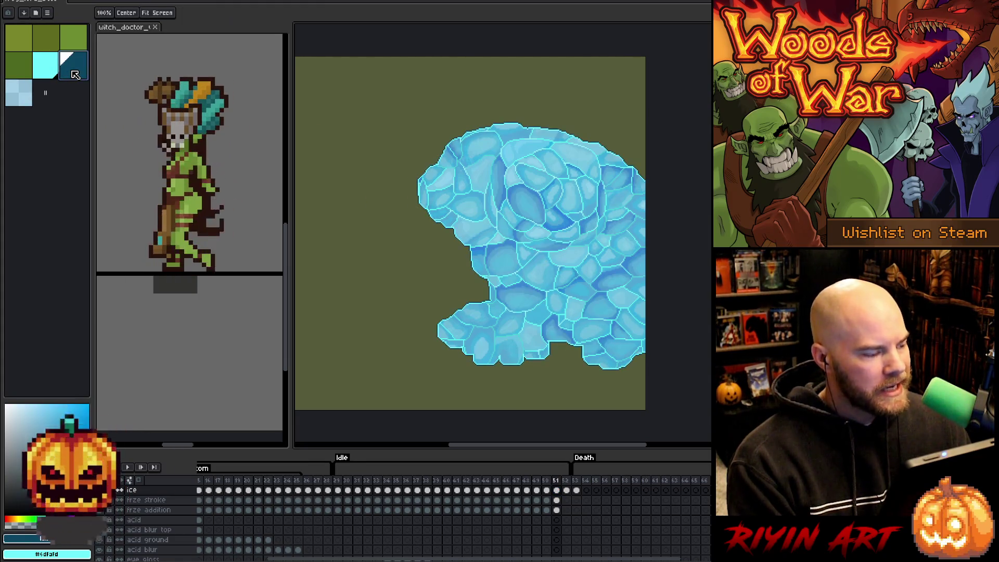
key(m)
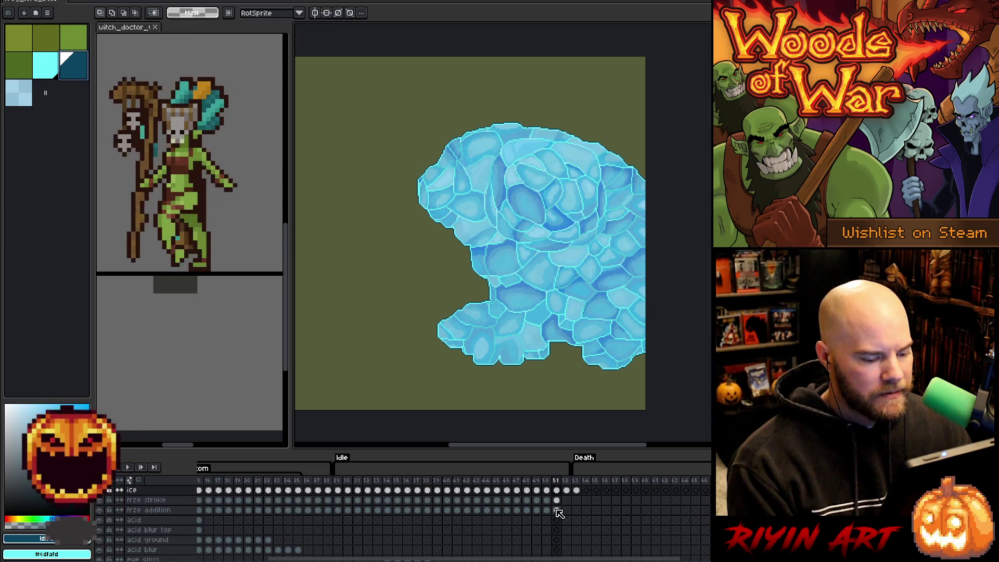
- Move to frame 52's frze stroke cel, picking bright cyan along the way
click(557, 501)
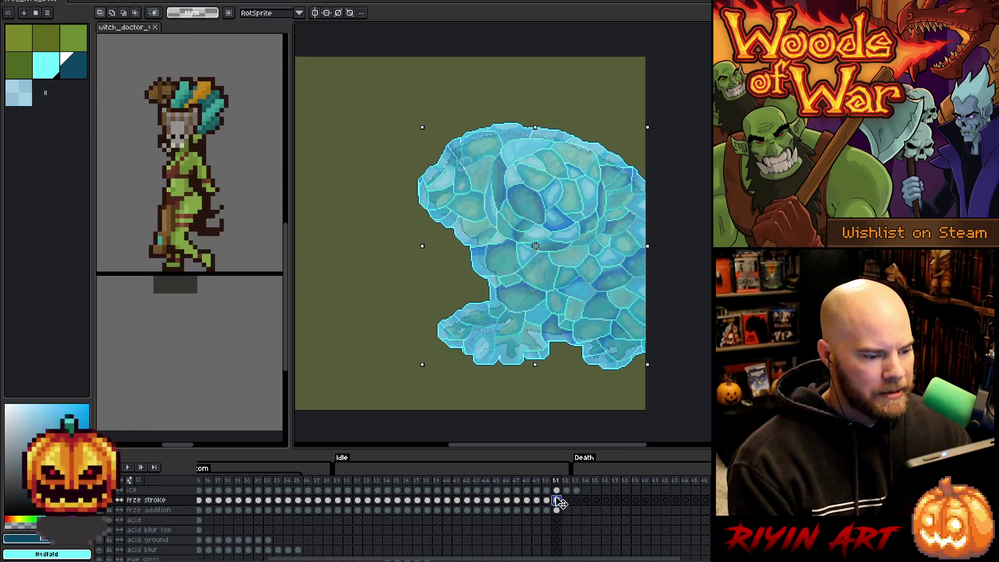
drag(541, 561, 572, 560)
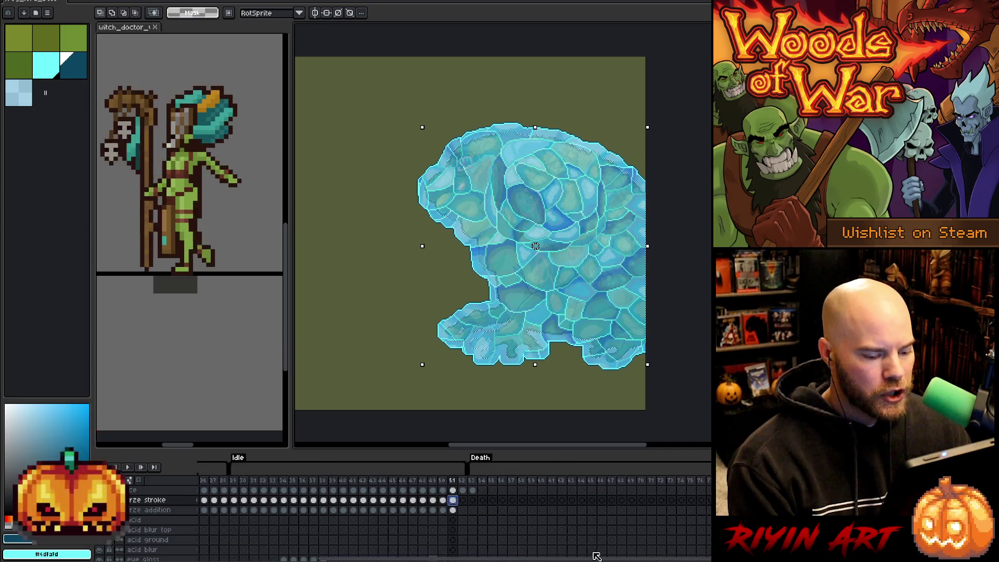
click(437, 492)
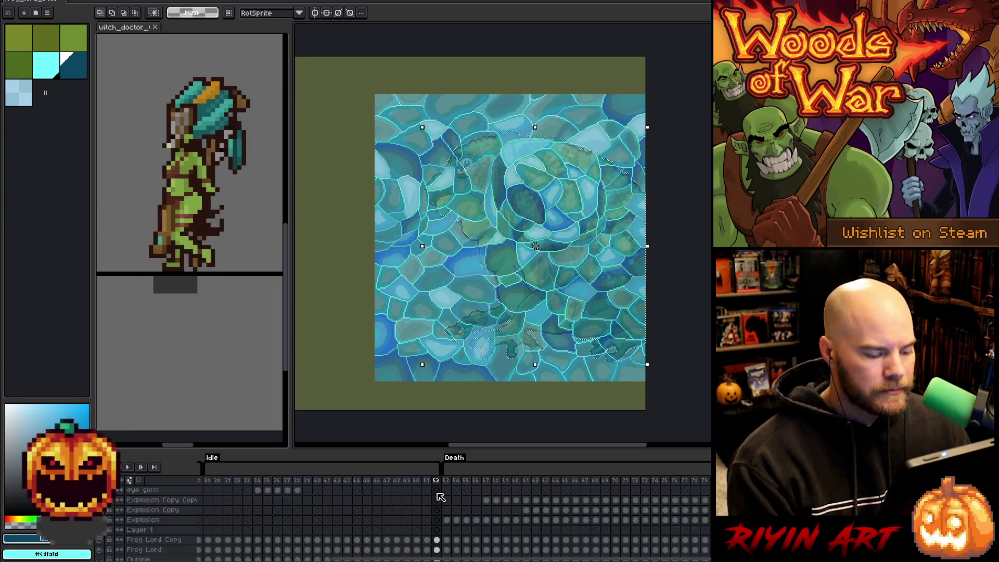
scroll(440, 520, down, 5)
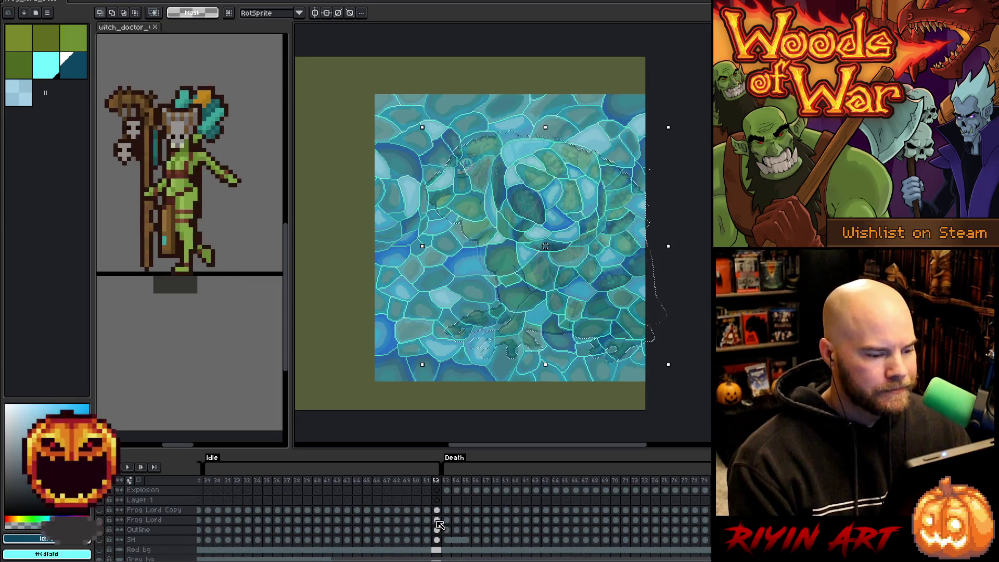
scroll(442, 529, up, 5)
click(438, 509)
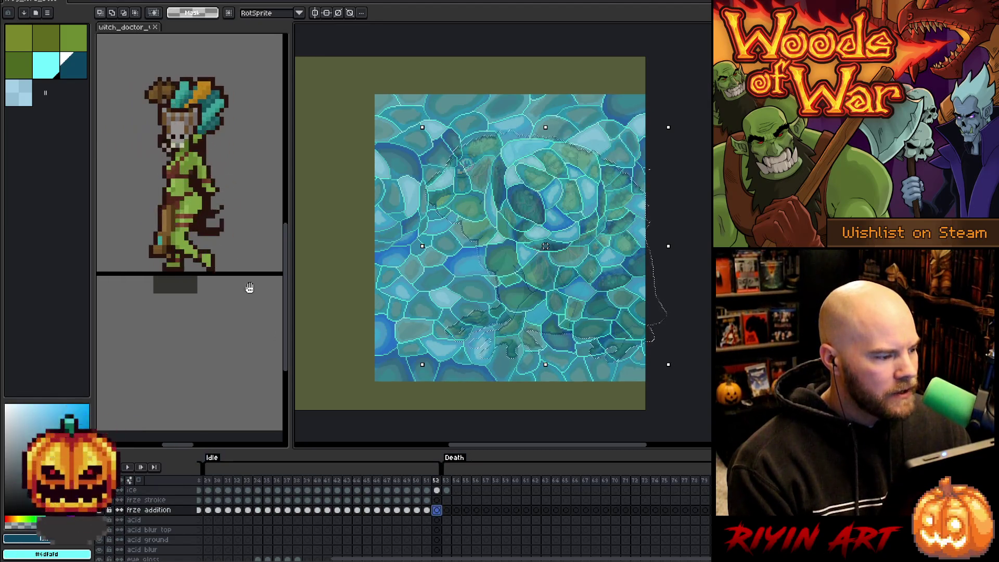
click(46, 65)
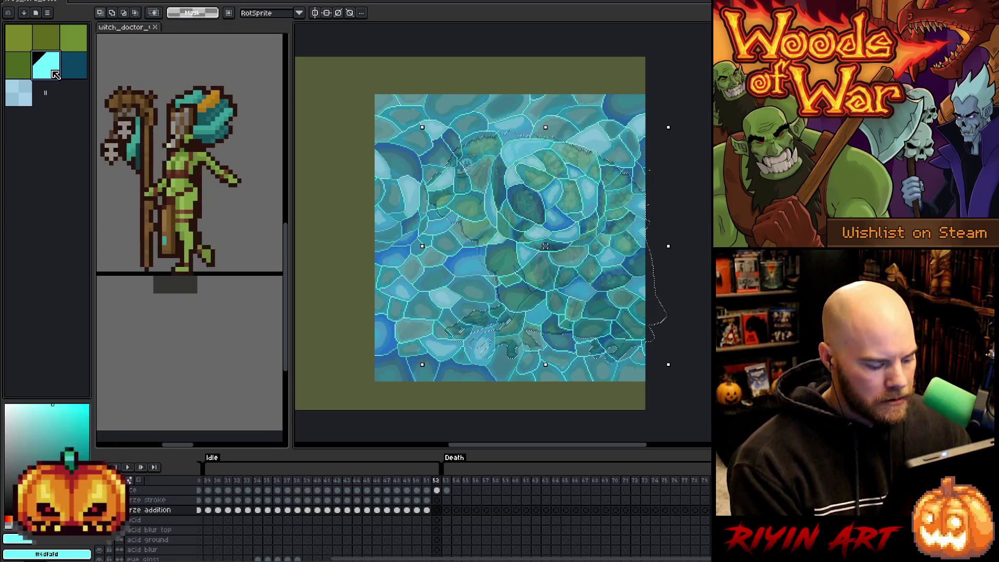
click(437, 501)
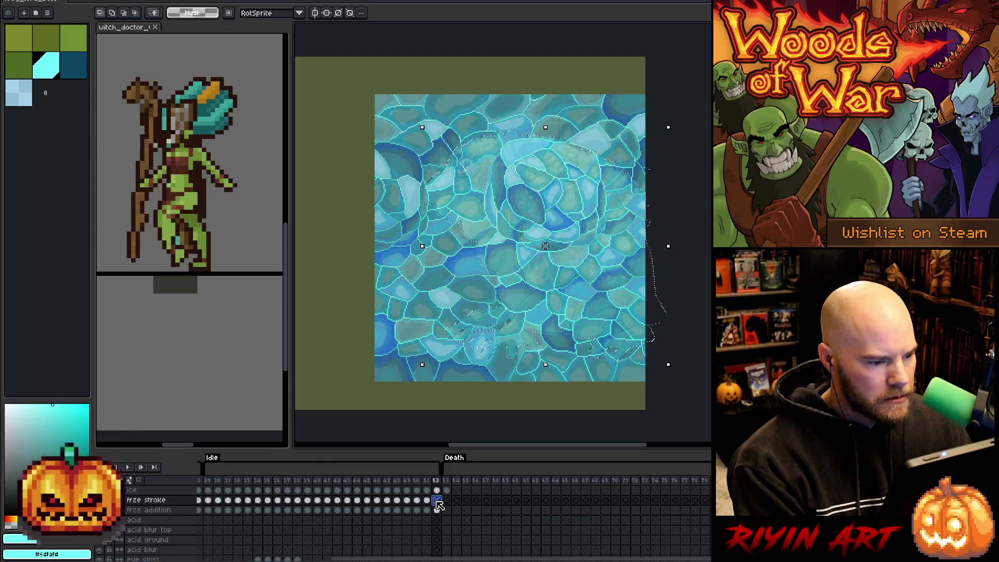
click(136, 2)
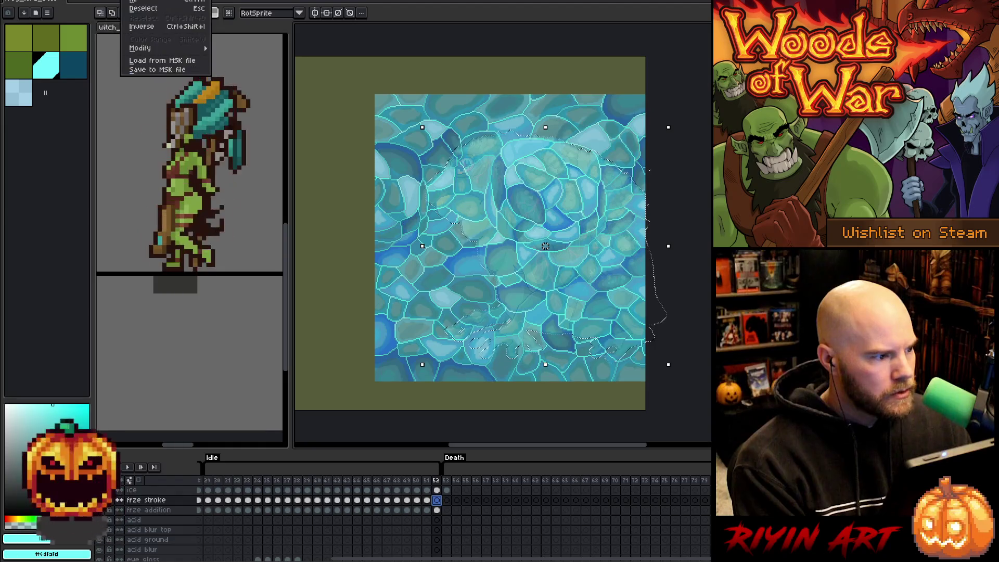
- Expand frame 52's freeze-stroke selection outward and pick light blue from the palette
mouse_move(167, 48)
click(229, 57)
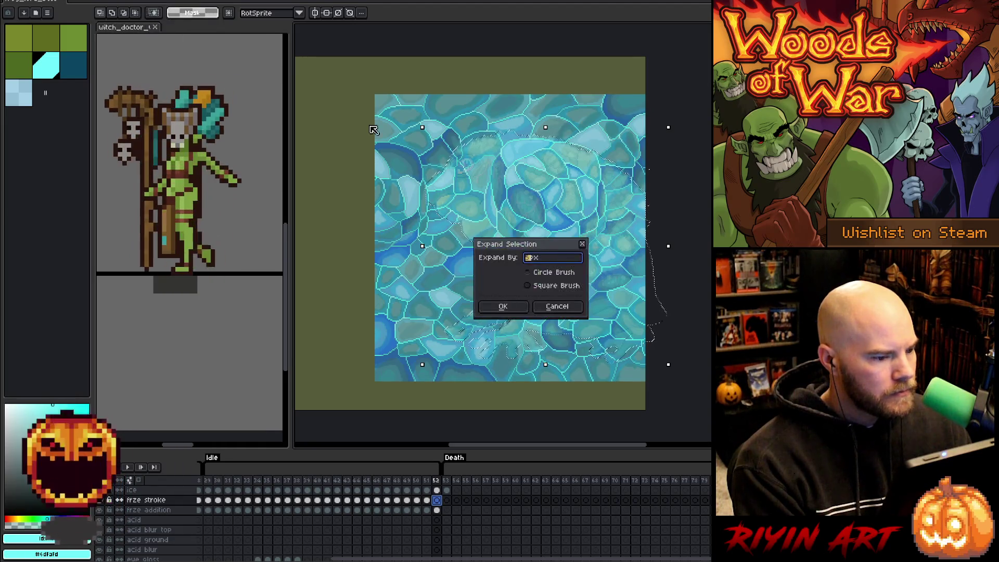
click(27, 96)
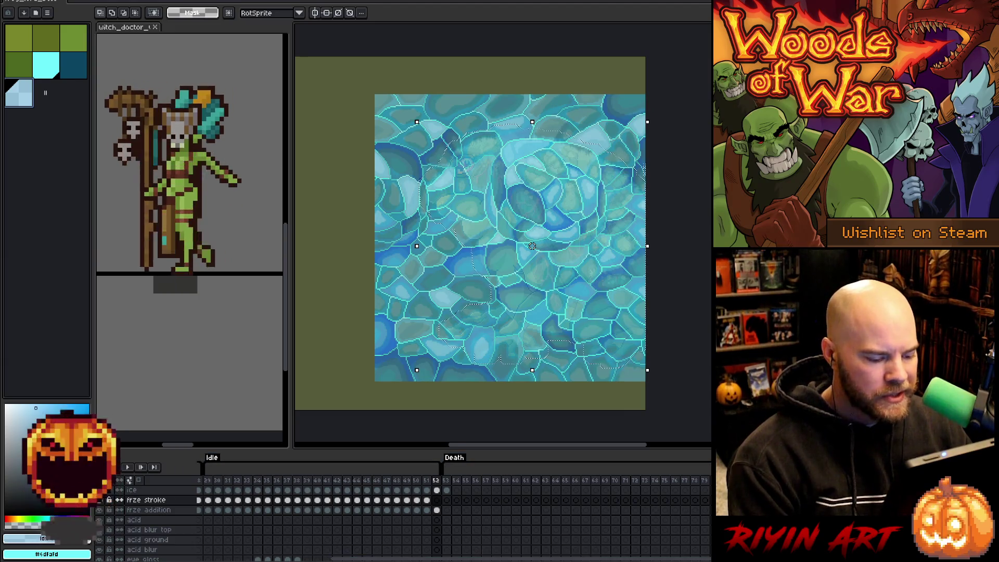
scroll(452, 515, right, 8)
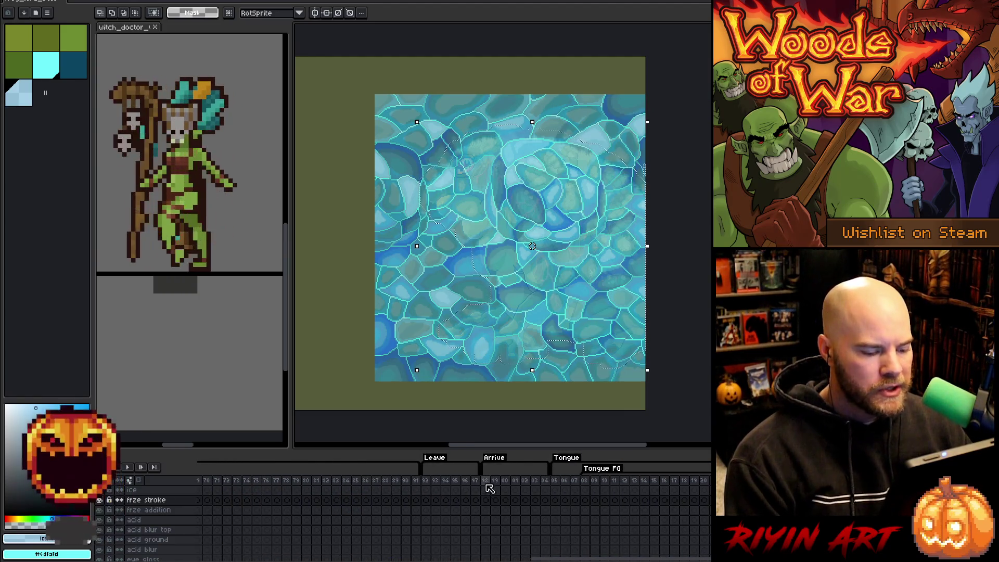
- Play the animation, then replay it from the frozen frame 51
key(Return)
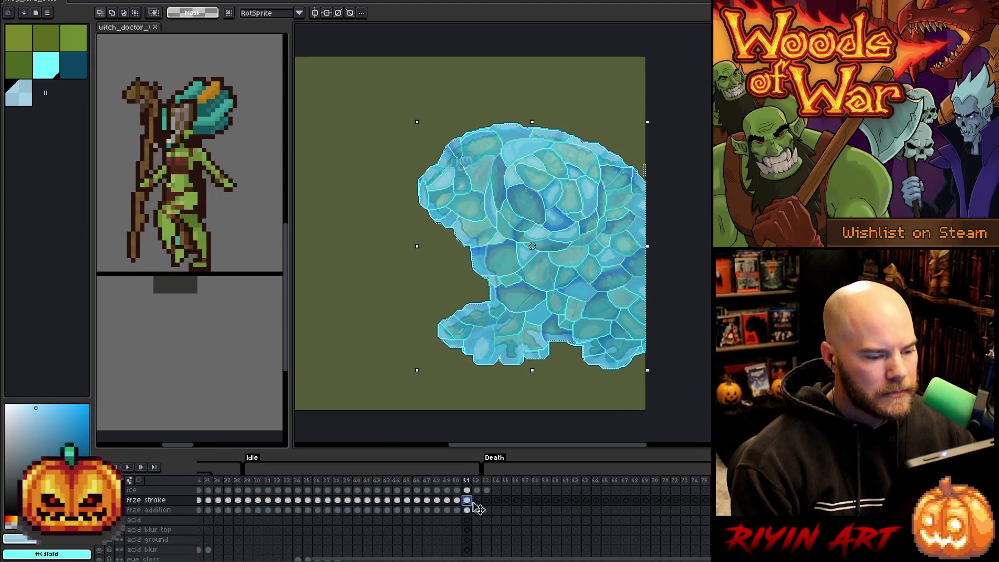
key(Return)
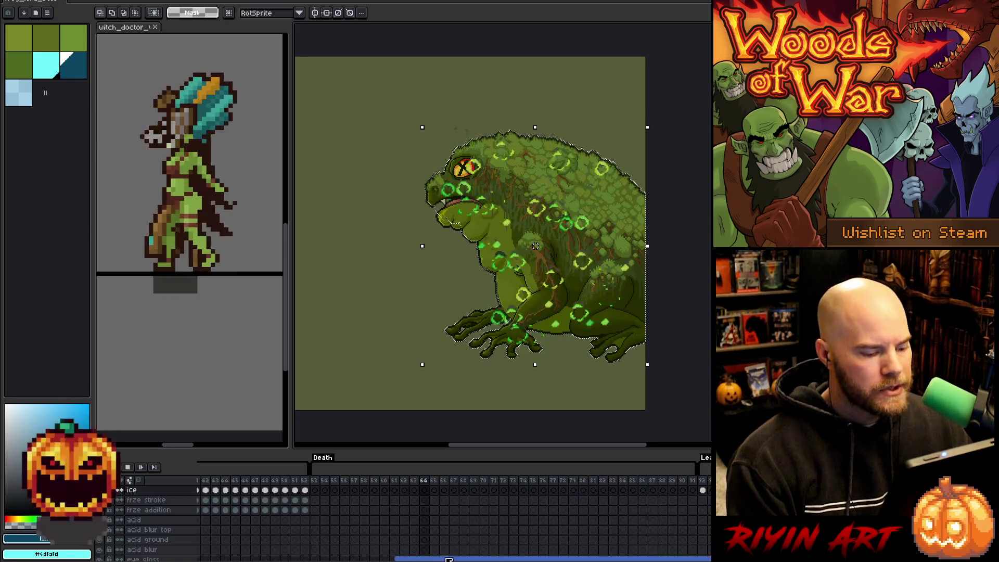
- Select ice frames 92 through 99 and play the tongue-attack section
drag(448, 560, 624, 559)
click(352, 489)
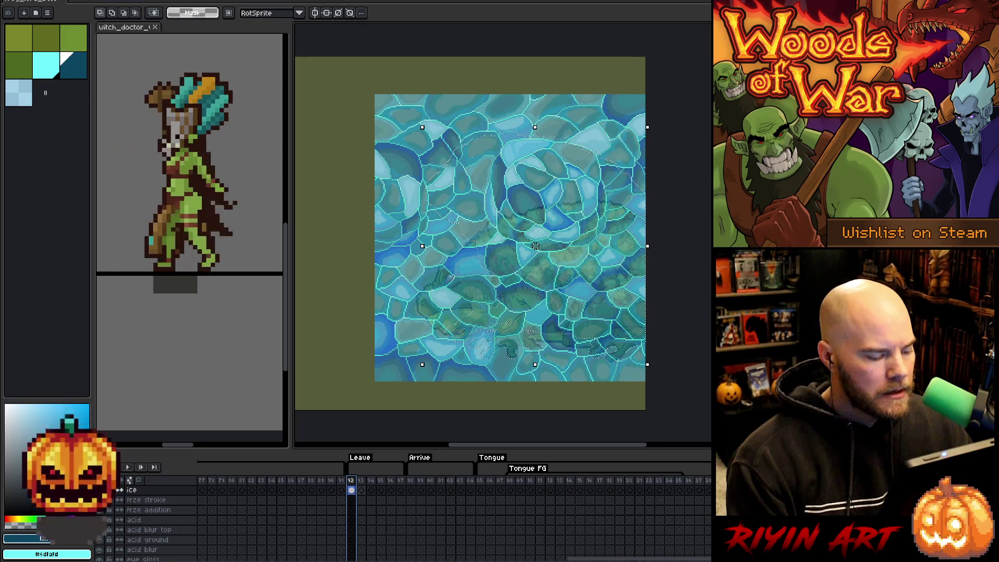
mouse_move(351, 489)
mouse_down()
mouse_move(622, 495)
mouse_move(549, 501)
mouse_up()
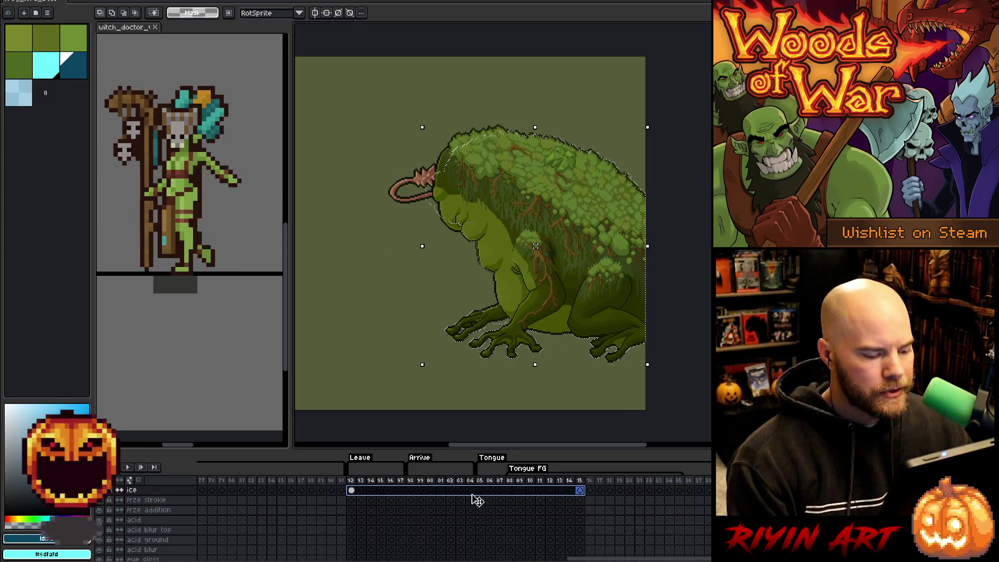
key(Return)
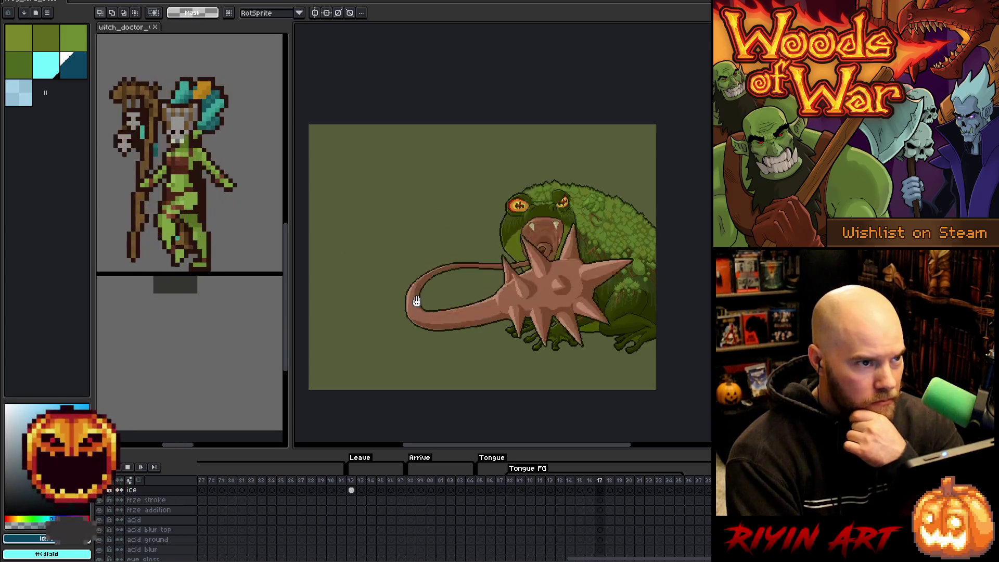
- Stop playback, replay from frame 92, and paste the ice texture over the toad
key(Return)
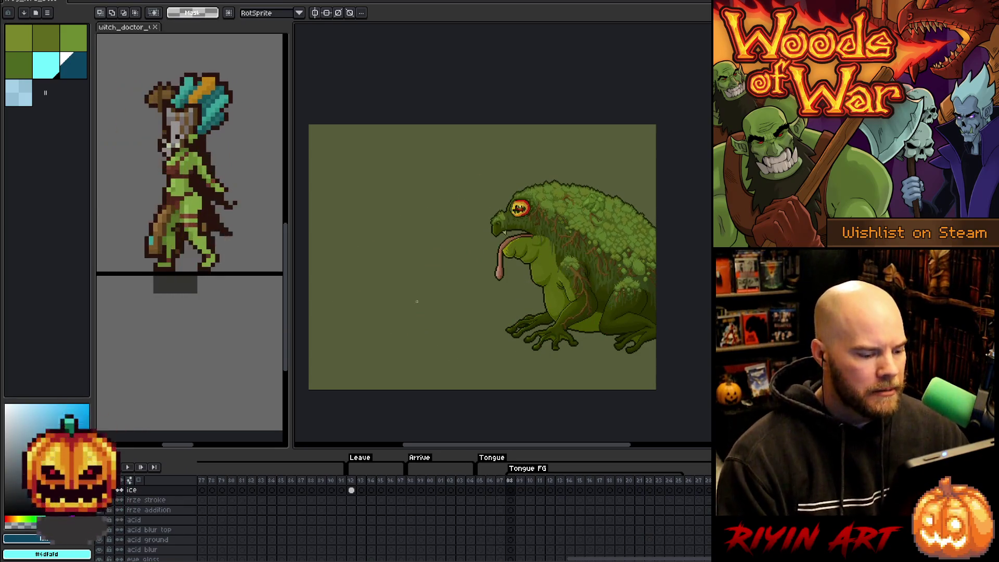
click(353, 492)
key(Return)
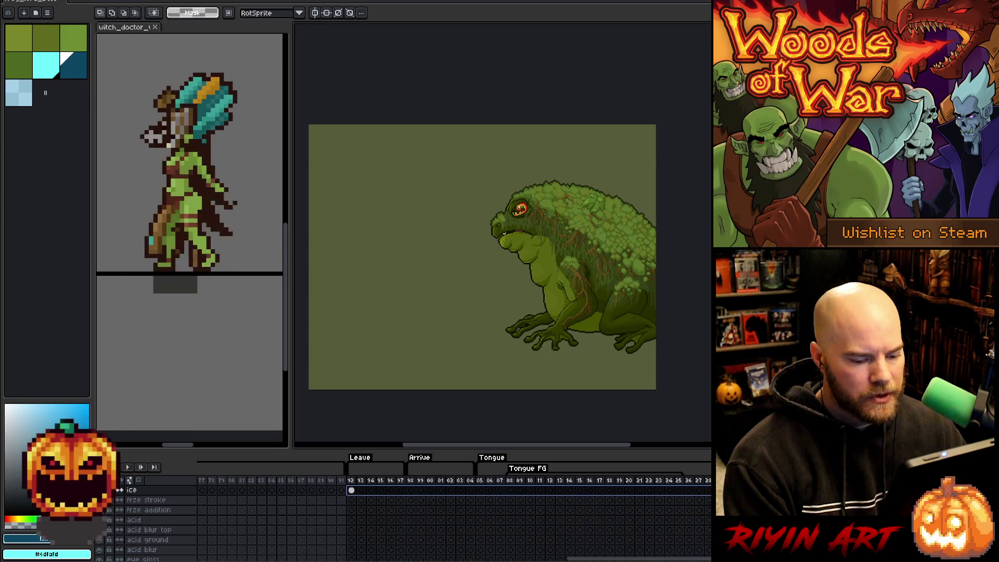
key(ctrl+v)
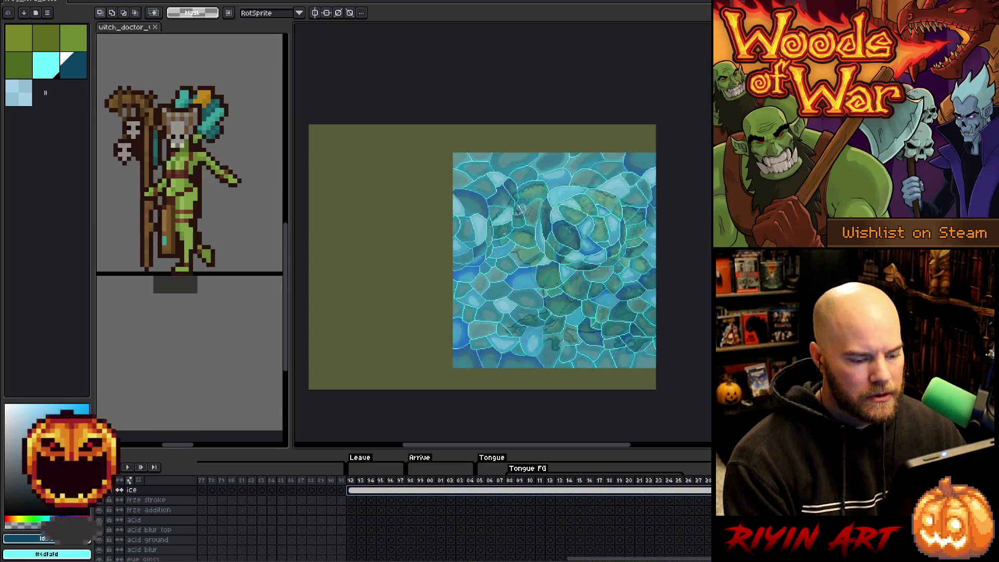
- Hide the Frog Lord layer and replay the animation to check the ice
scroll(411, 507, down, 5)
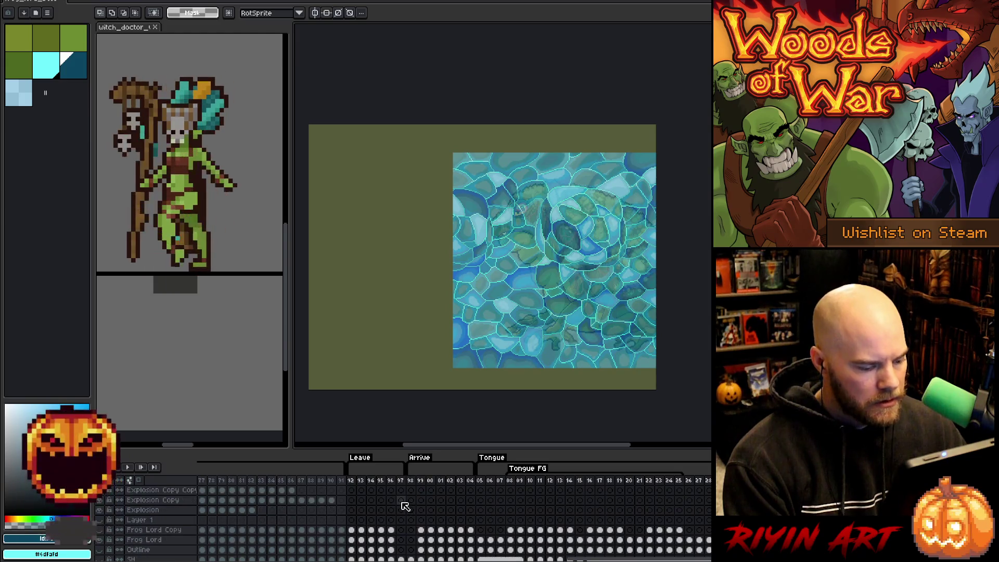
scroll(401, 504, down, 1)
click(104, 529)
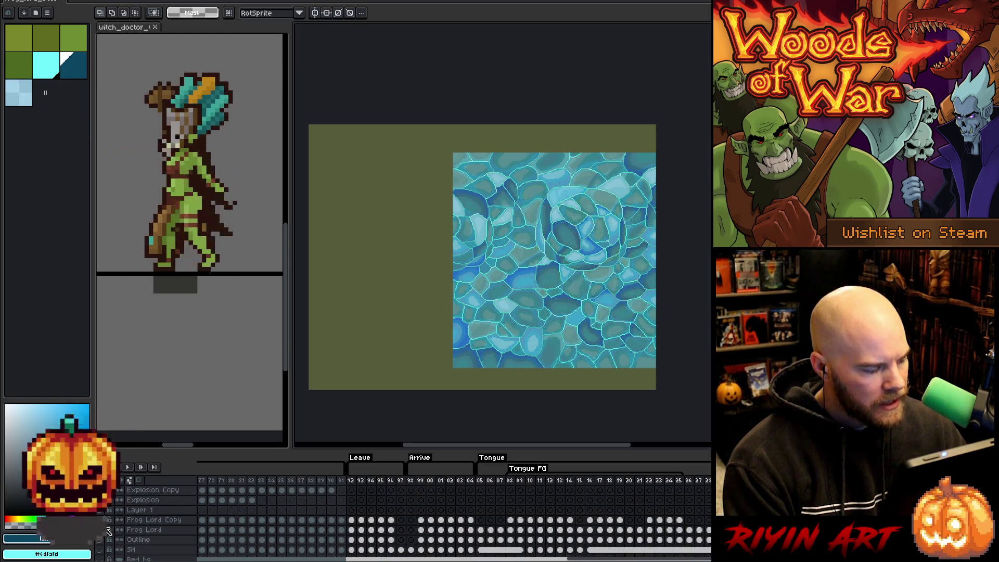
key(Return)
click(510, 481)
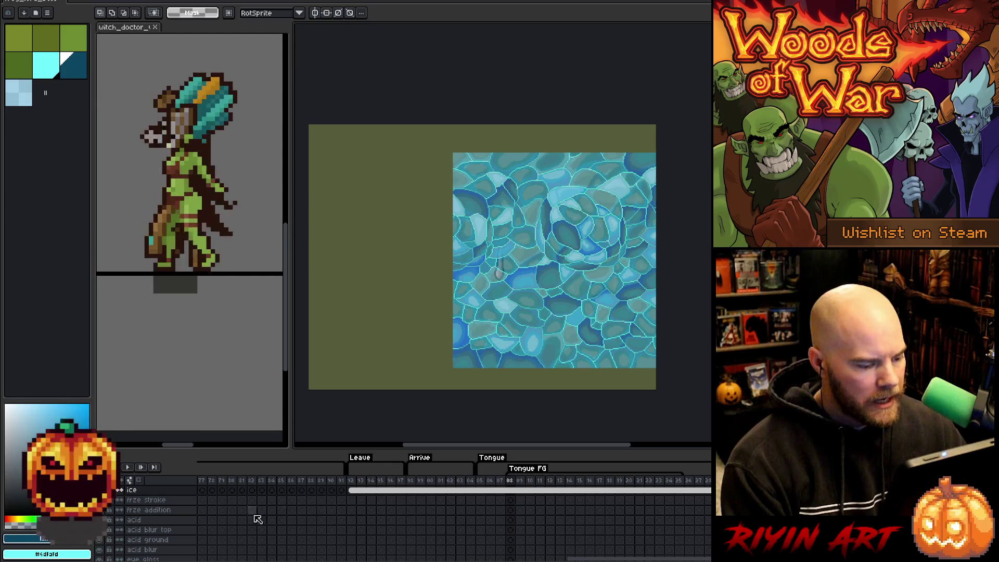
key(Return)
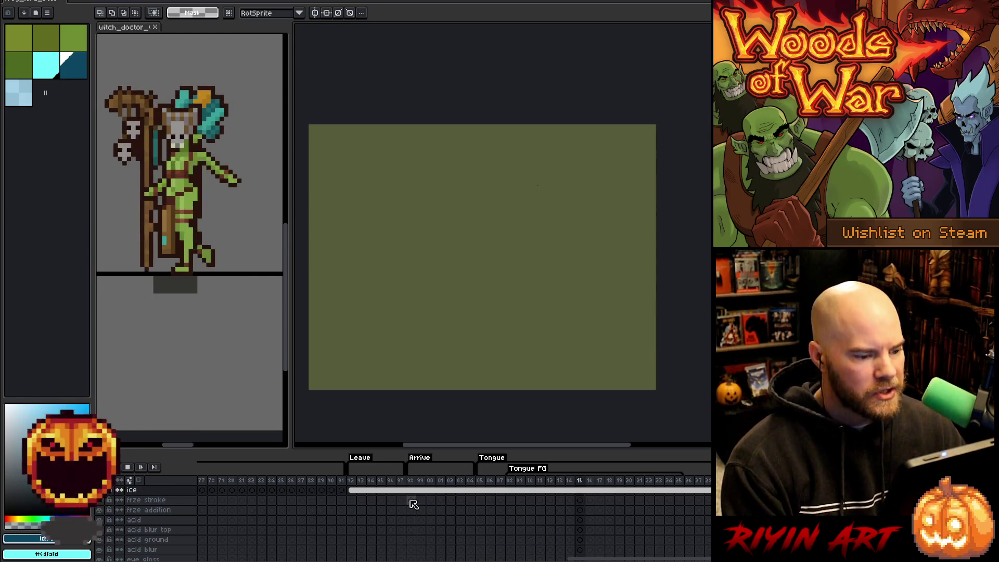
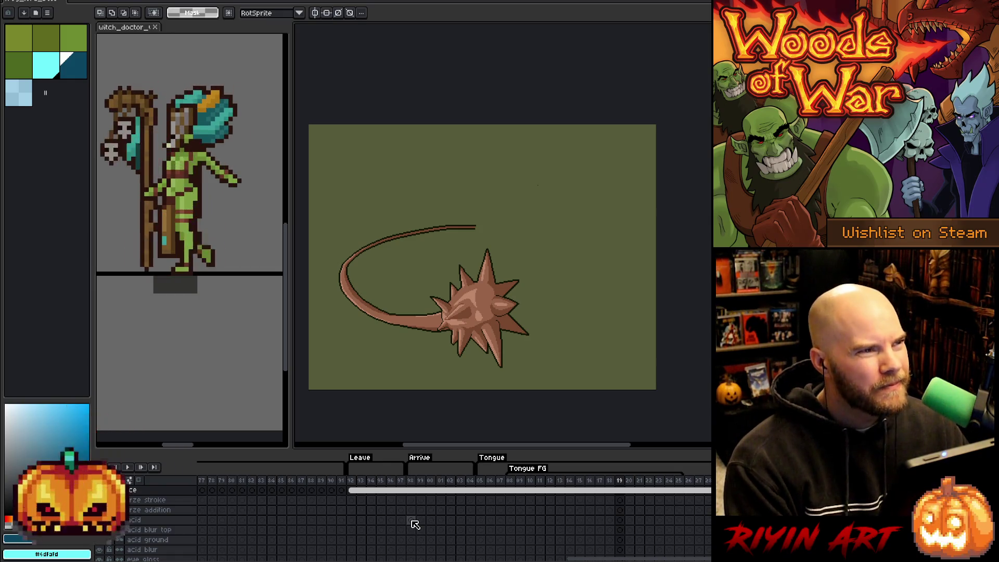
- Show the ice texture layer at frame 92 and extend its cel across frames 92 onward
click(354, 488)
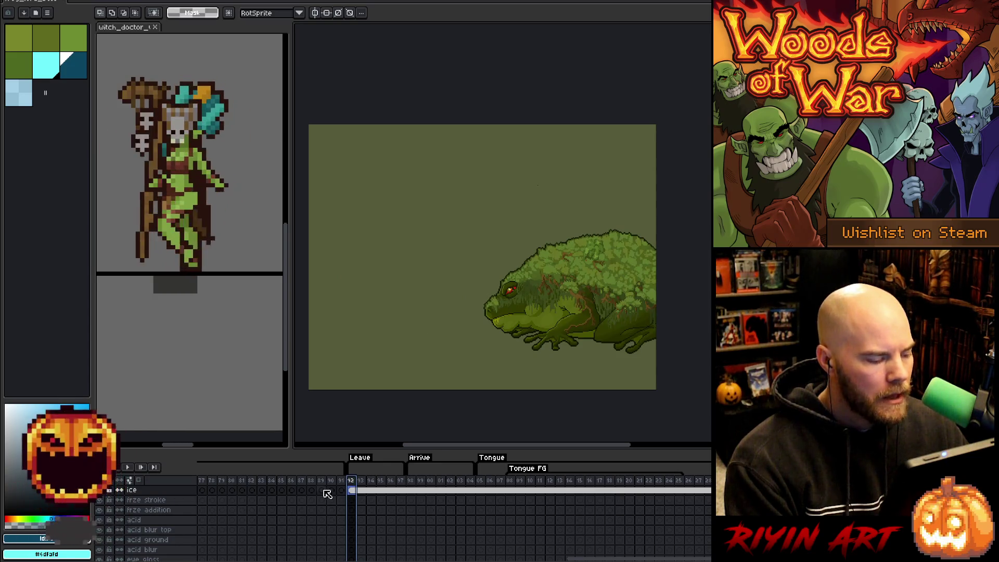
click(105, 497)
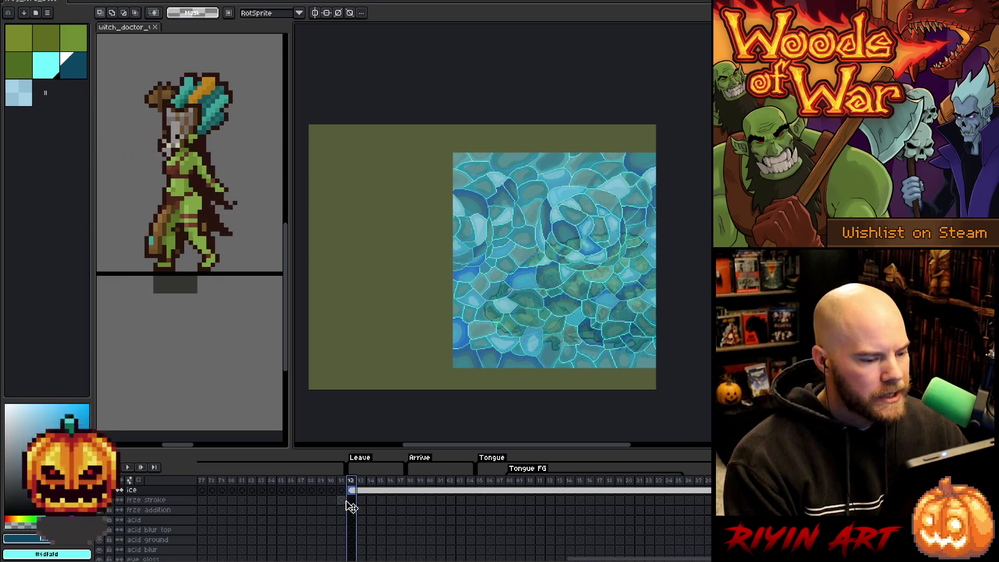
scroll(350, 517, down, 5)
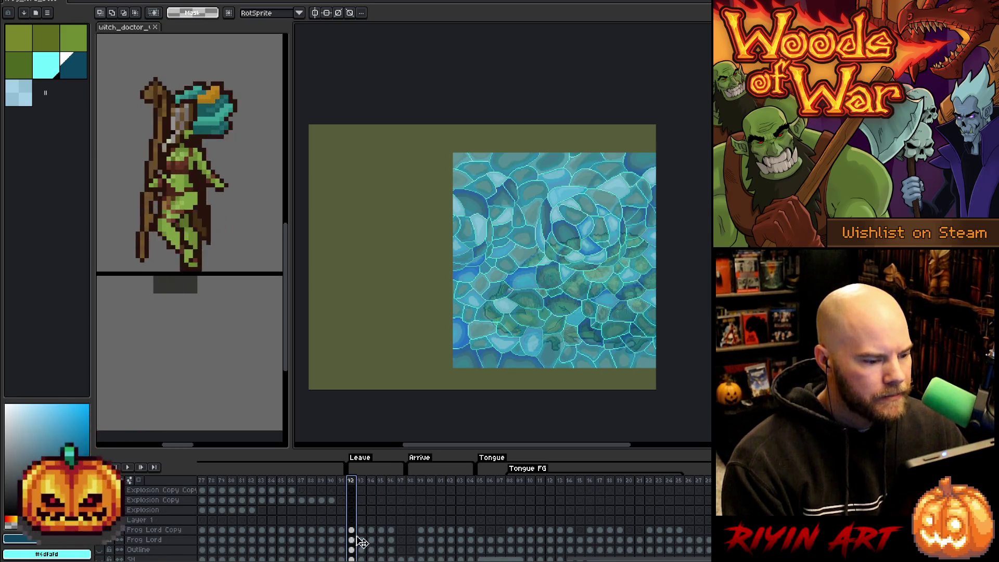
click(371, 530)
scroll(364, 531, up, 5)
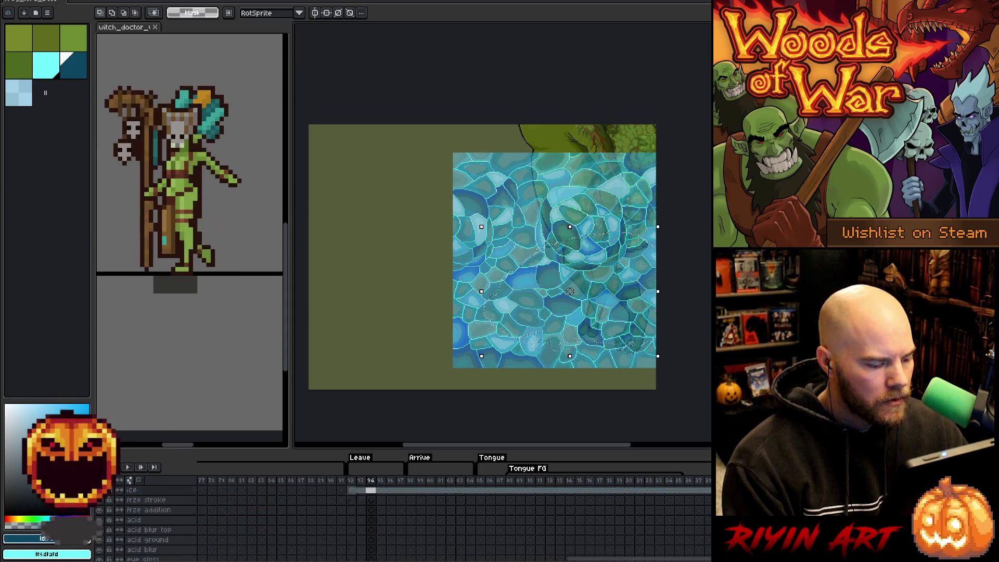
click(132, 490)
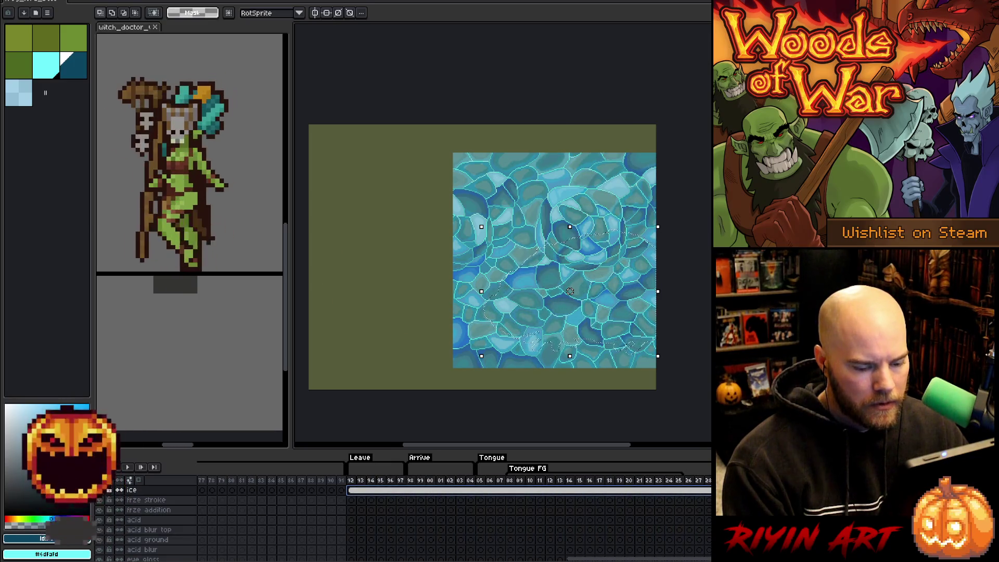
key(Return)
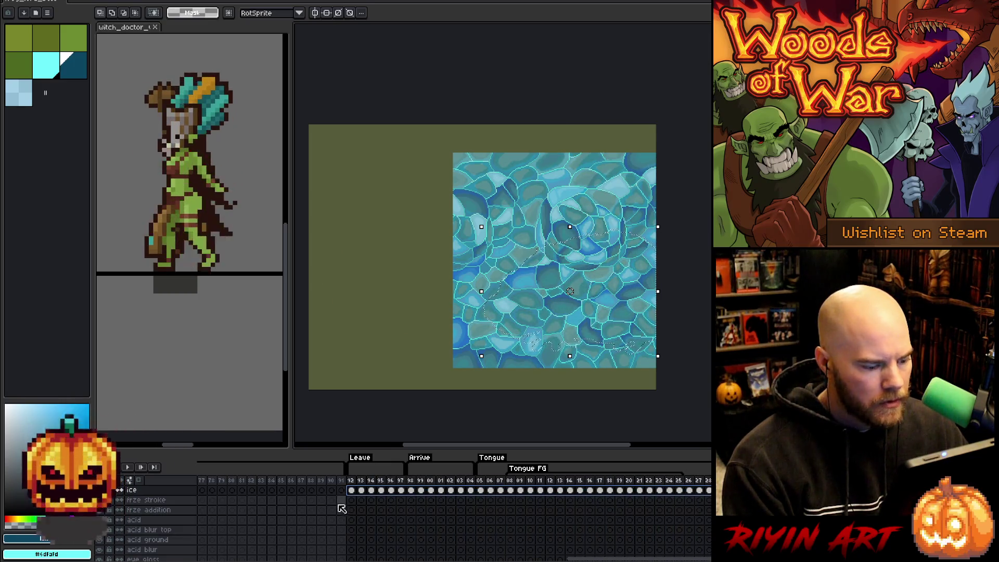
- Select the frze addition cel at frame 92 and pick cyan
click(351, 509)
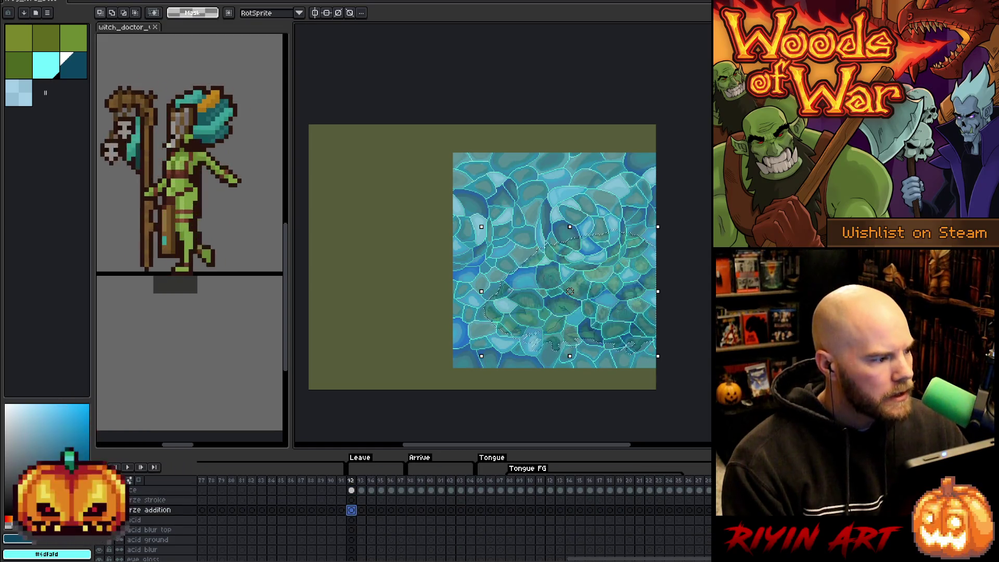
click(45, 70)
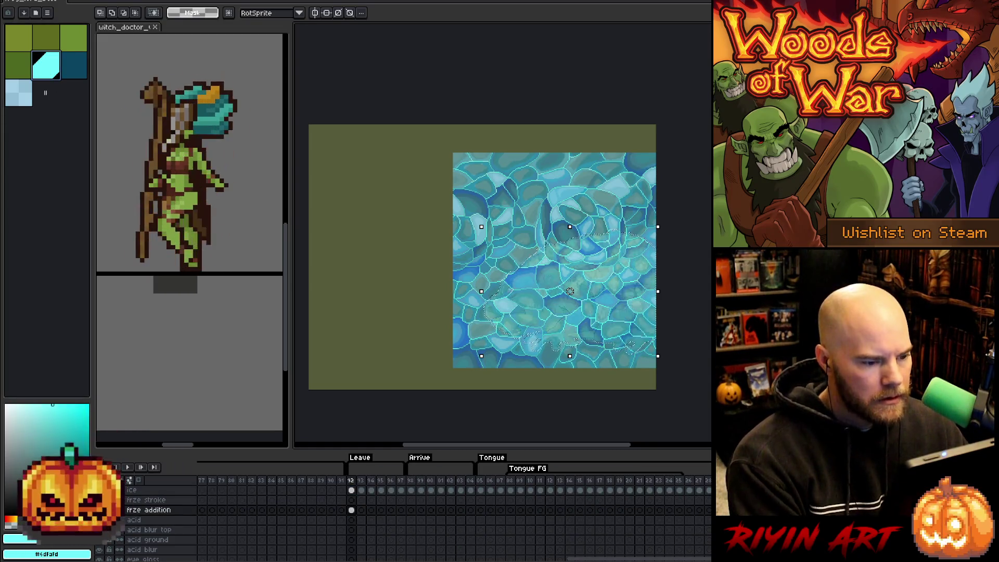
scroll(584, 300, up, 2)
- On frze stroke at frame 92, expand the selection by 1 px and fill it light blue
click(353, 501)
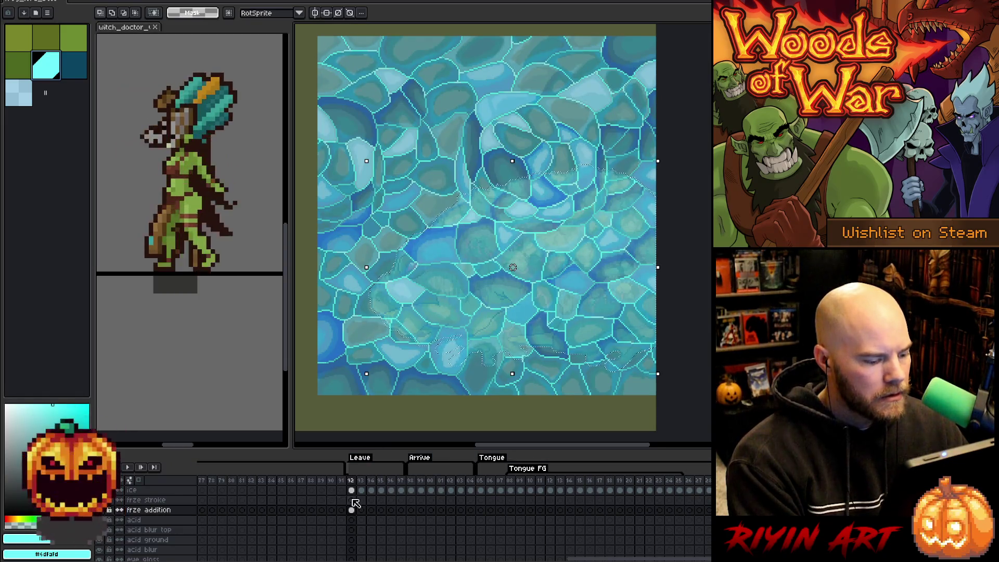
click(102, 1)
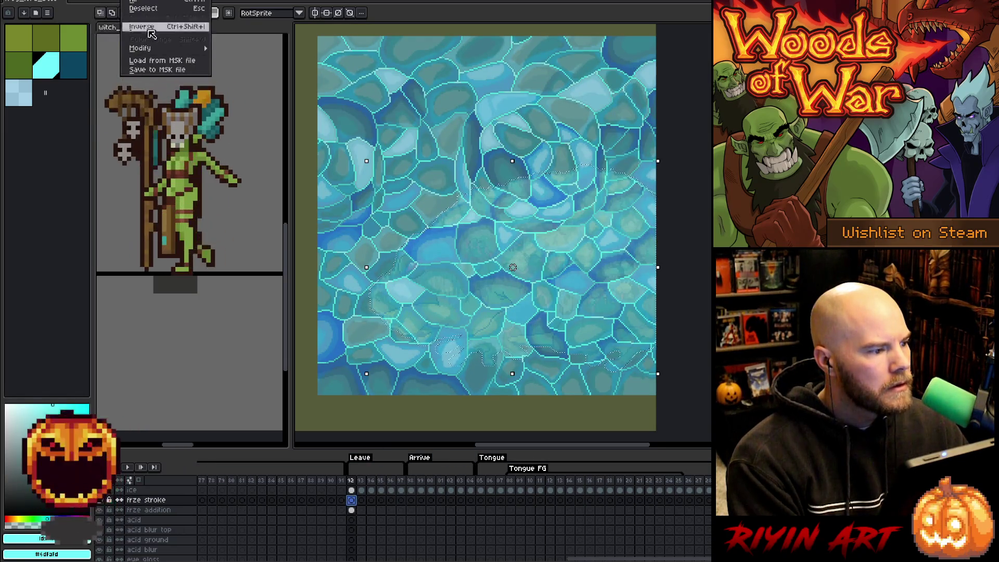
mouse_move(172, 48)
click(231, 58)
text(1)
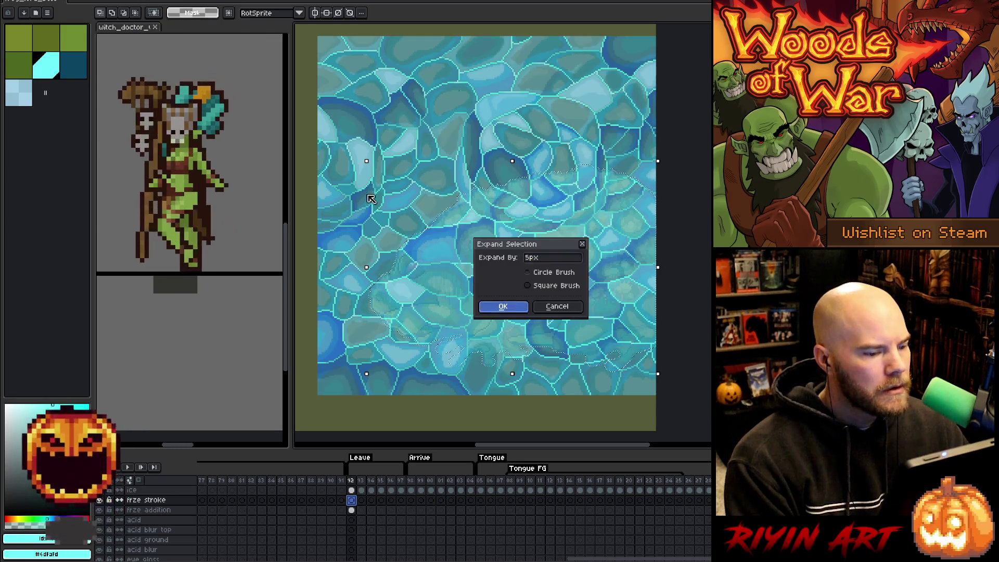
key(Return)
click(26, 97)
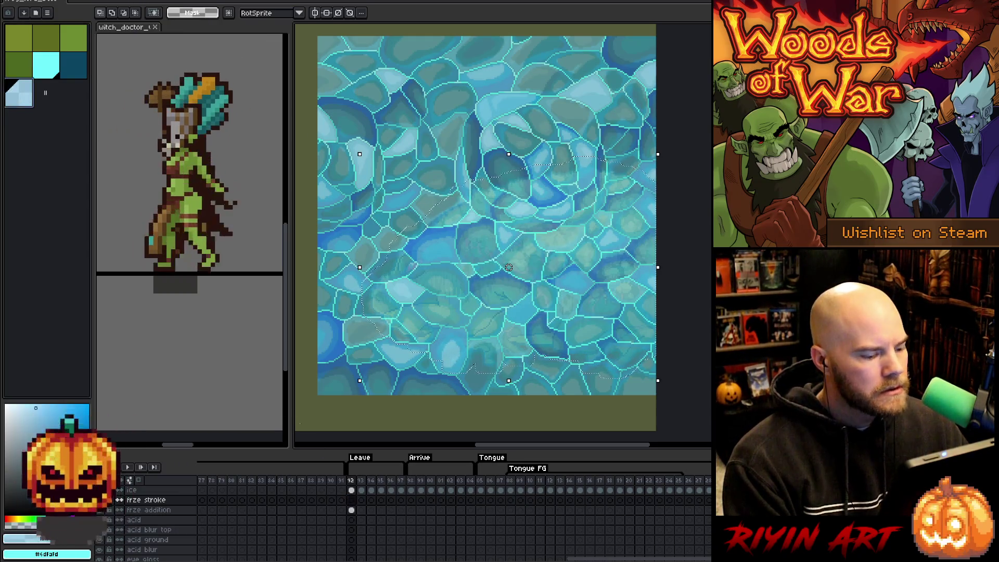
key(f)
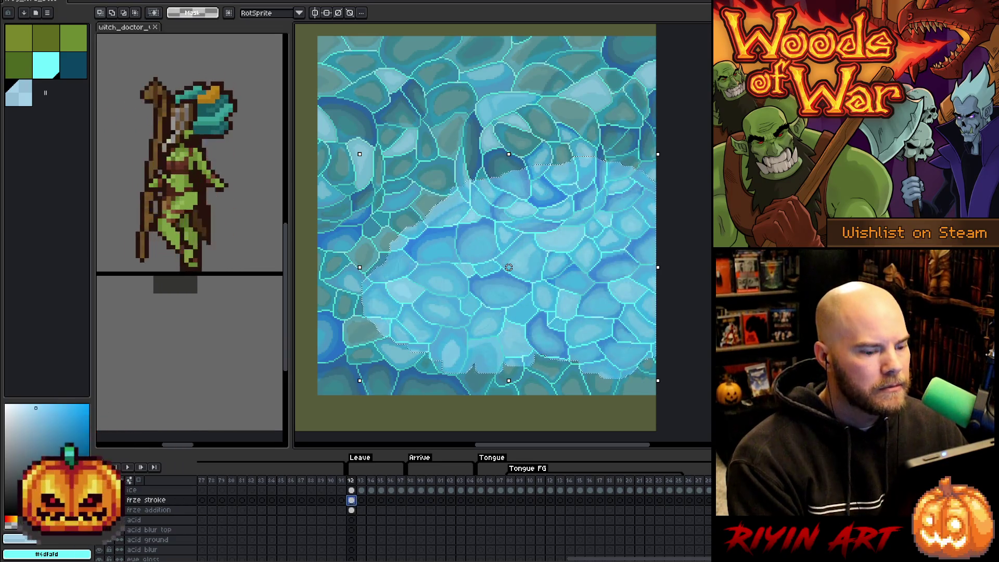
- Compare the light-blue rim between frames 92 and 93 by toggling the stroke layer's visibility
scroll(642, 559, right, 5)
scroll(641, 559, left, 3)
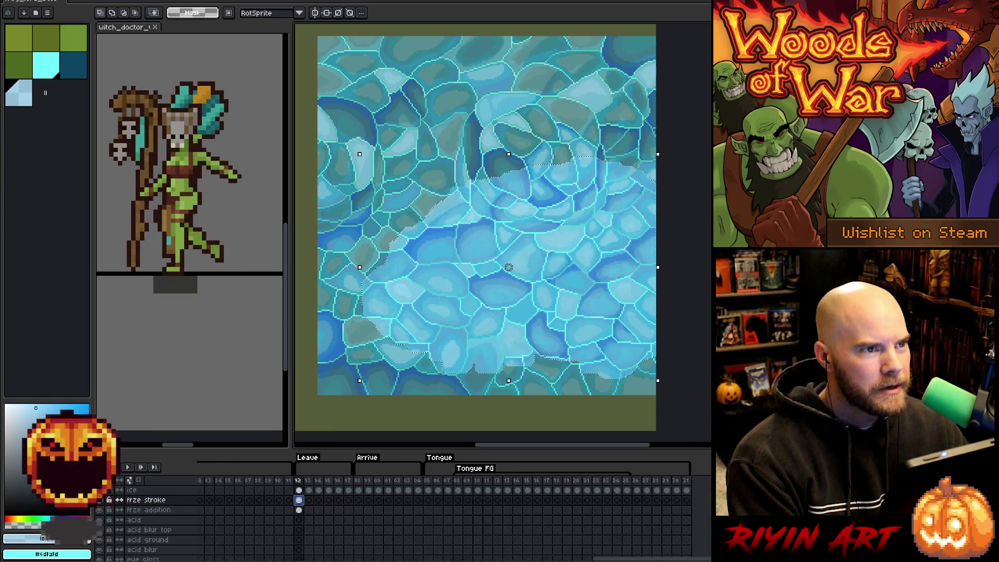
scroll(641, 560, left, 2)
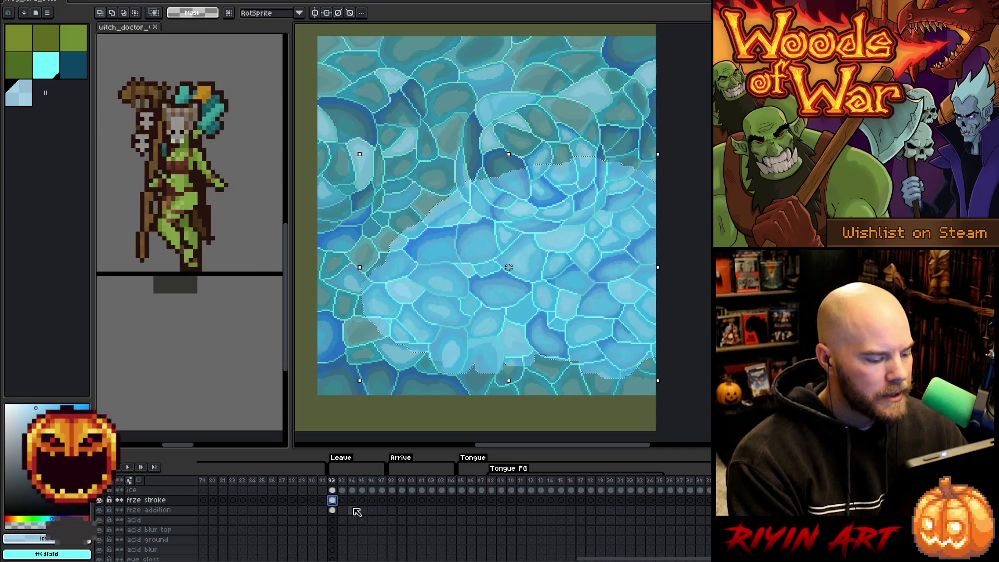
click(344, 501)
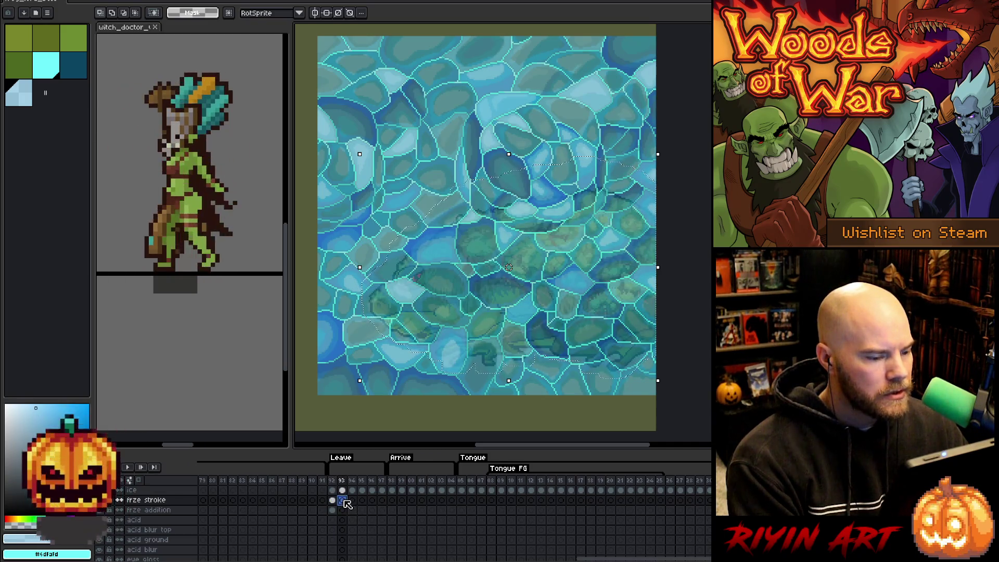
click(334, 500)
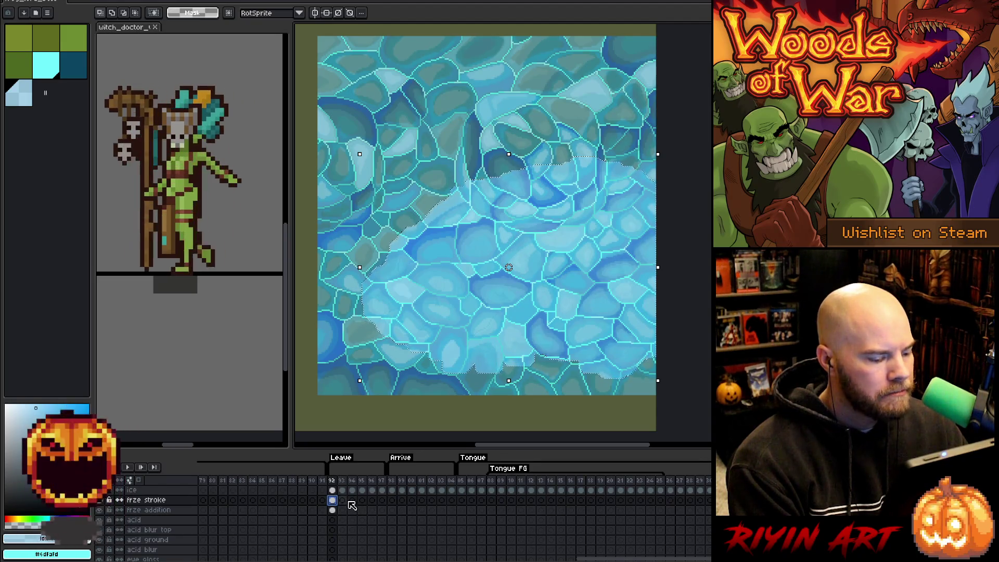
click(333, 510)
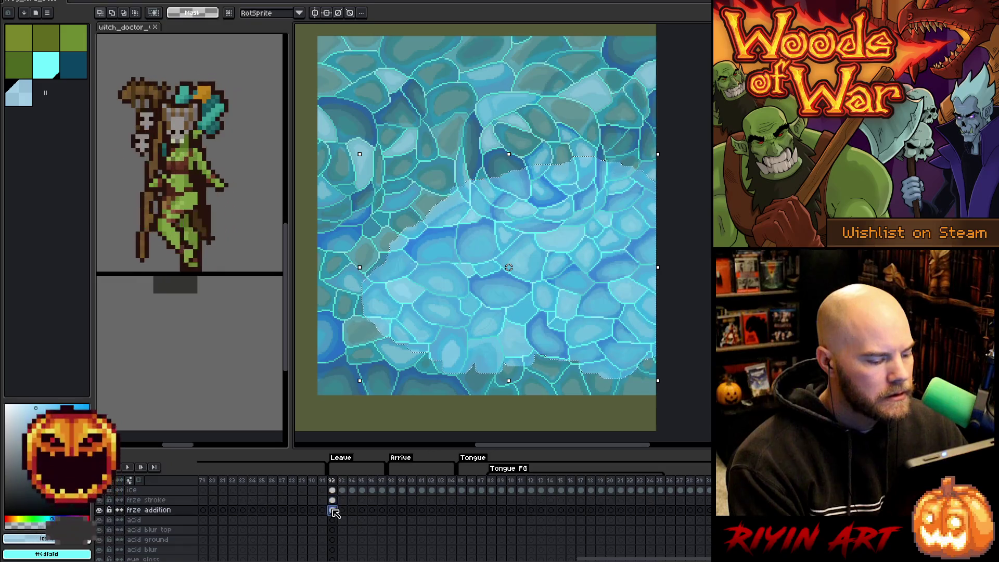
click(333, 500)
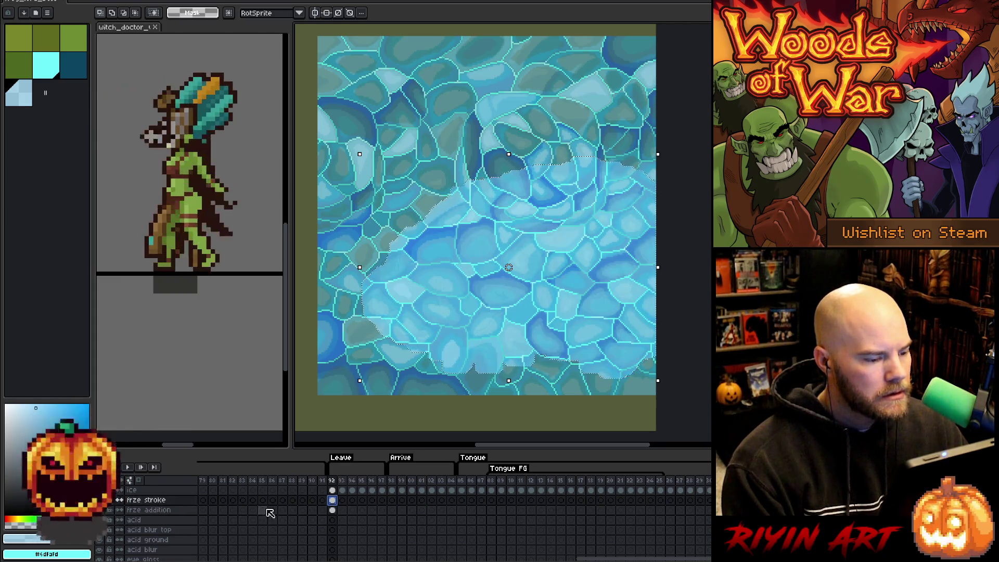
click(102, 503)
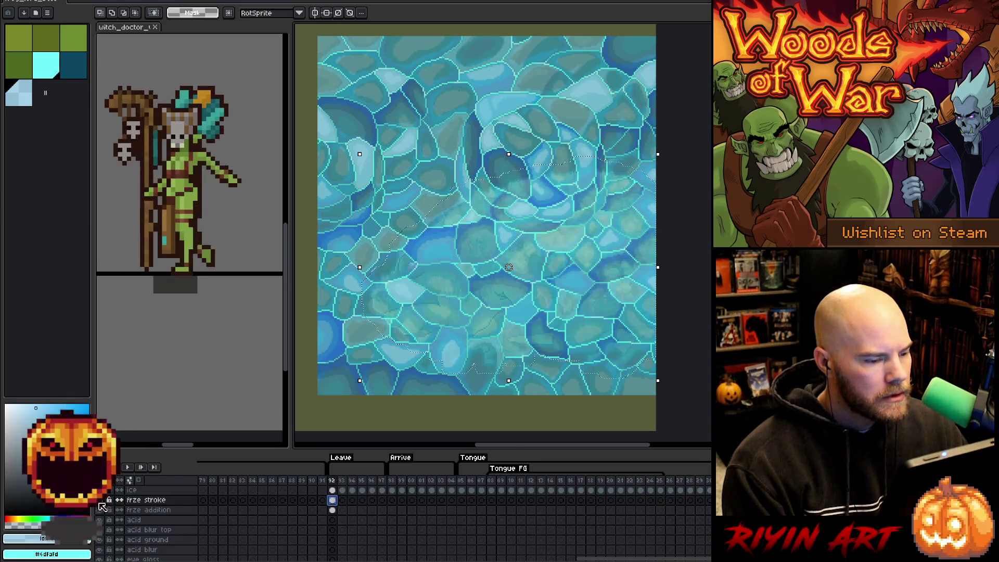
click(102, 504)
click(330, 499)
click(335, 490)
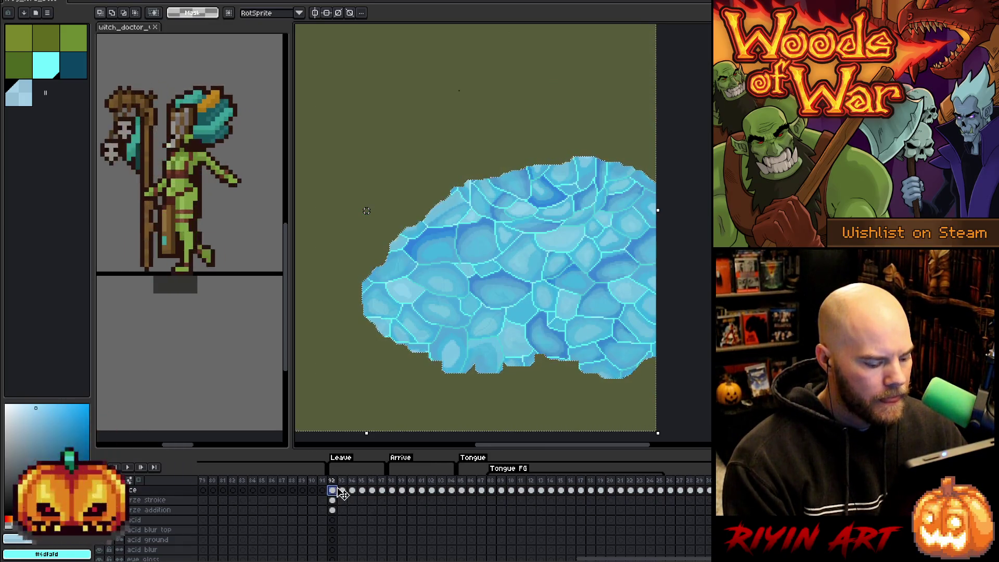
- On frze stroke at frame 92, pick cyan and dark teal, then deselect the ice shape
click(332, 500)
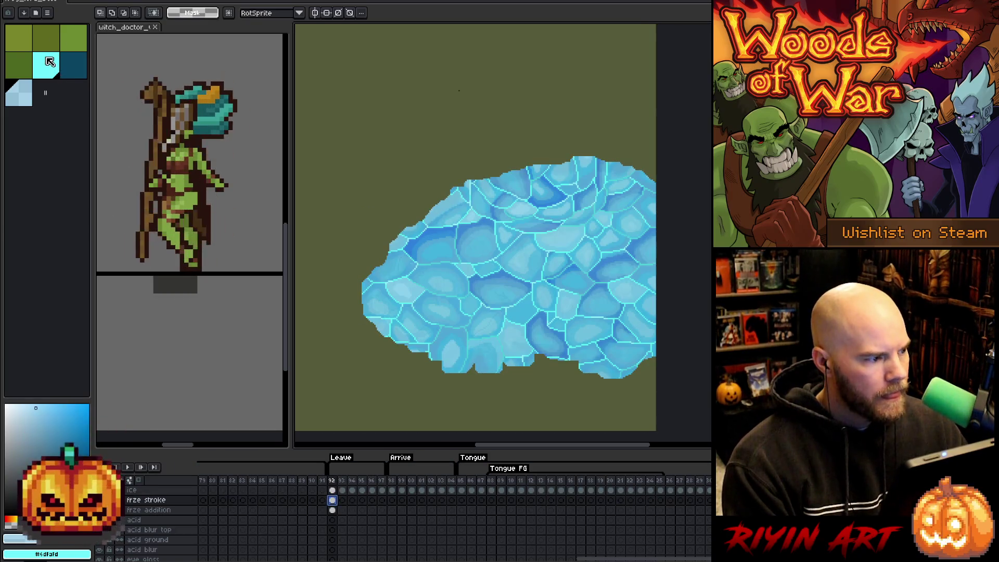
click(49, 61)
click(77, 67)
ctrl+click(333, 501)
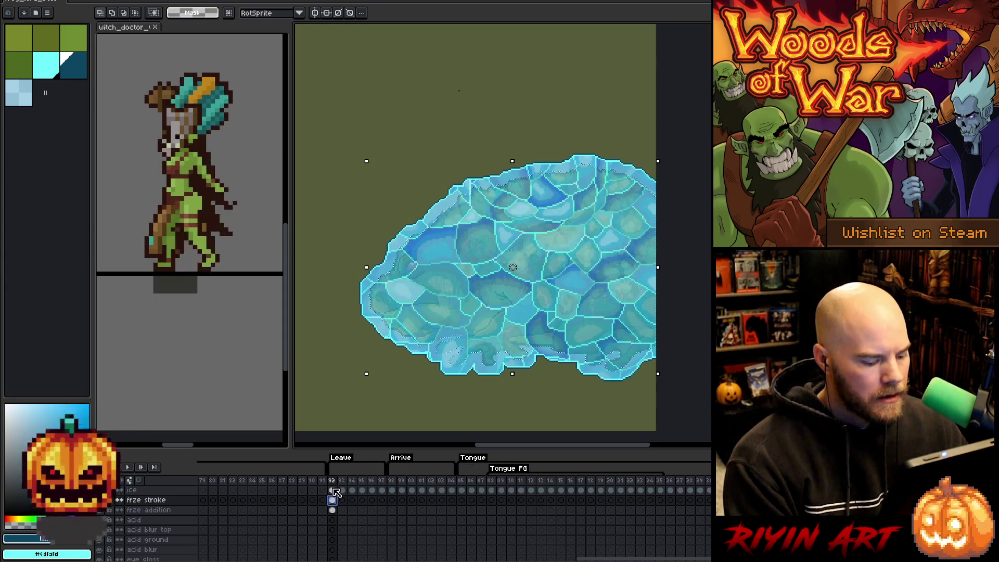
key(ctrl+d)
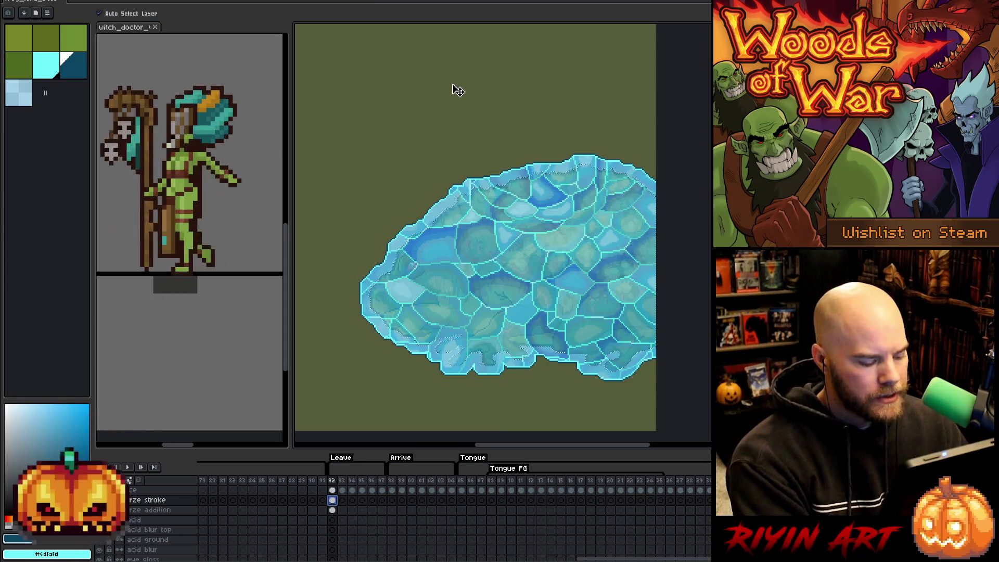
- Toggle the background layer's visibility to check the ice
scroll(321, 534, down, 5)
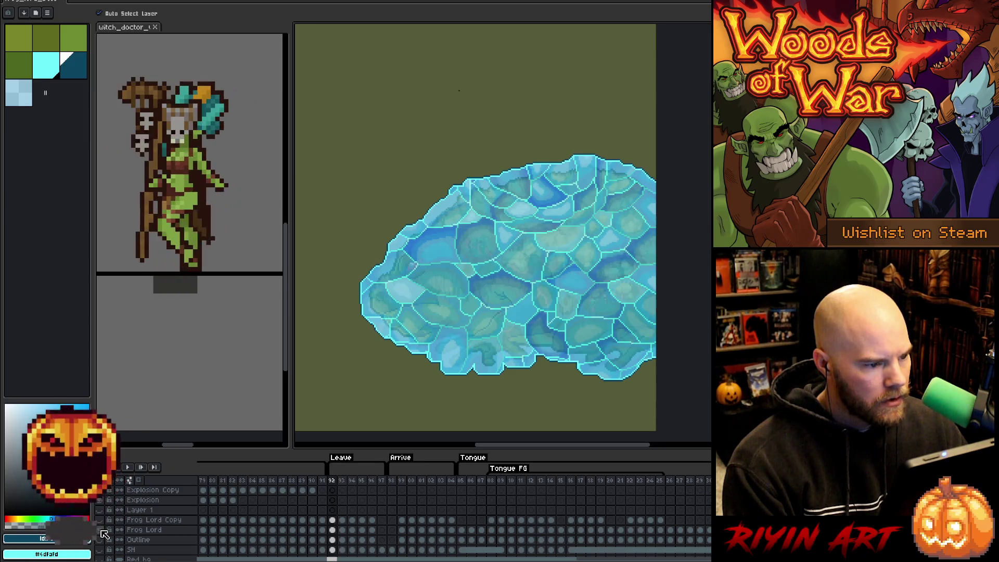
scroll(105, 534, up, 5)
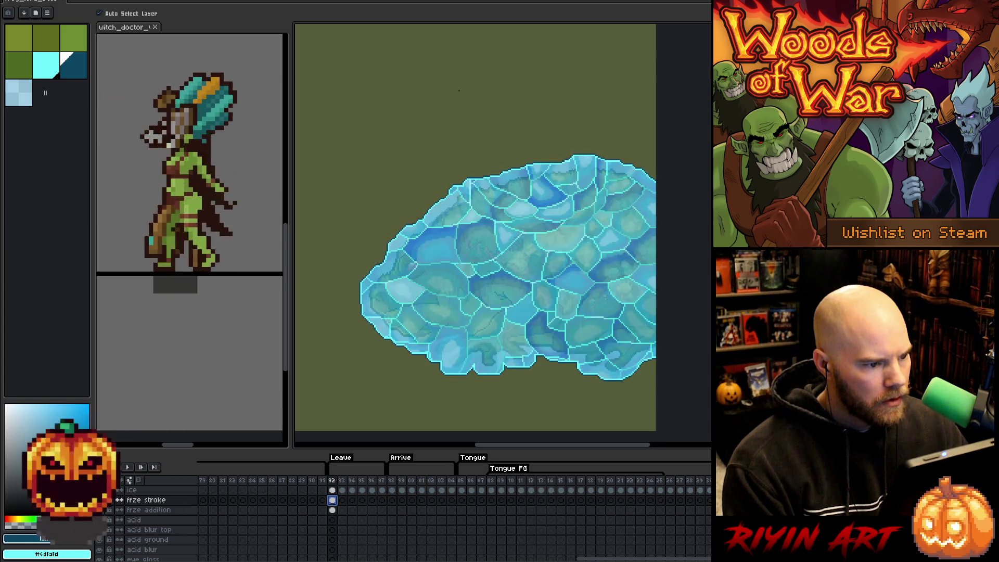
scroll(136, 526, down, 5)
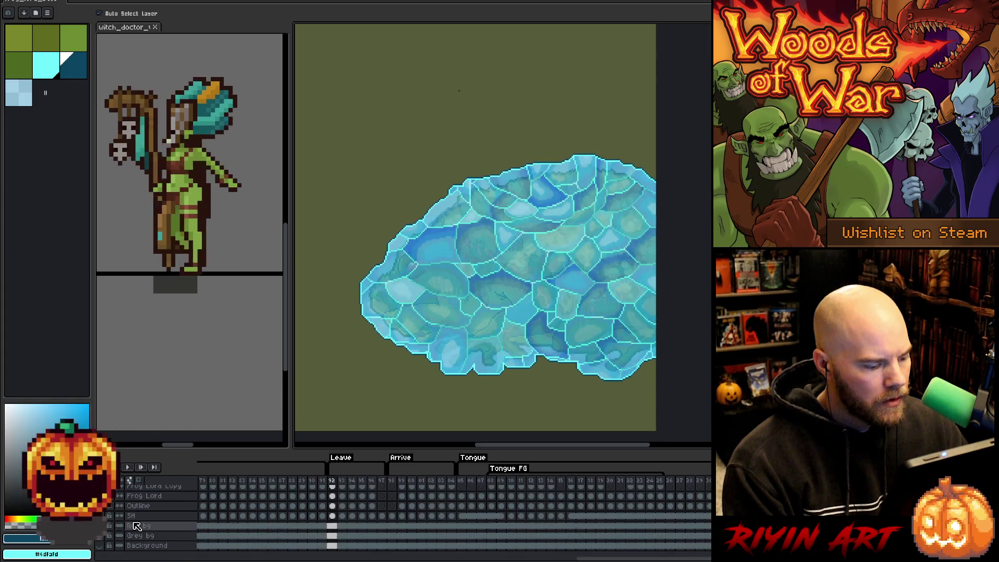
click(99, 541)
click(100, 541)
click(99, 541)
click(100, 541)
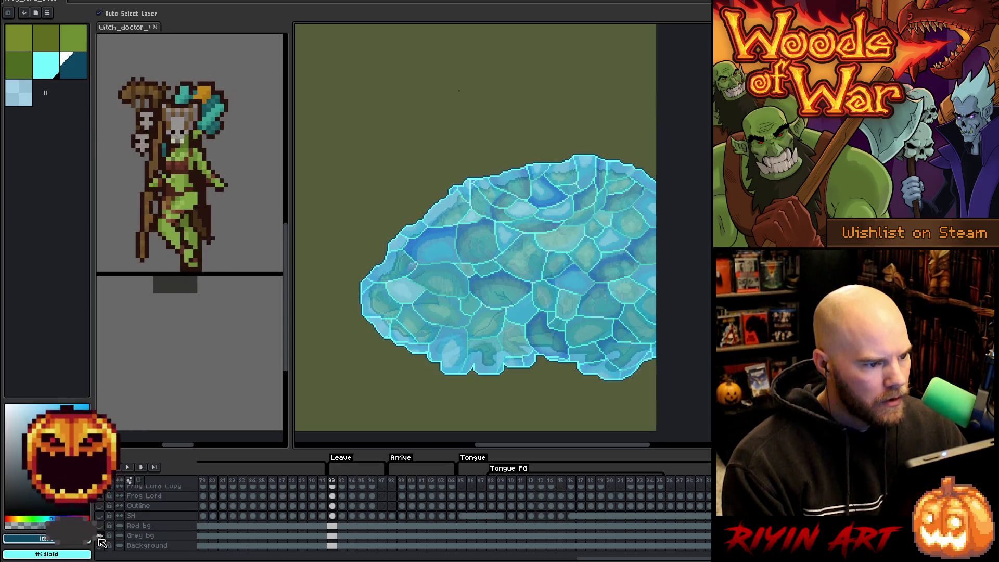
- Select the Grey bg layer and marquee a rectangle above the ice
click(332, 536)
key(m)
drag(439, 81, 505, 104)
scroll(504, 104, up, 3)
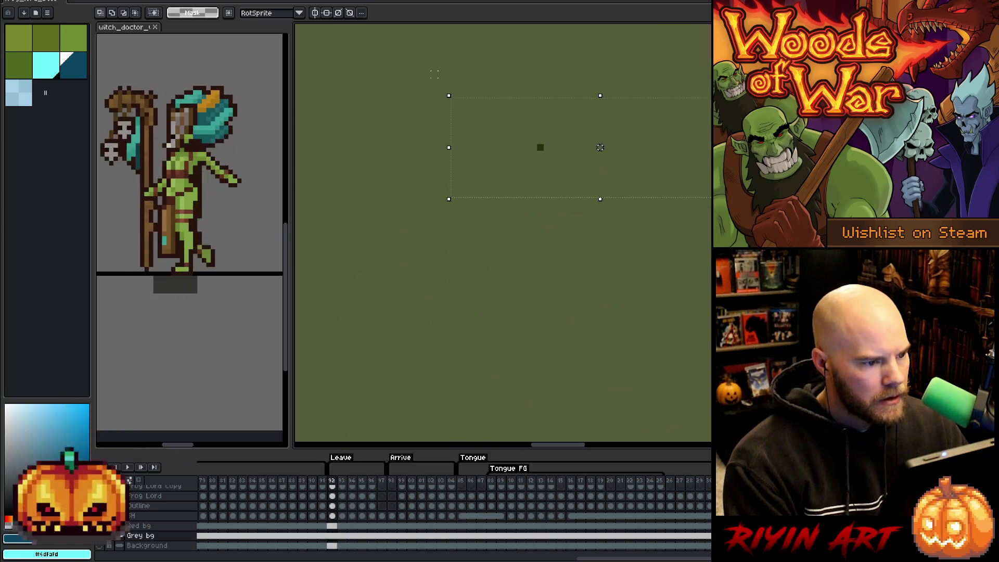
- Sample the olive background colour from the canvas with the eyedropper (I)
key(i)
click(503, 141)
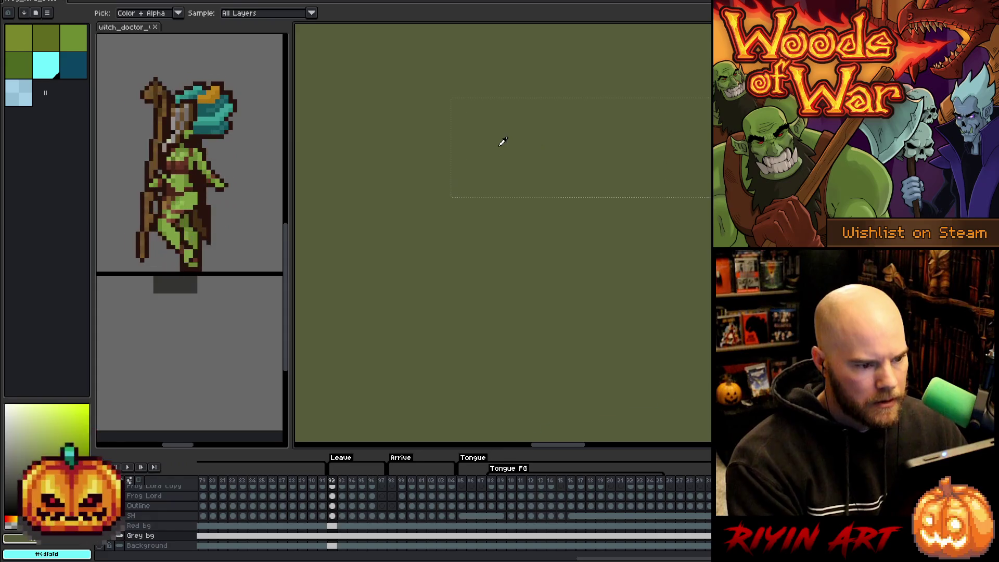
scroll(501, 143, down, 3)
key(v)
key(i)
scroll(324, 522, up, 2)
scroll(307, 523, down, 2)
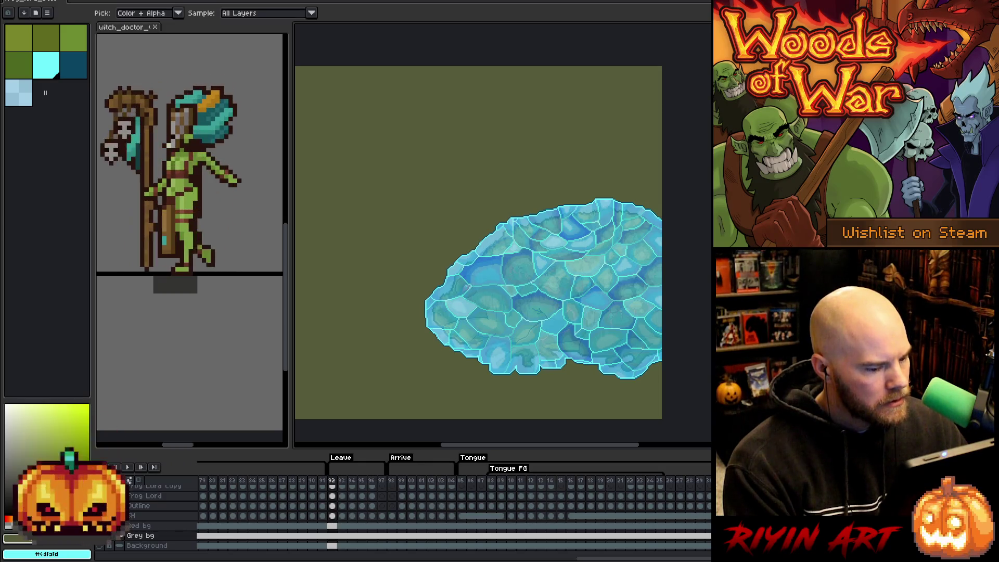
scroll(341, 510, up, 5)
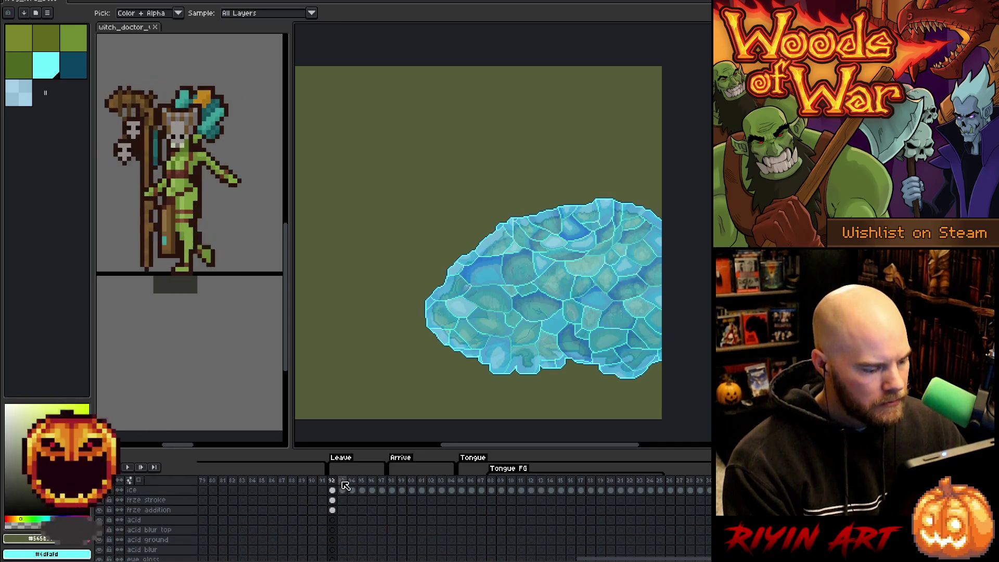
- Go to frame 93 and pick cyan on its frze addition cel
click(343, 482)
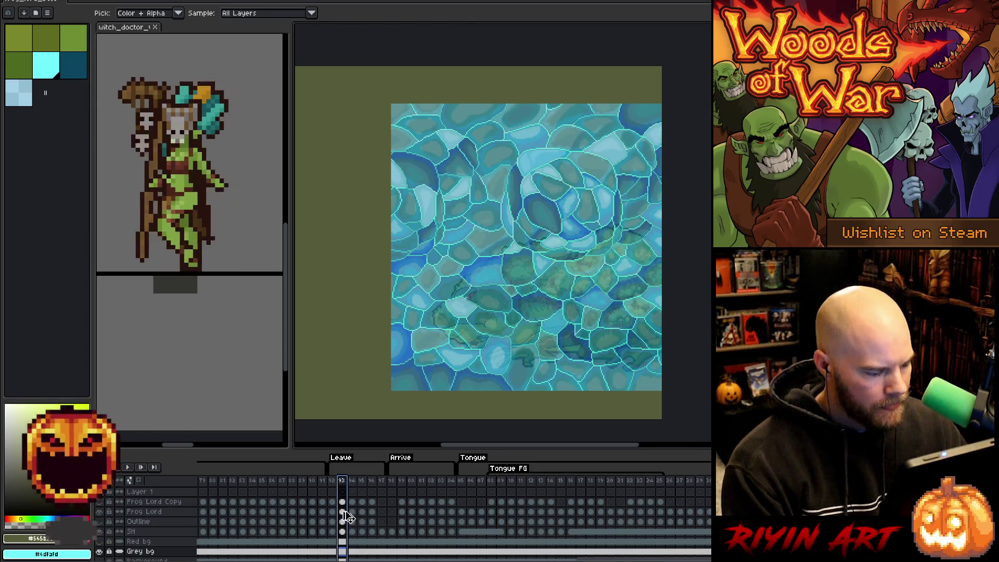
click(335, 512)
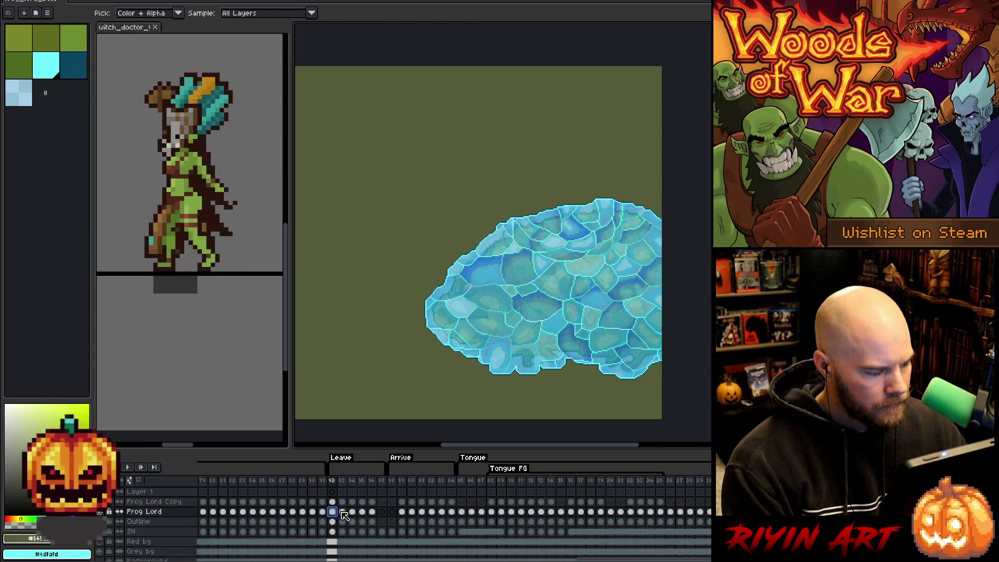
scroll(344, 515, up, 5)
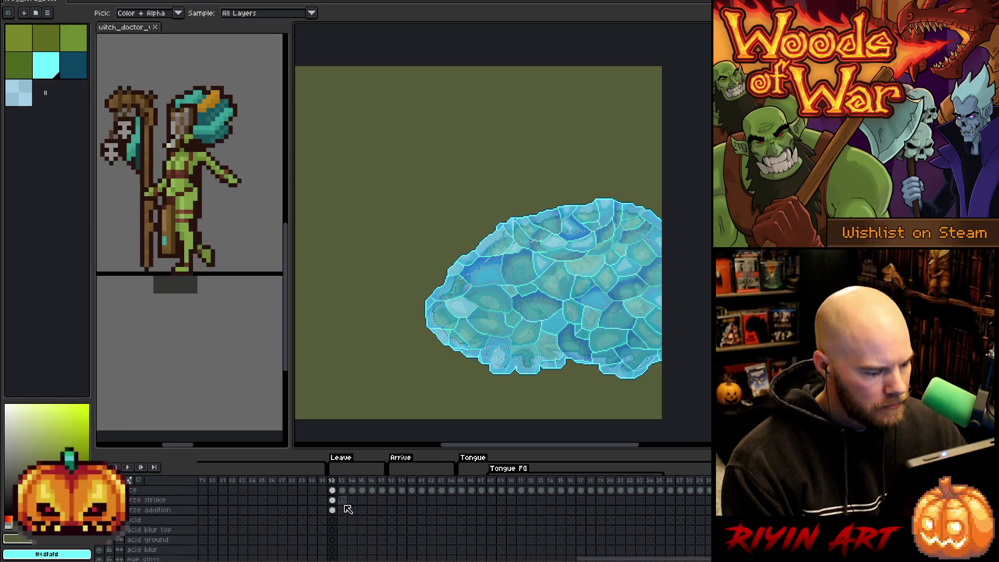
click(342, 511)
click(53, 73)
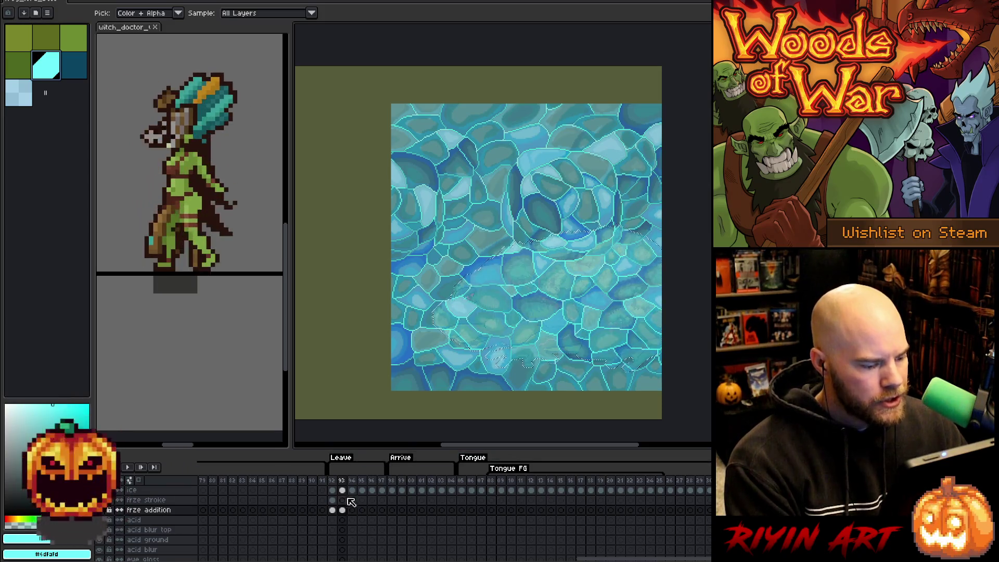
- On frze stroke at frame 93, expand the selection and fill it with cyan
click(342, 500)
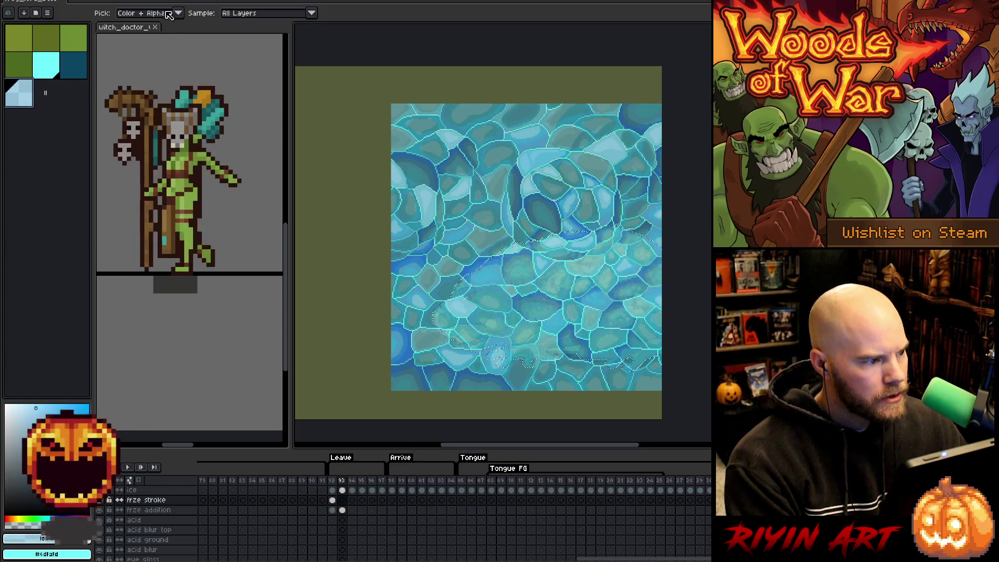
click(141, 2)
mouse_move(156, 43)
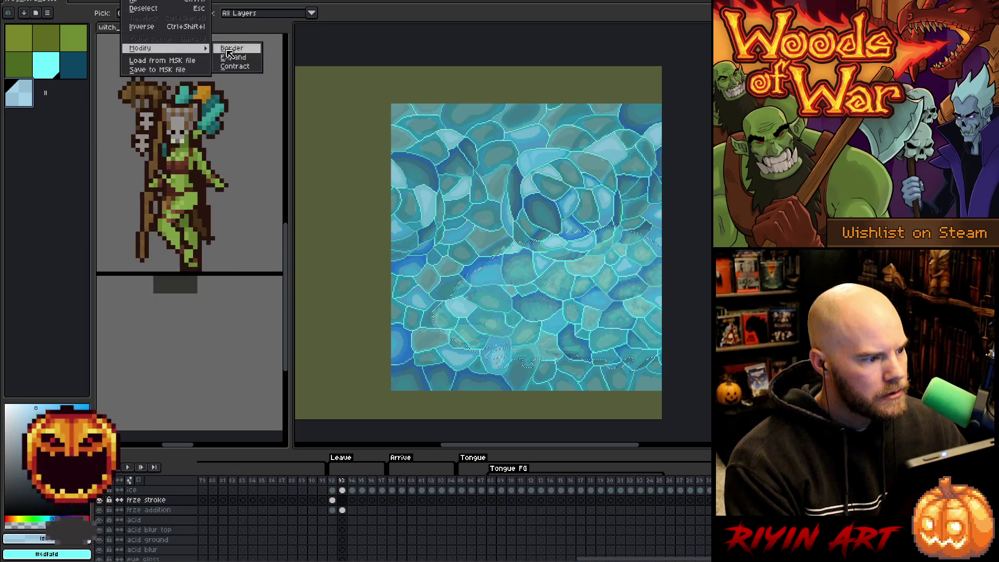
click(231, 63)
click(502, 306)
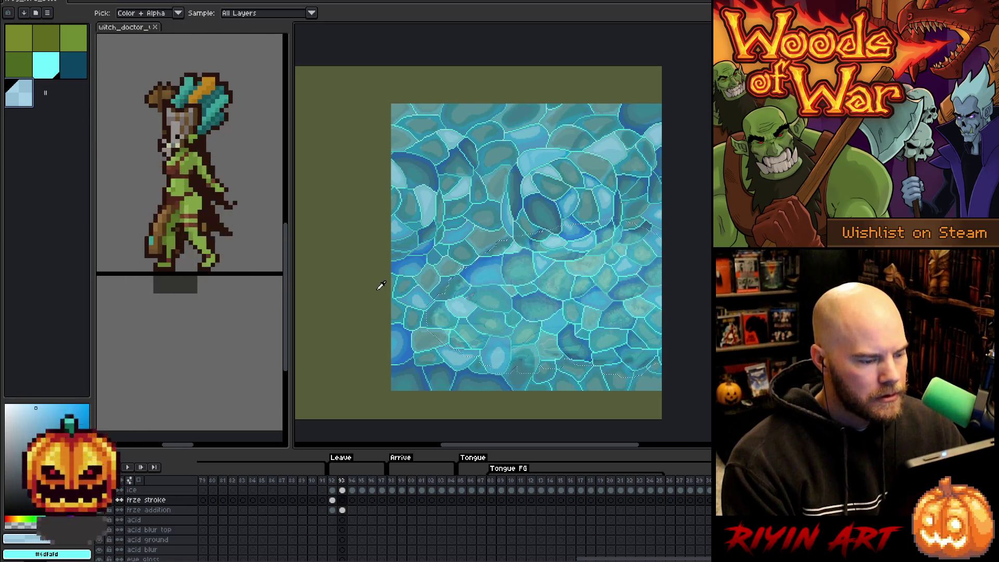
key(f)
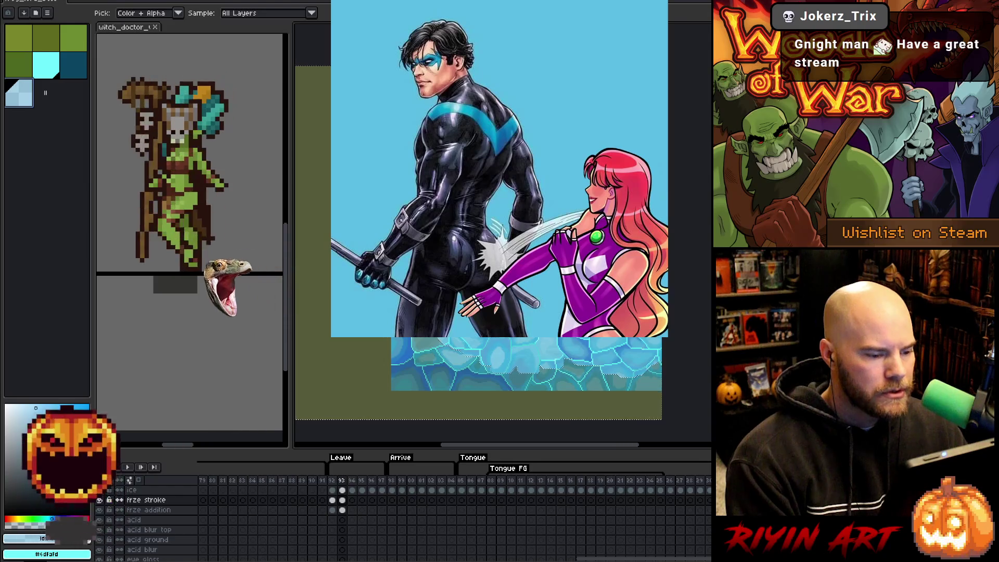
click(341, 490)
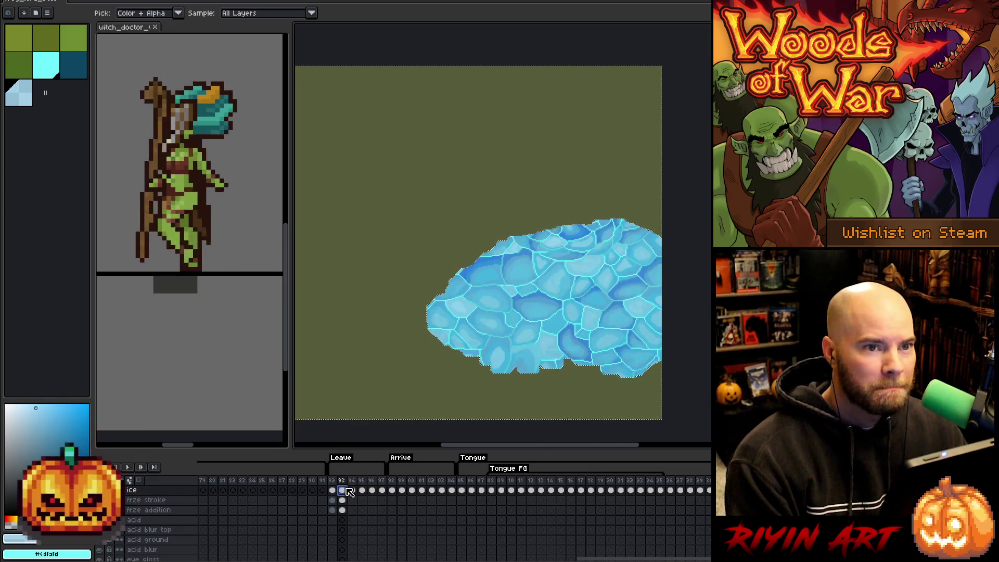
- Pick dark teal, load the frog silhouette as a selection, and go to frame 94's ice cel
click(344, 500)
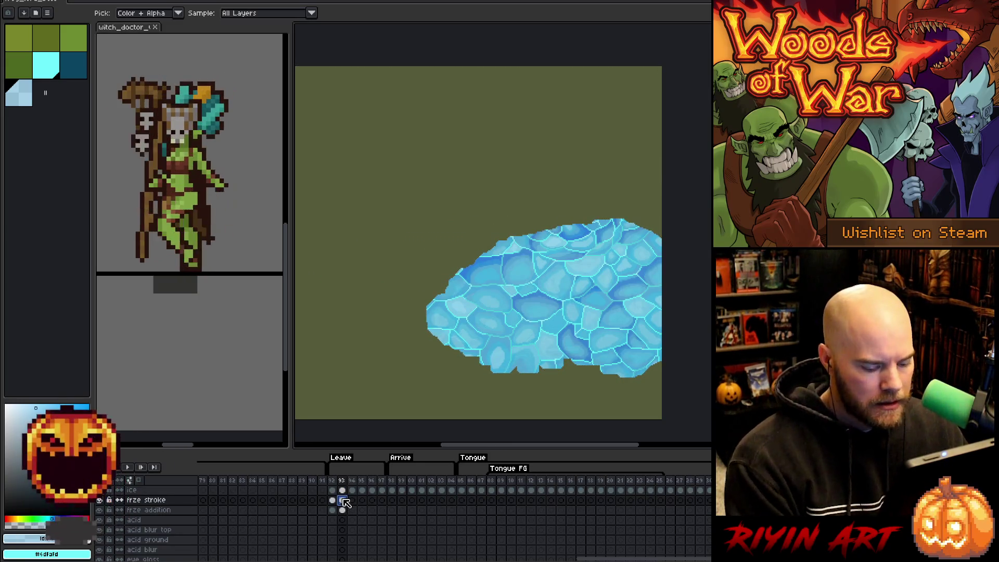
click(83, 73)
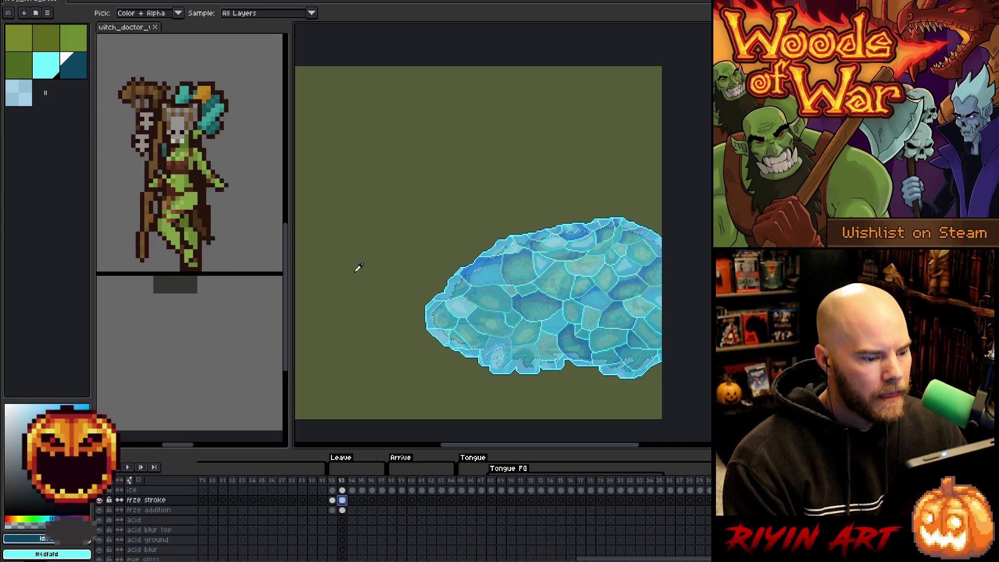
scroll(357, 510, down, 5)
scroll(348, 518, down, 1)
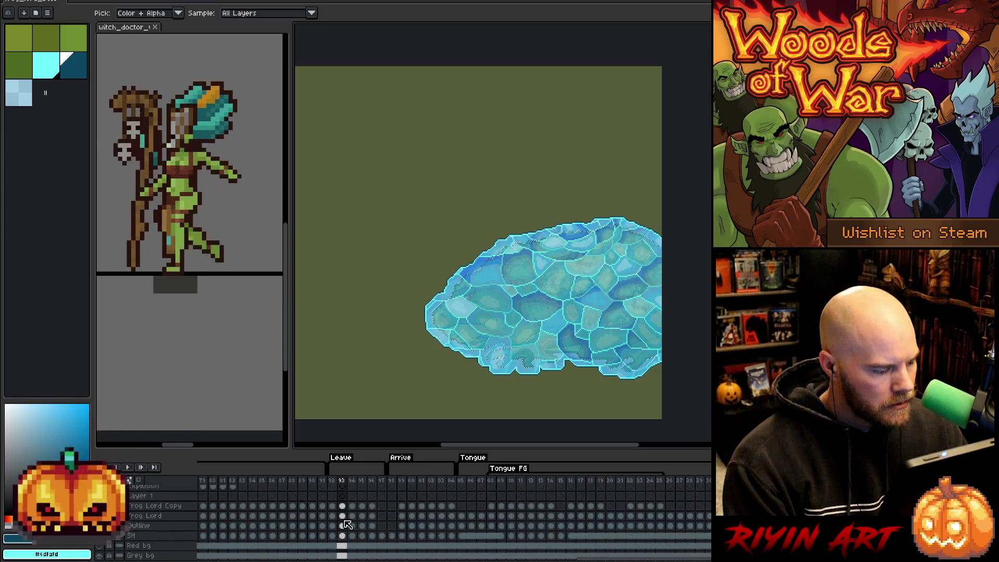
ctrl+click(355, 521)
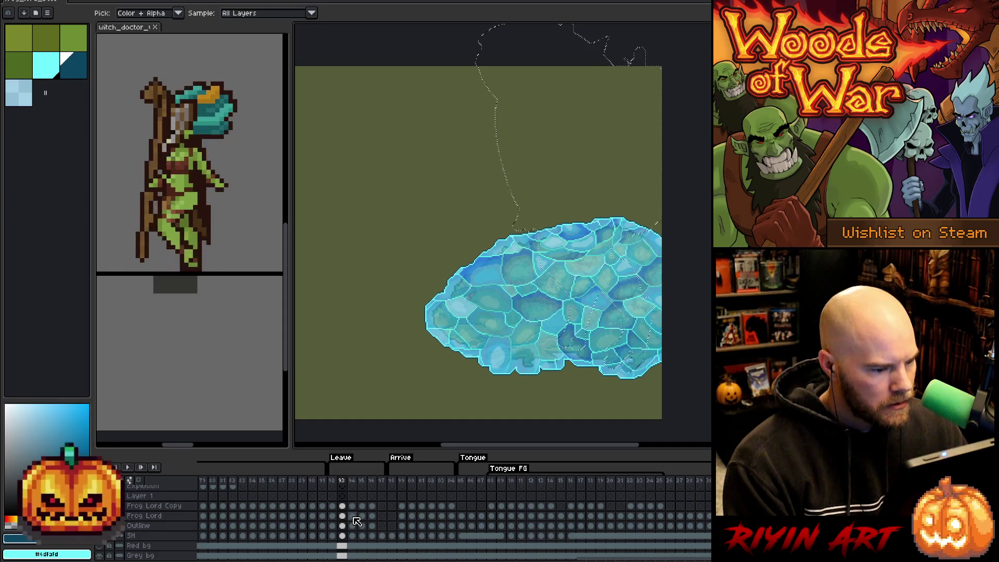
scroll(358, 516, up, 6)
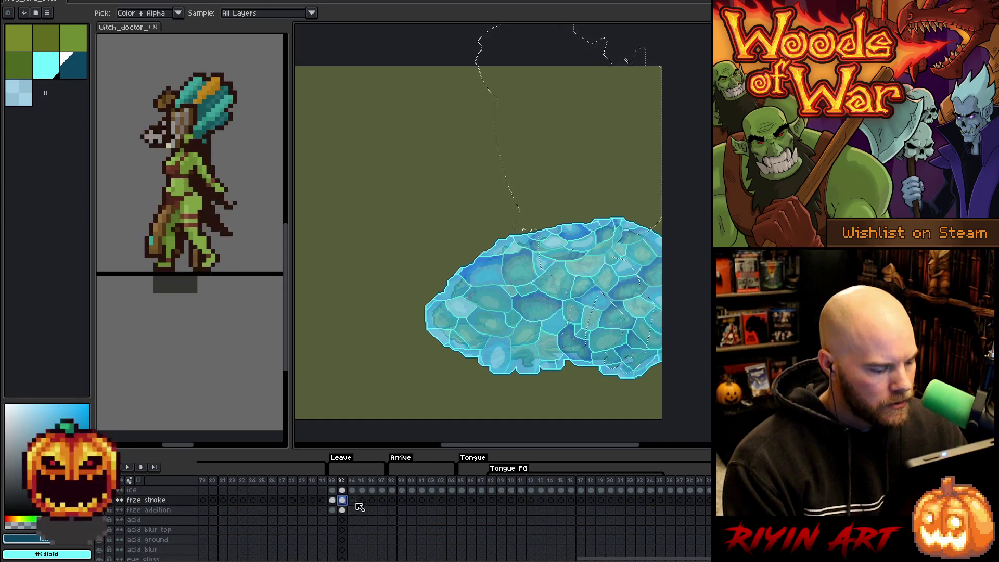
click(354, 491)
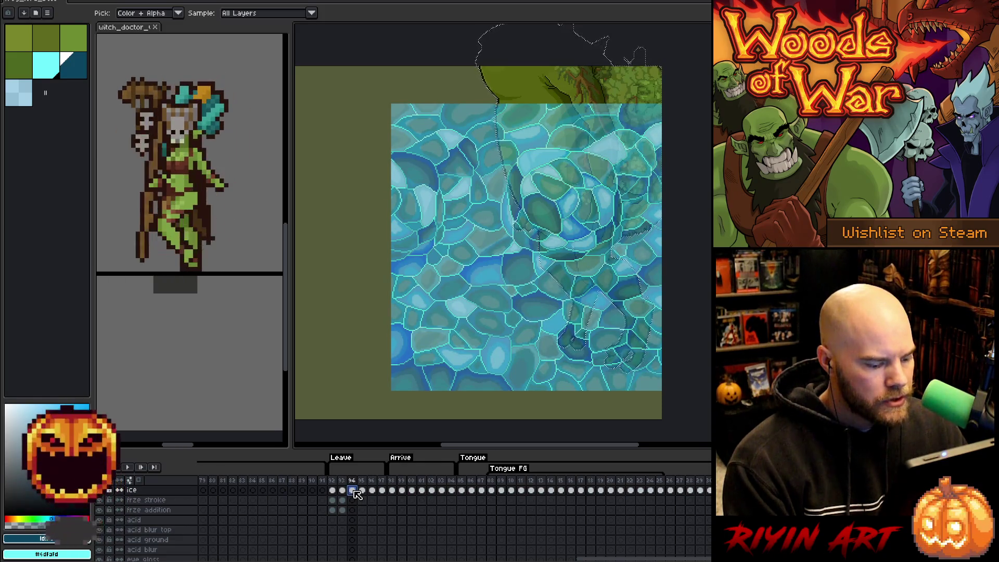
- Flip the frame-94 ice texture vertically and shift it up to cover the frog without gaps
key(ctrl+t)
drag(475, 314, 474, 311)
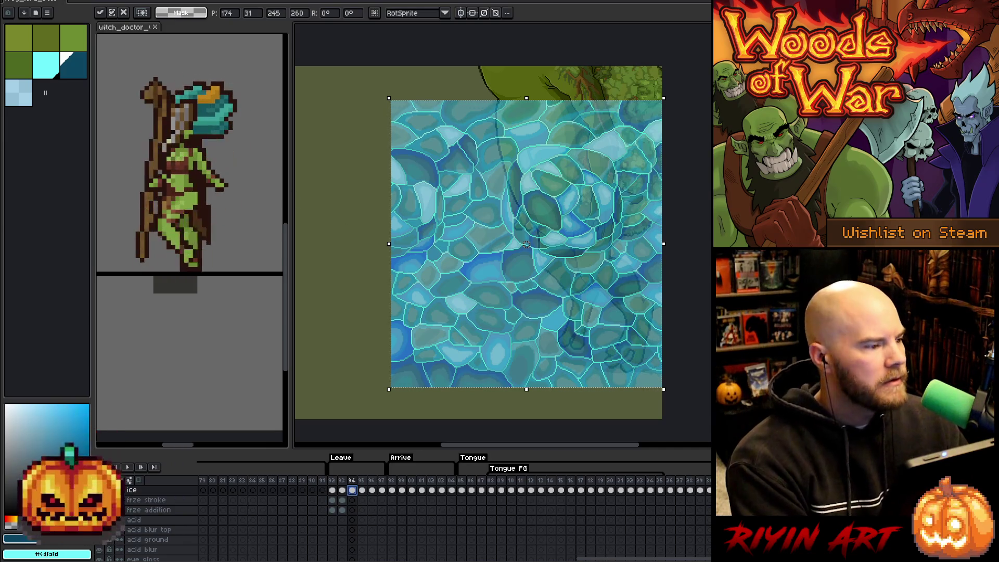
key(Return)
click(26, 3)
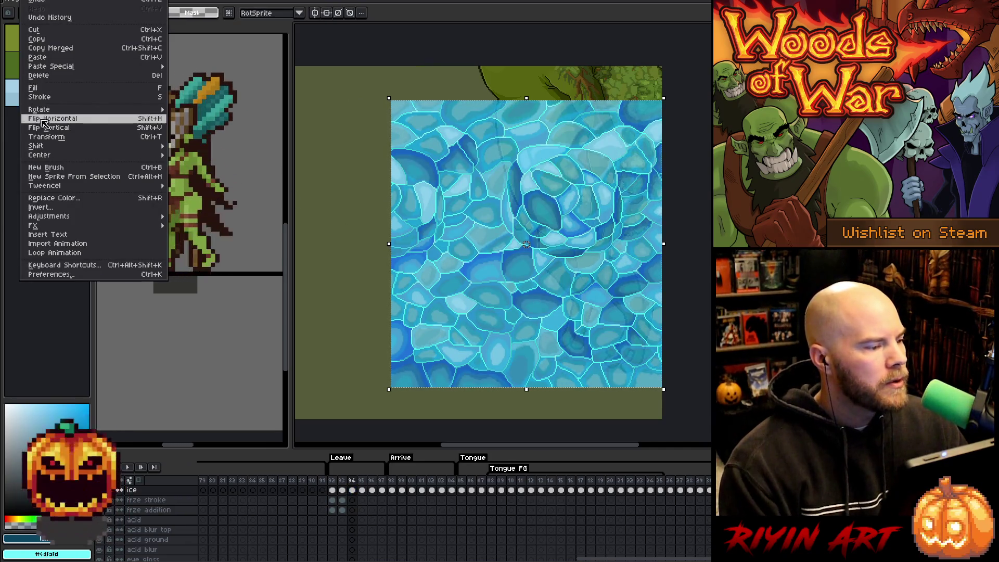
click(52, 123)
drag(526, 244, 526, 6)
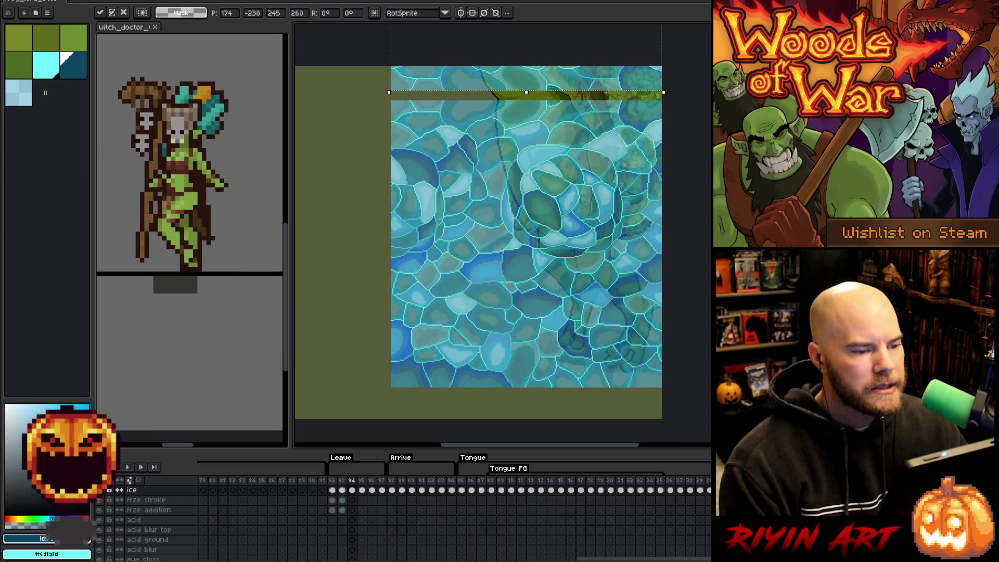
scroll(520, 86, up, 3)
key(Down)
key(Down)
key(Down)
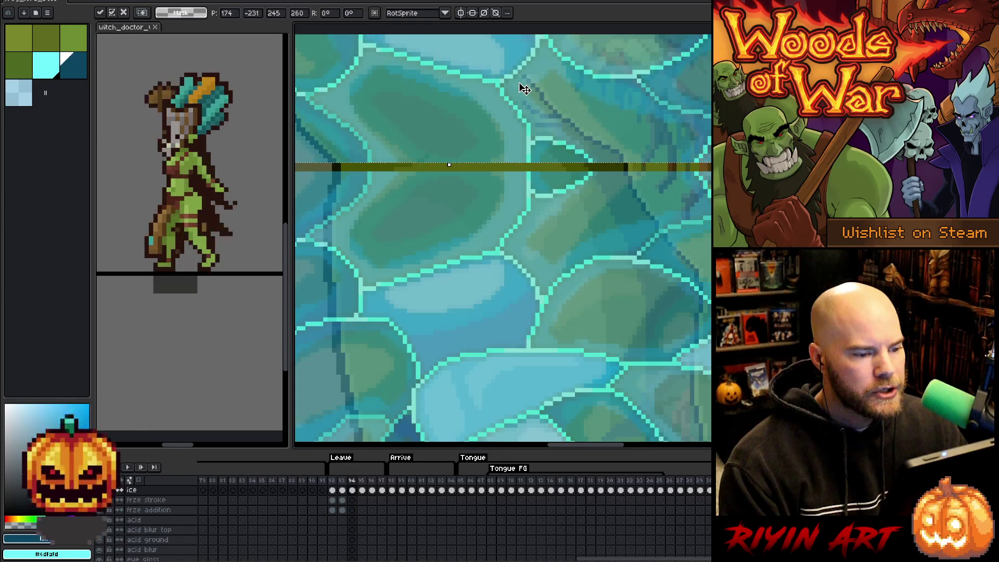
scroll(525, 88, down, 3)
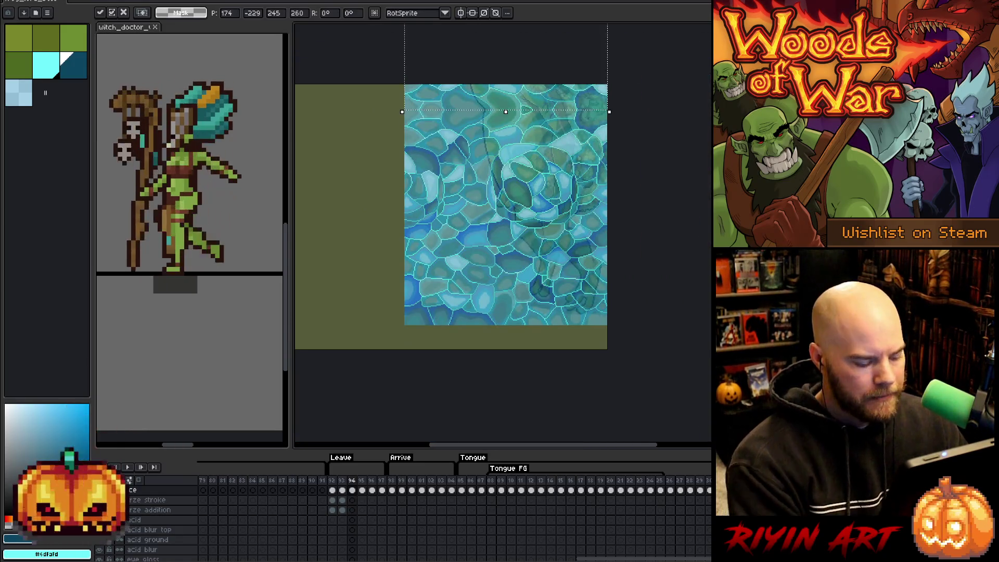
key(Return)
scroll(351, 510, down, 5)
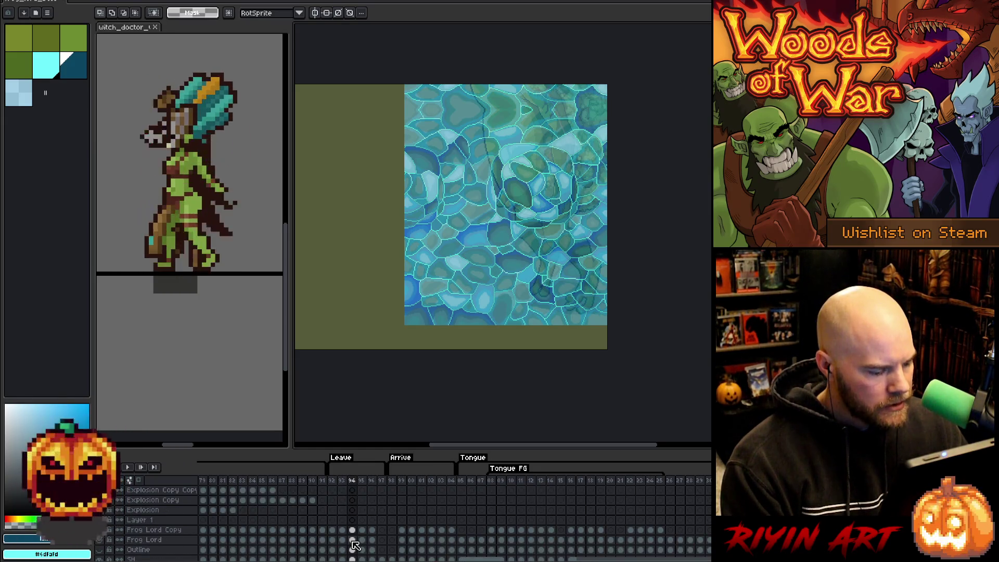
- At frame 94, expand the frog selection and fill it light blue on frze stroke, then deselect
scroll(353, 541, up, 5)
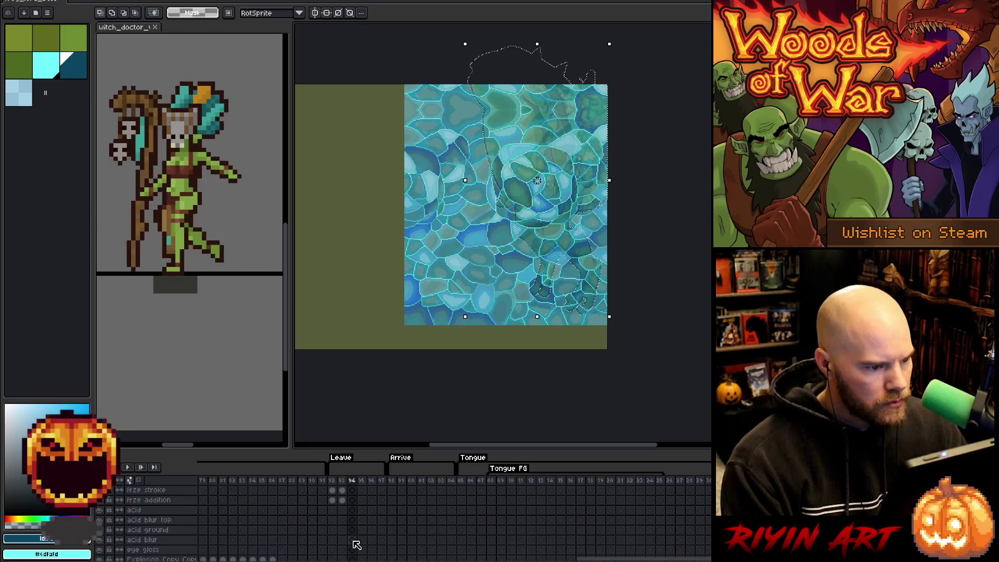
click(352, 510)
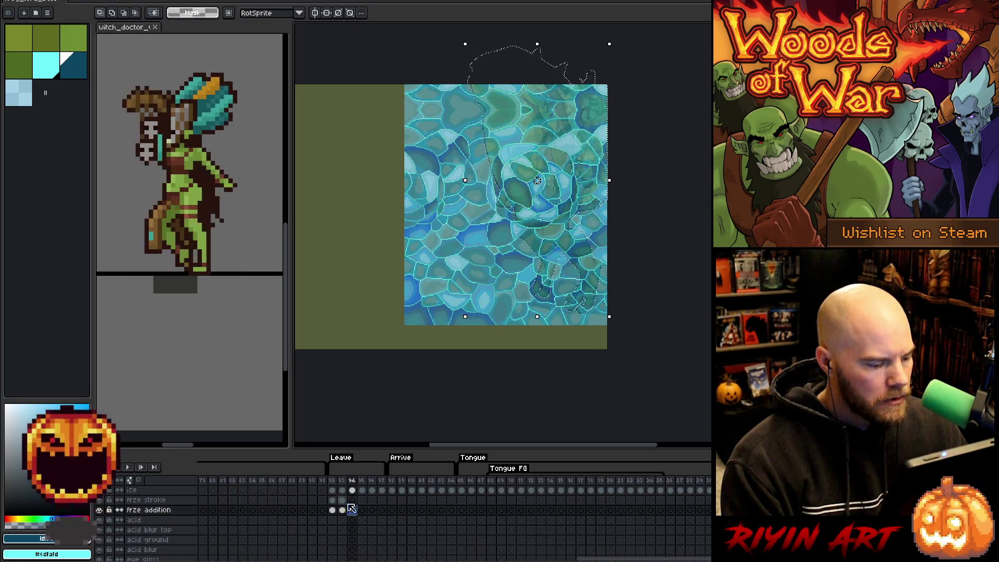
click(45, 76)
click(353, 500)
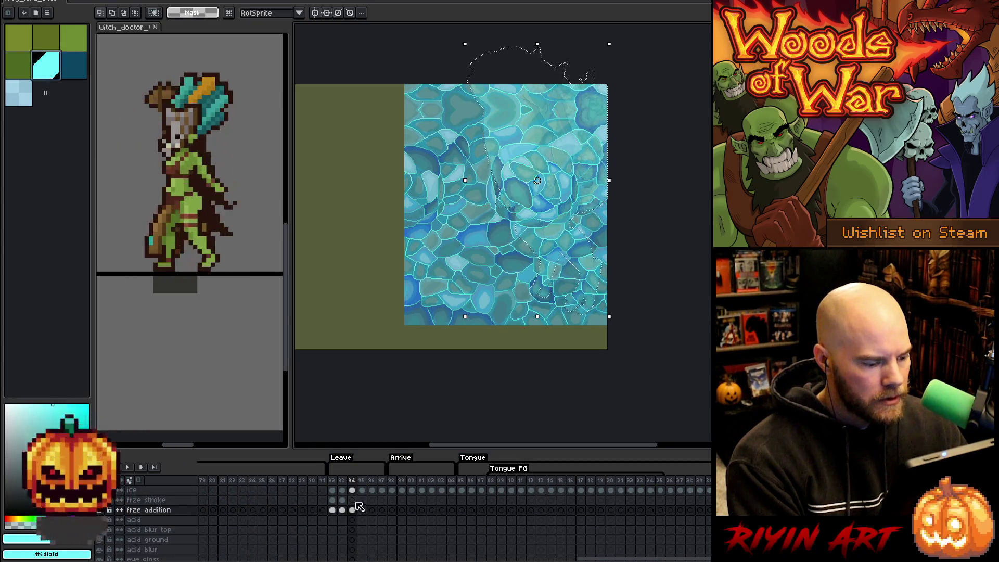
click(22, 102)
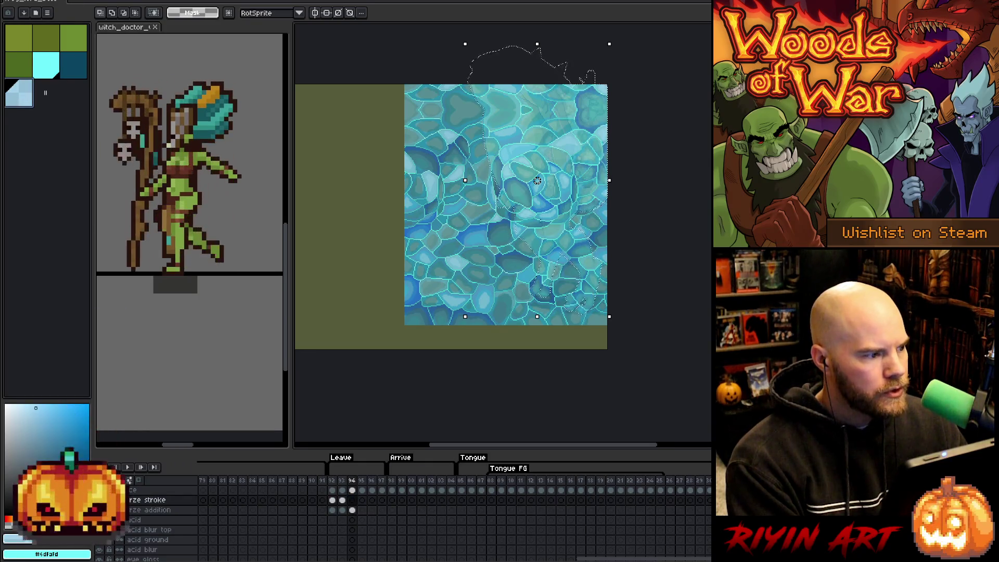
click(156, 1)
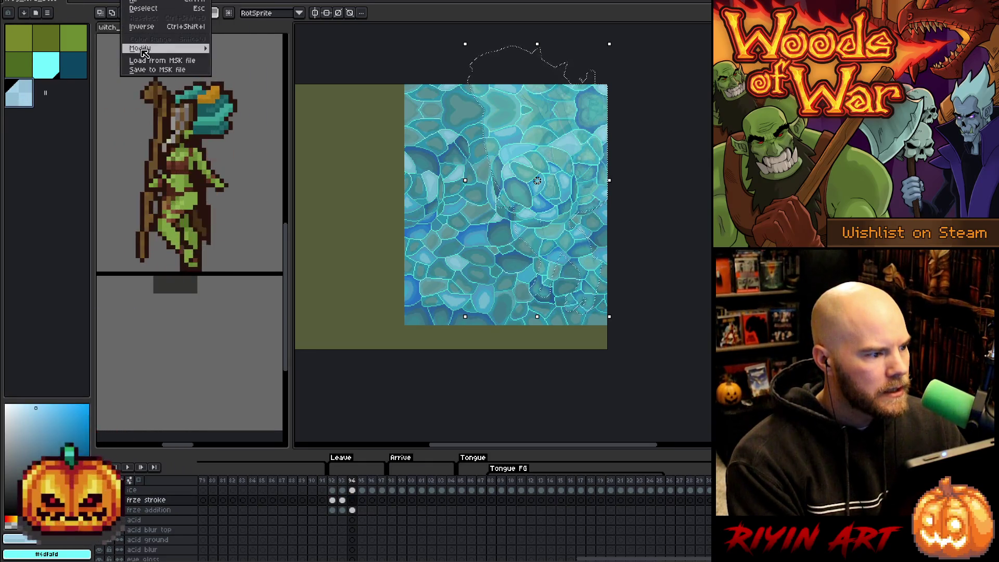
mouse_move(155, 51)
click(245, 59)
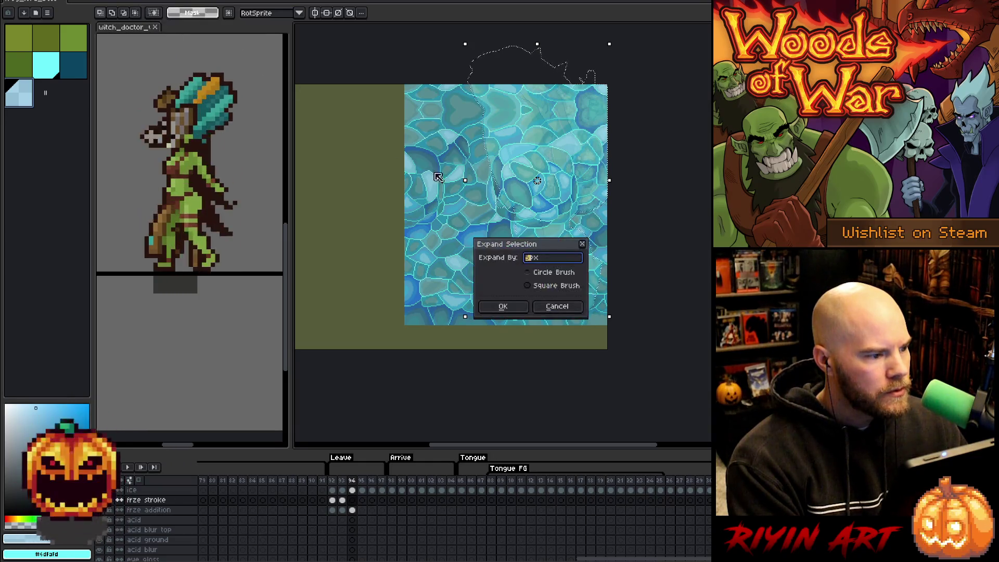
click(513, 307)
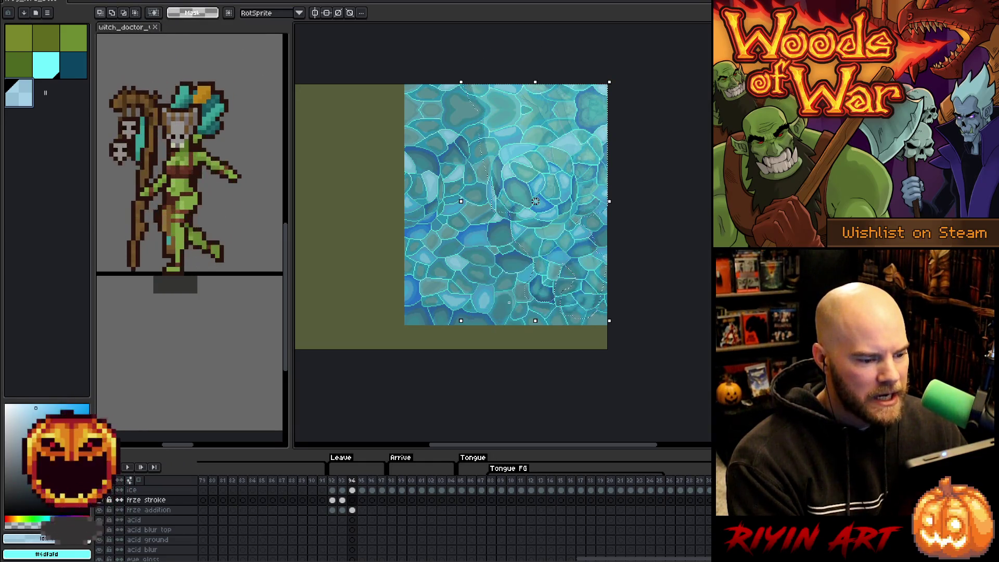
key(f)
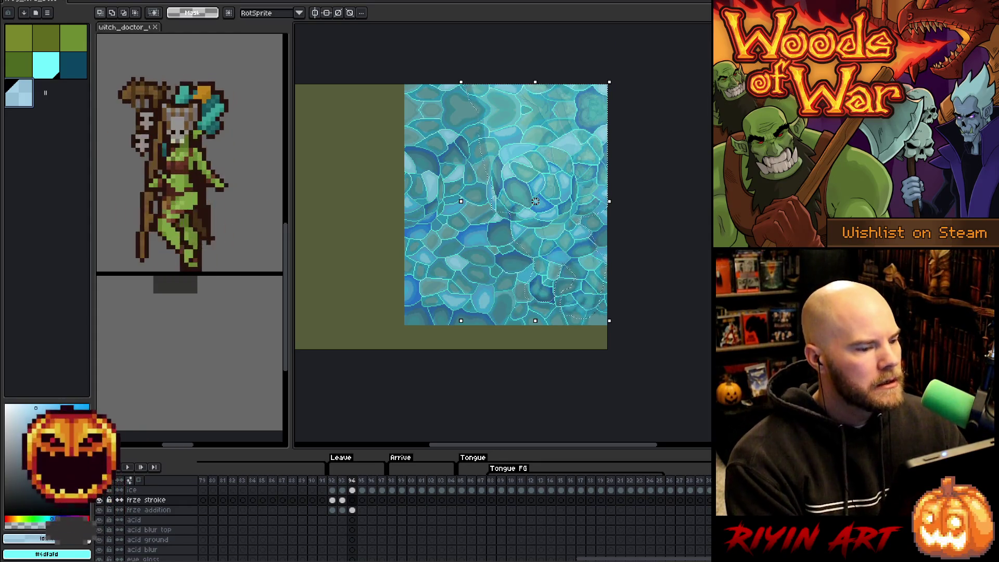
key(ctrl+d)
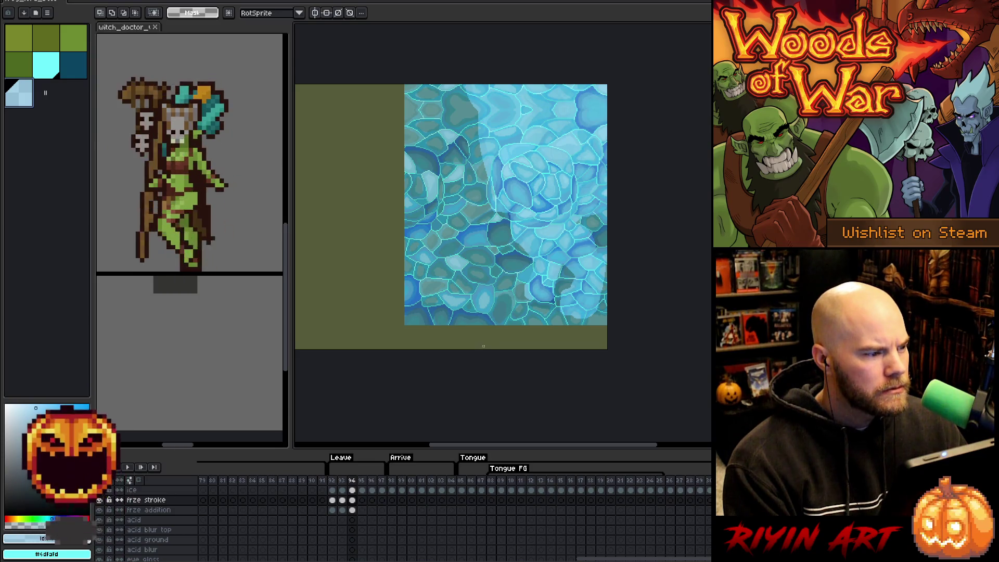
click(353, 490)
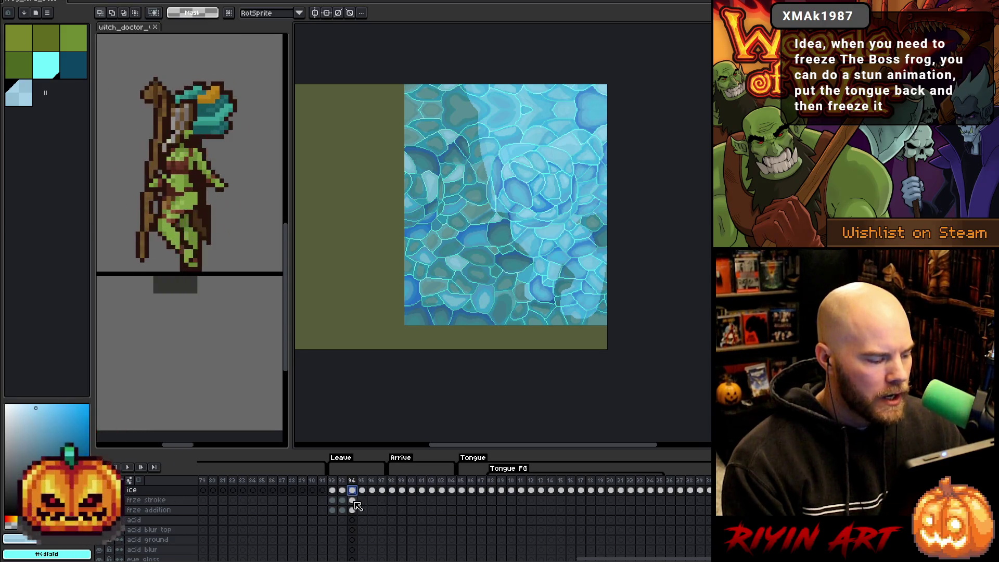
click(352, 500)
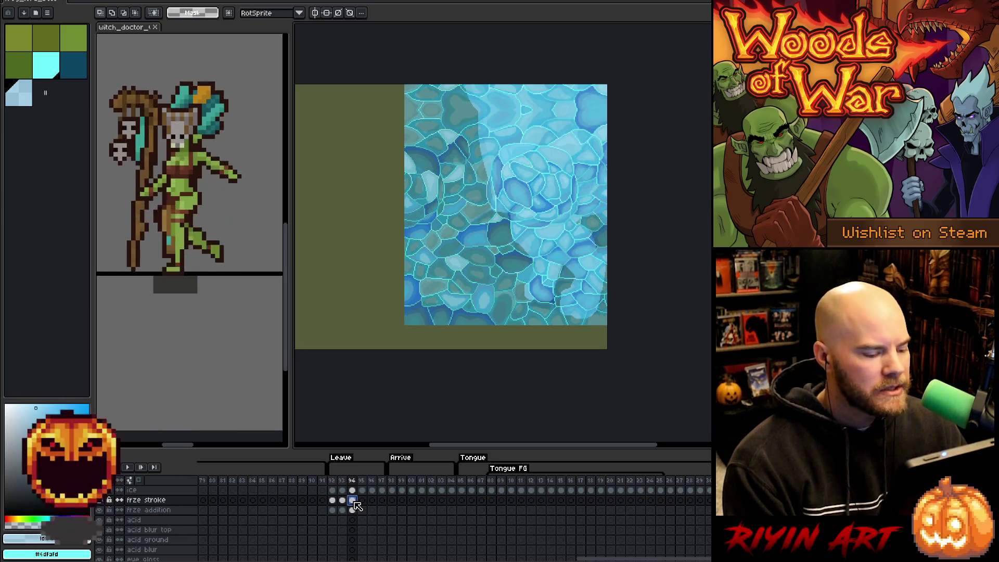
click(353, 491)
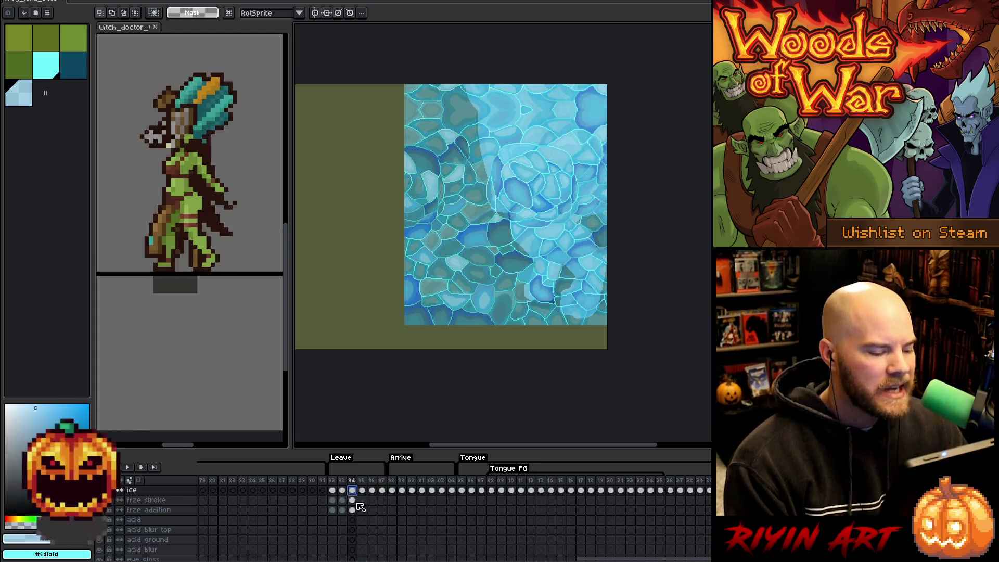
click(353, 501)
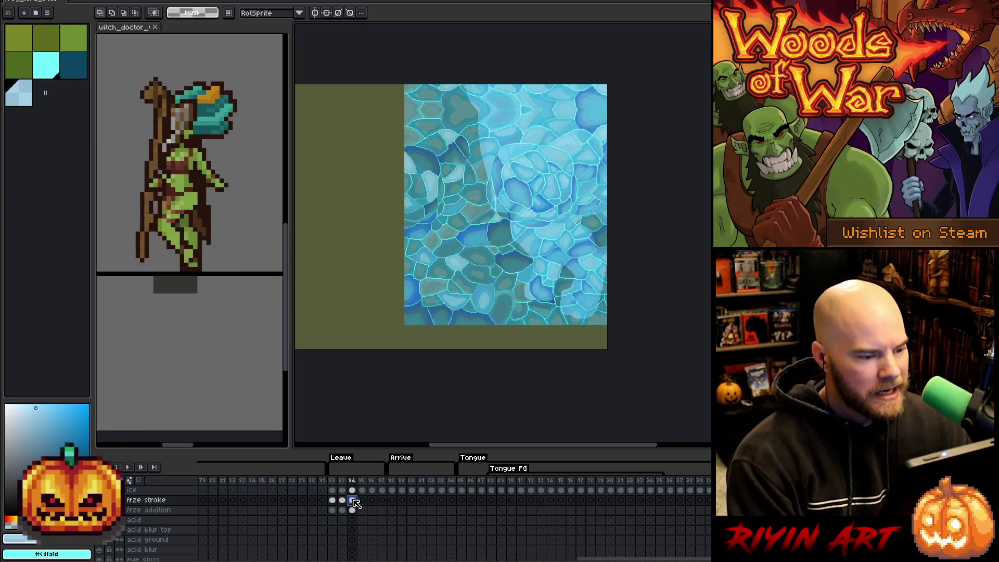
click(352, 490)
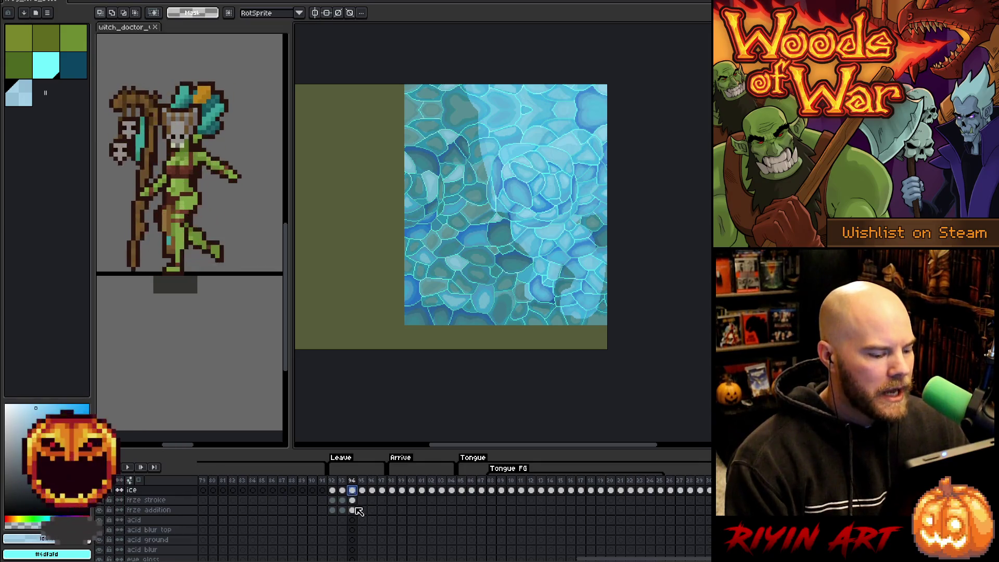
click(352, 500)
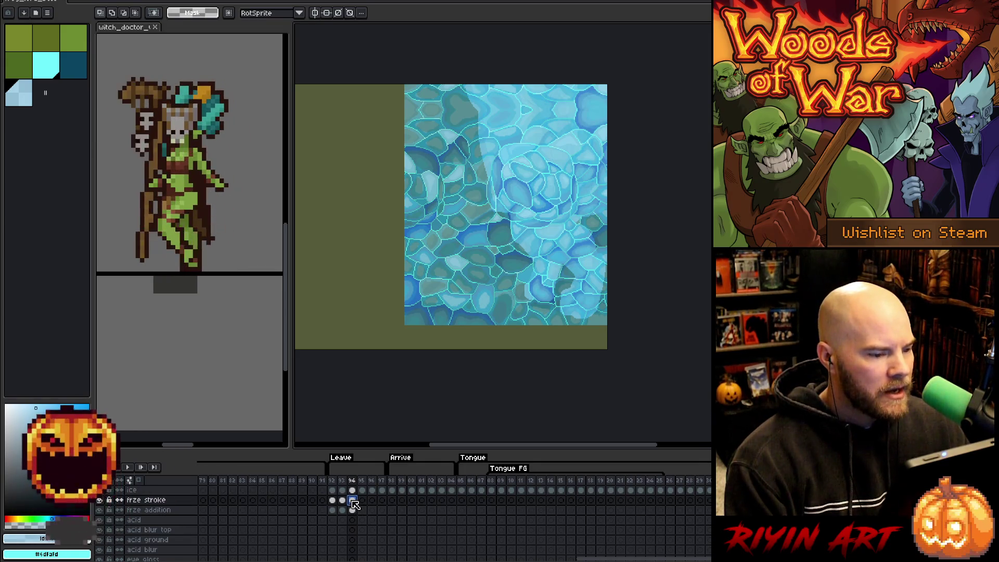
ctrl+click(353, 501)
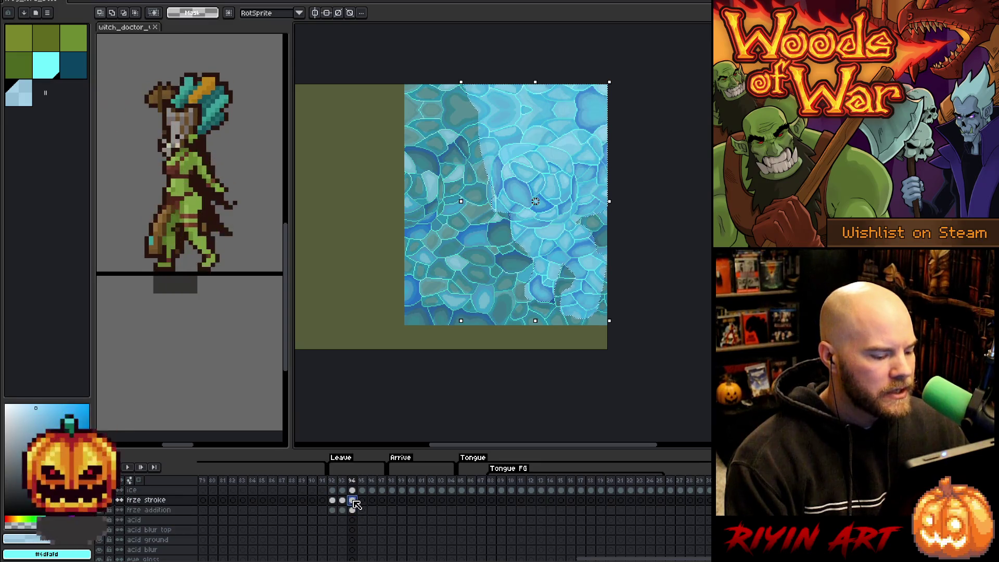
- Trim the frame-94 ice to the frog silhouette and clear the selection
ctrl+click(351, 508)
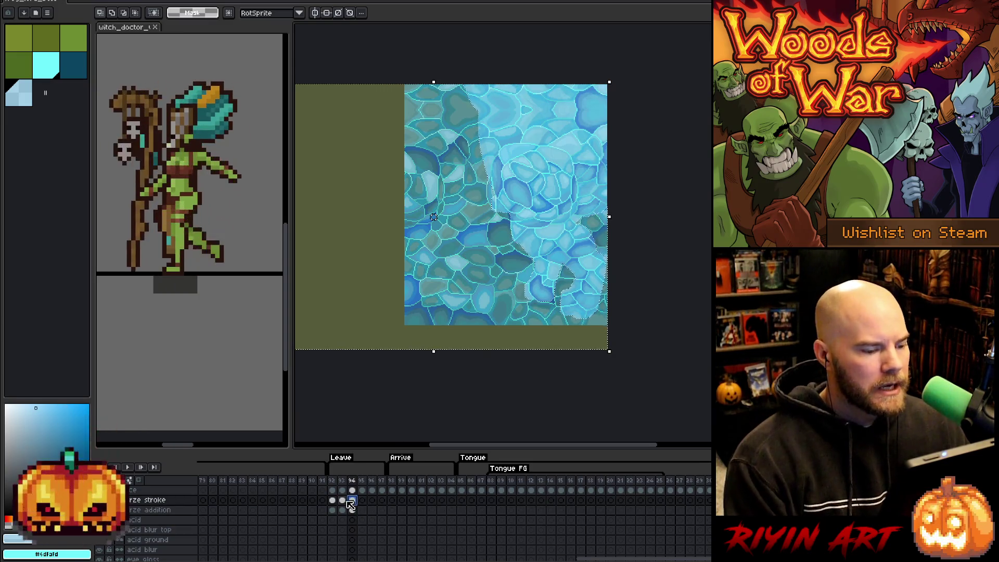
click(352, 491)
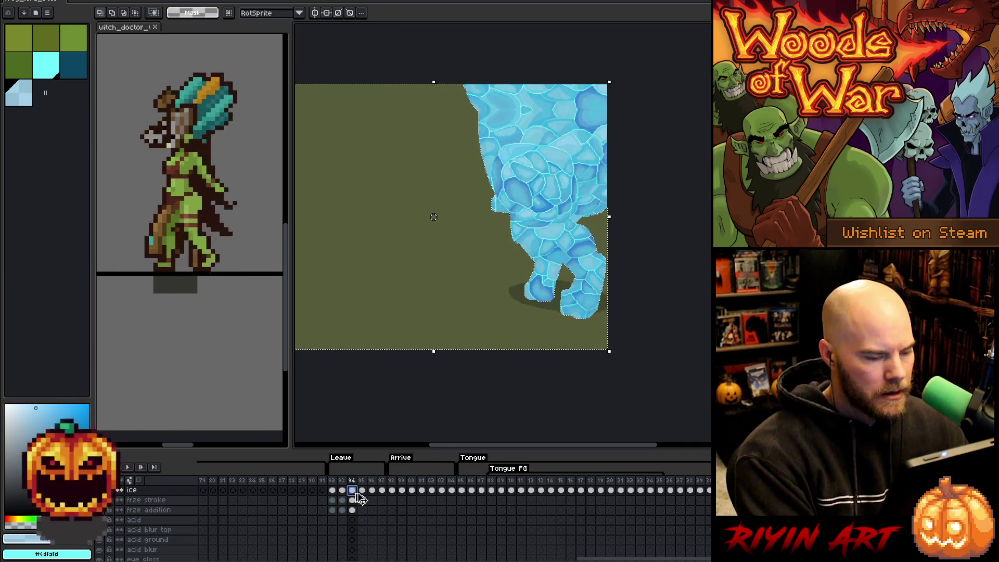
key(ctrl+d)
- Pick cyan and dark blue on frame 94's frze stroke, select the outline, then deselect
click(353, 500)
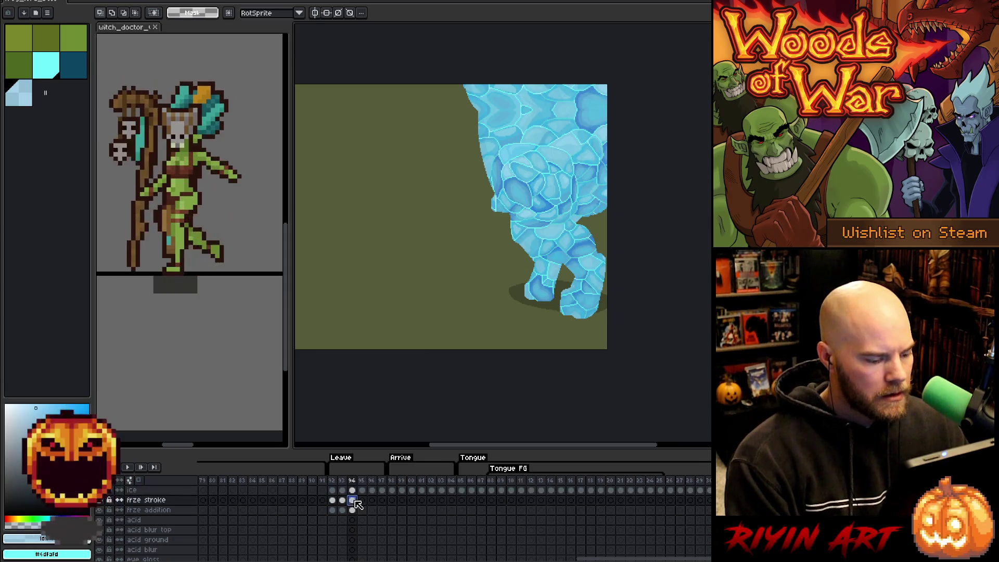
click(45, 65)
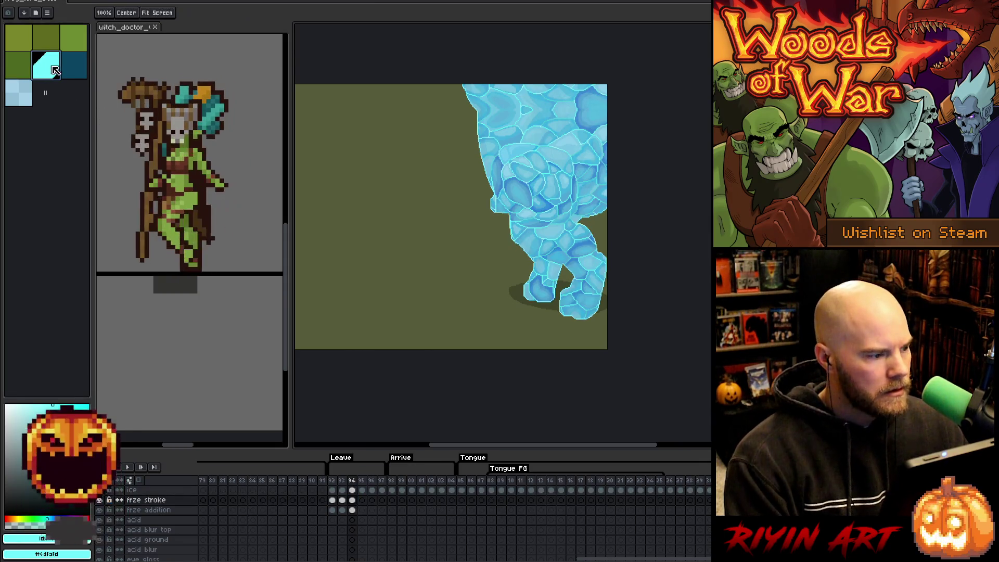
click(76, 74)
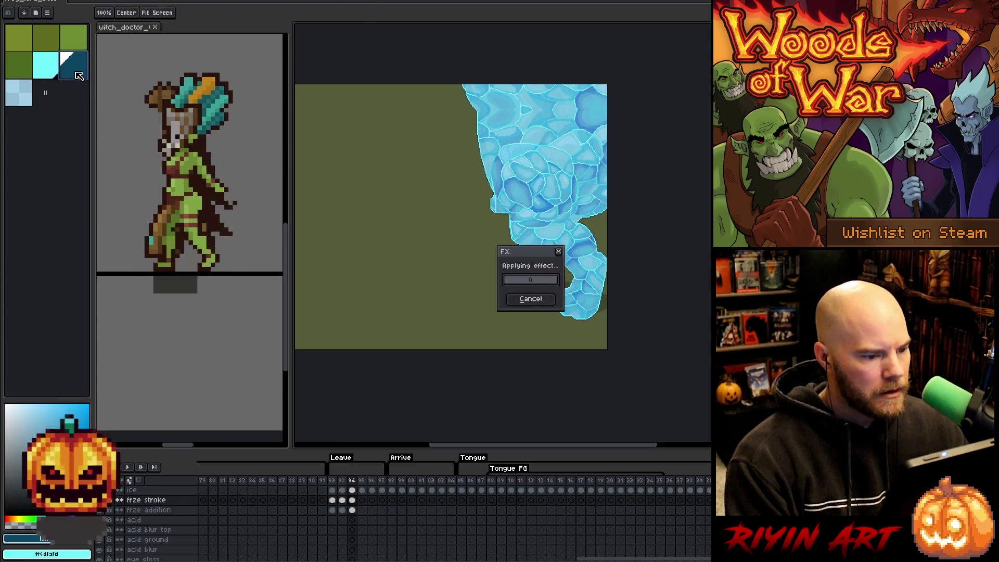
click(353, 500)
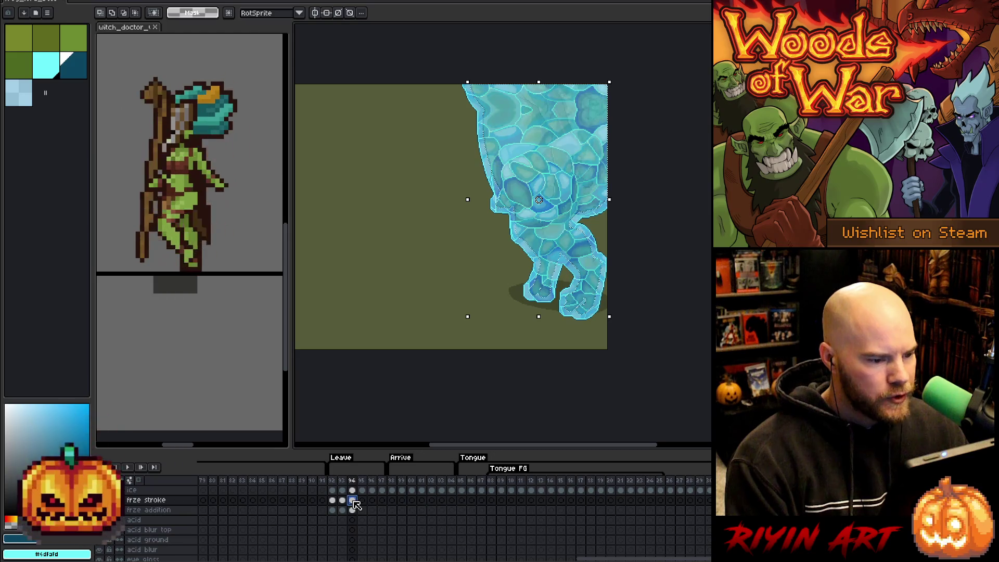
key(ctrl+d)
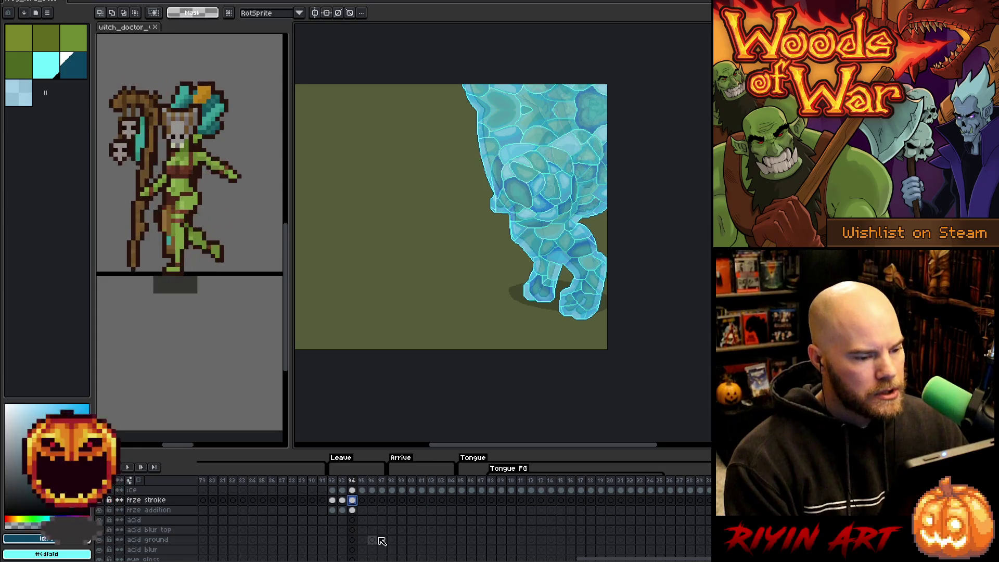
click(362, 510)
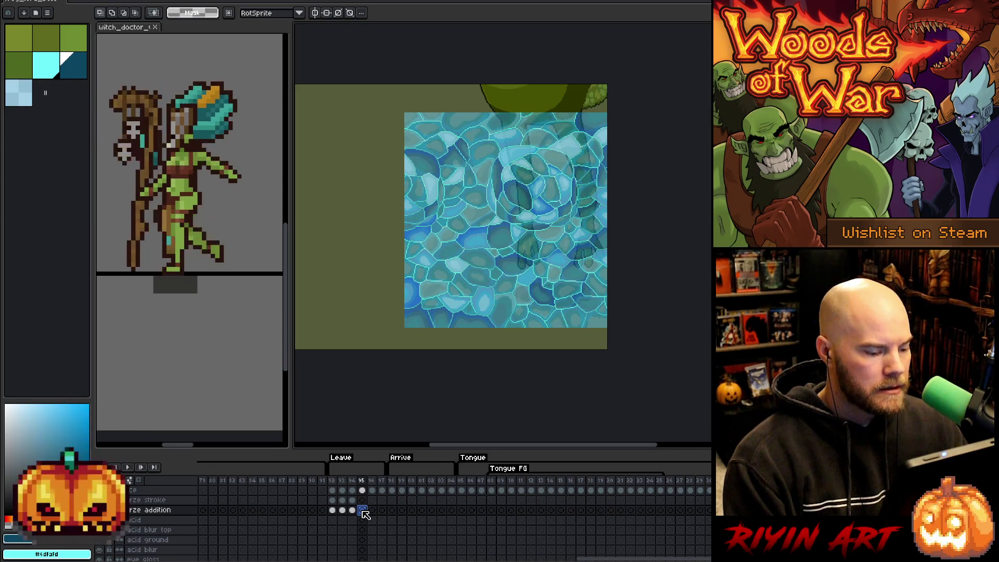
- Move the frame-95 ice block upward with two Shift+Up nudges and commit its position
click(362, 490)
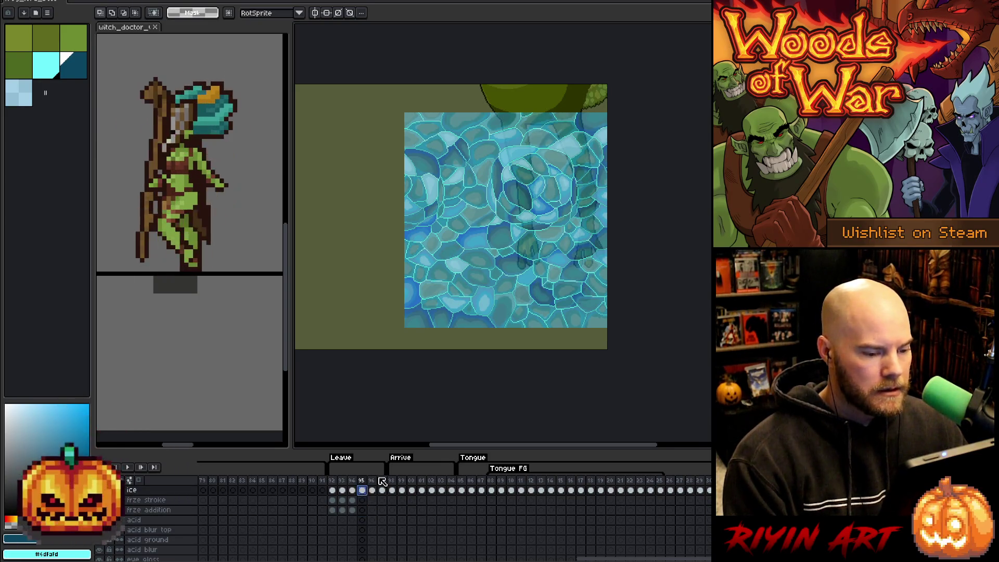
key(ctrl+t)
key(shift+Up)
key(shift+Up)
key(shift+Up)
key(shift+Up)
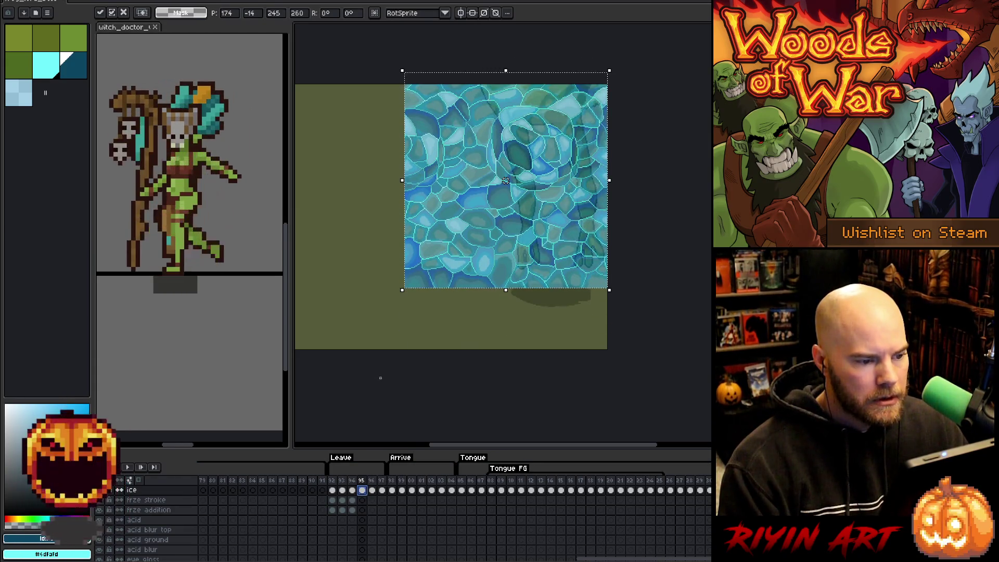
key(shift+Up)
key(shift+Up)
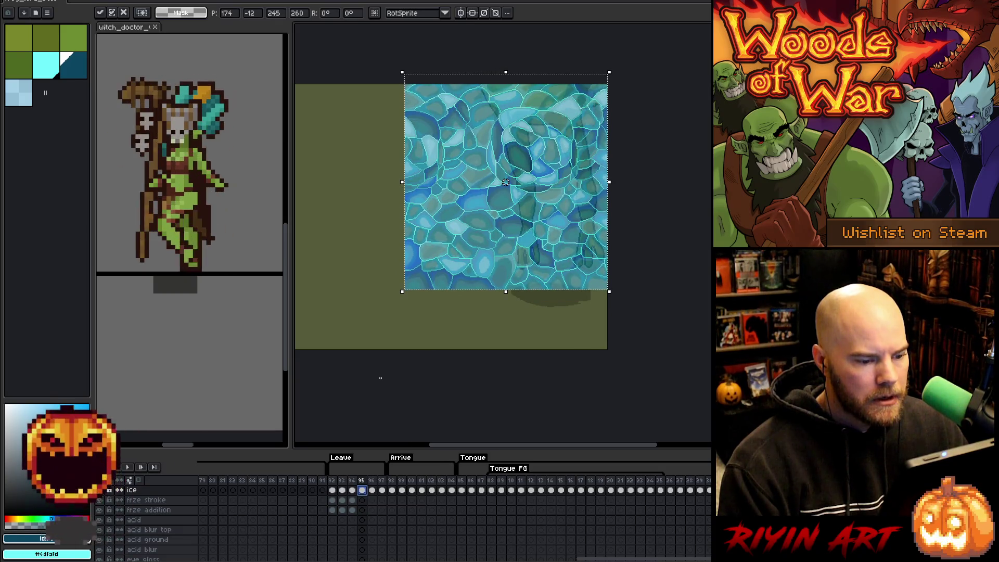
scroll(367, 544, down, 5)
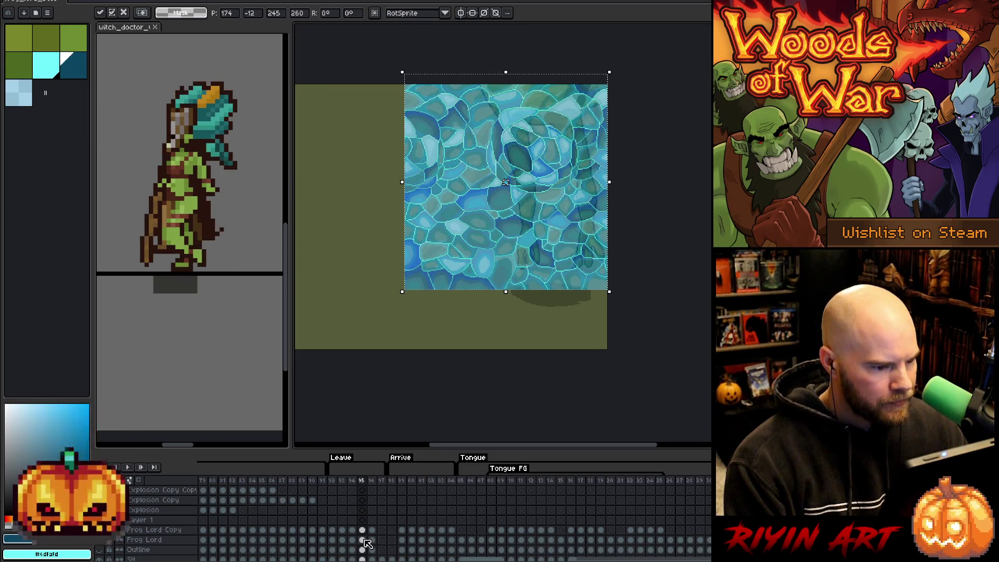
click(367, 543)
click(531, 440)
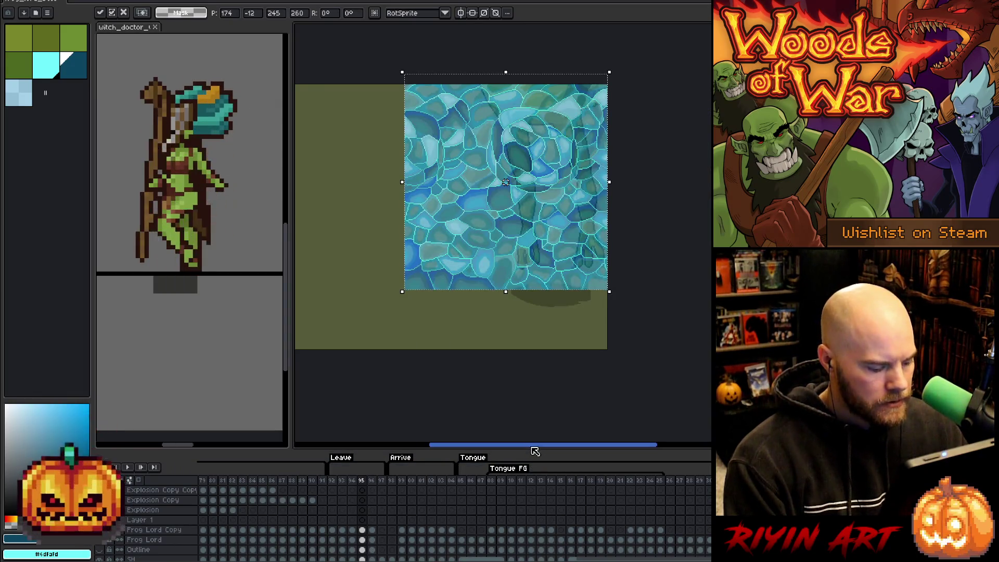
key(Return)
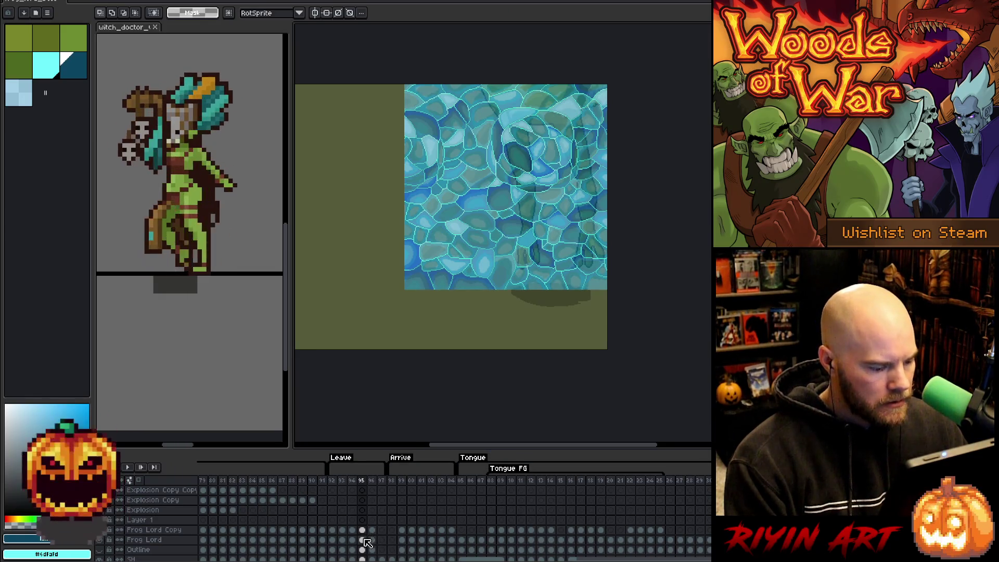
scroll(367, 541, up, 5)
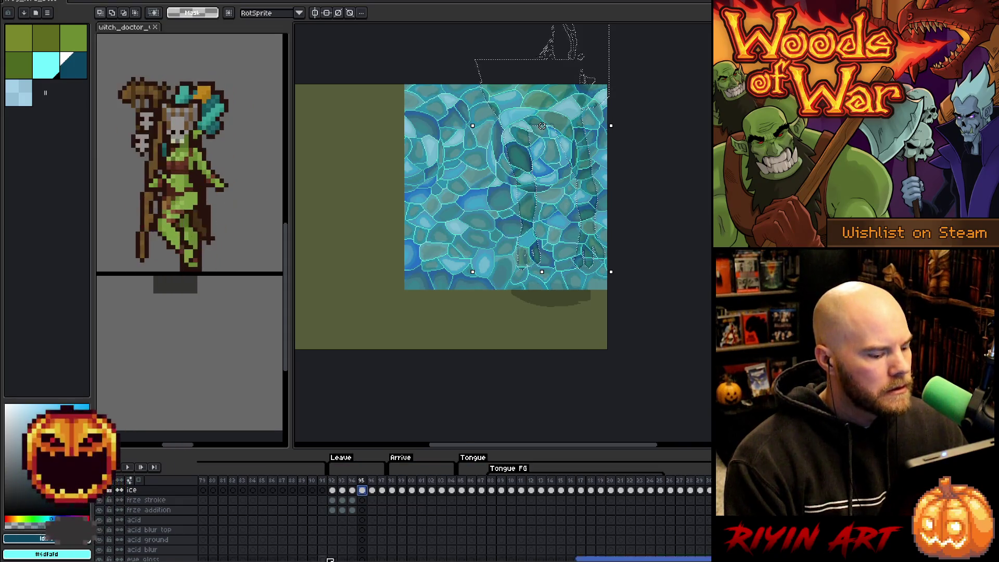
- Expand the frog selection and fill it with cyan on frame 95's frze stroke layer
click(362, 510)
click(45, 65)
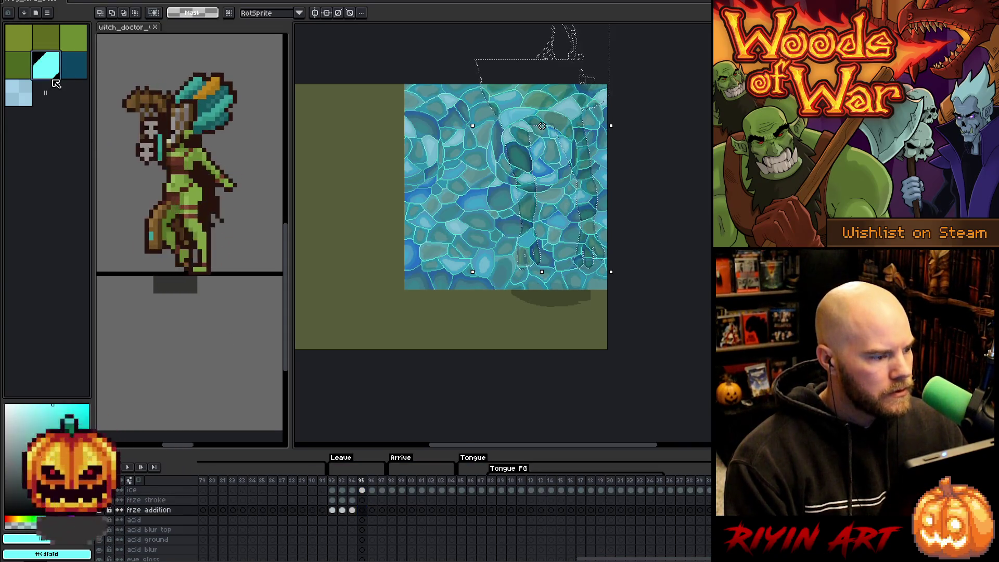
click(148, 1)
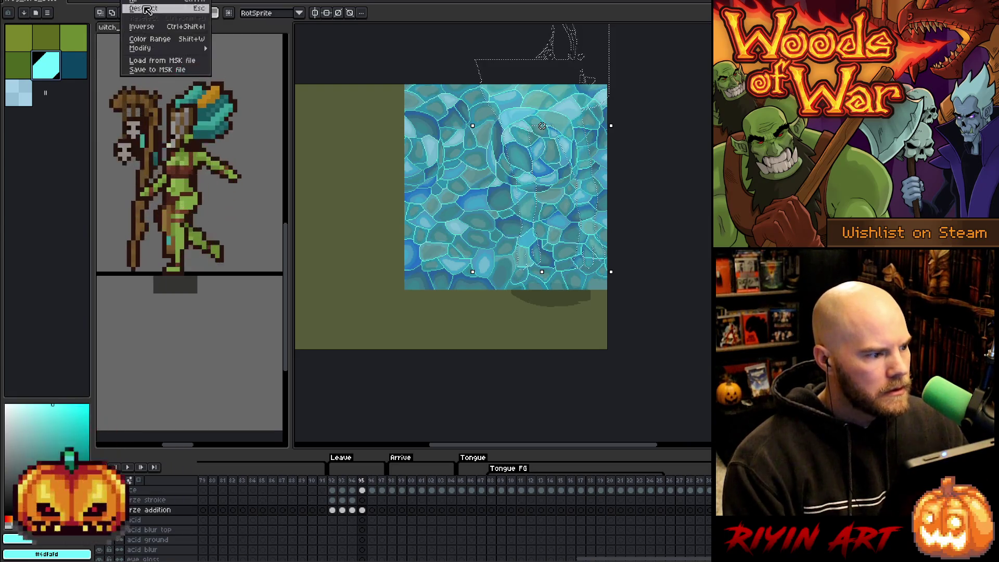
mouse_move(171, 48)
click(246, 58)
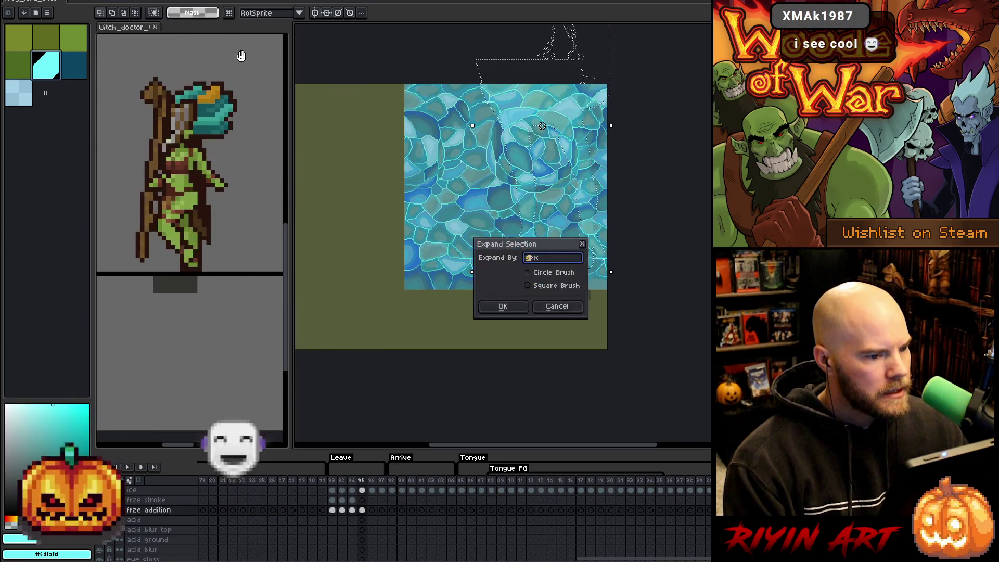
key(Return)
click(363, 500)
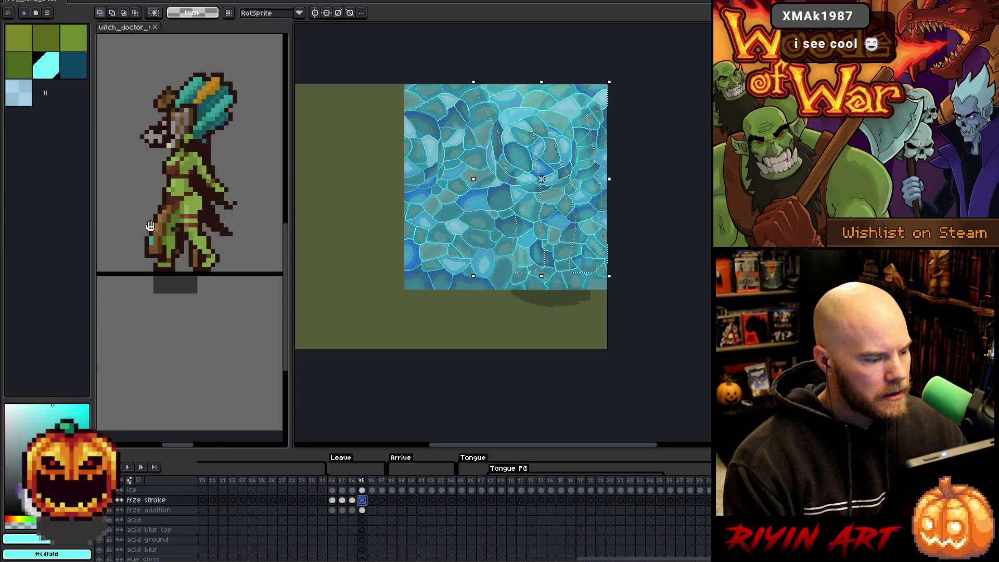
key(ctrl+v)
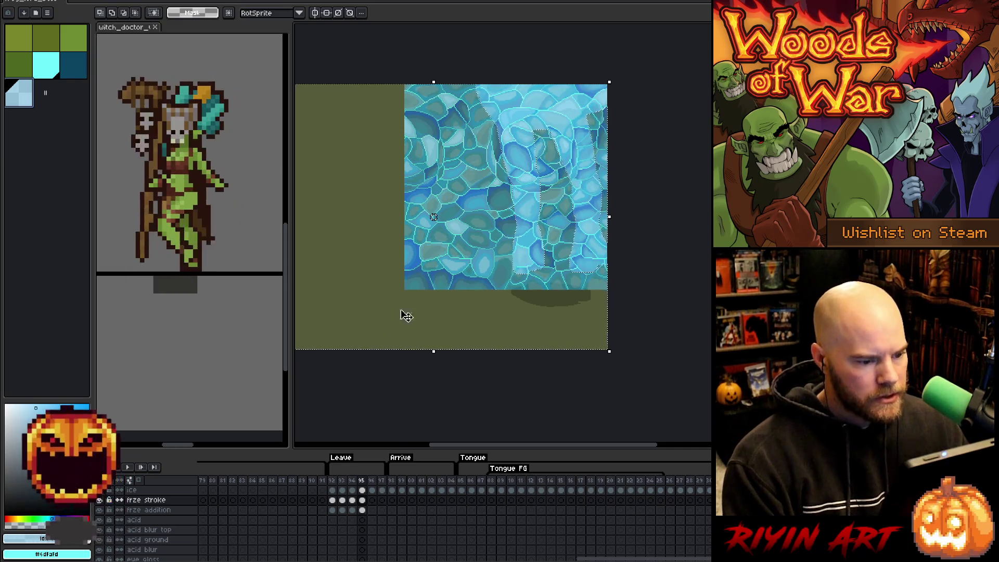
- Pick dark teal on frame 95's frze stroke and drop the selection to finish the outline
click(362, 491)
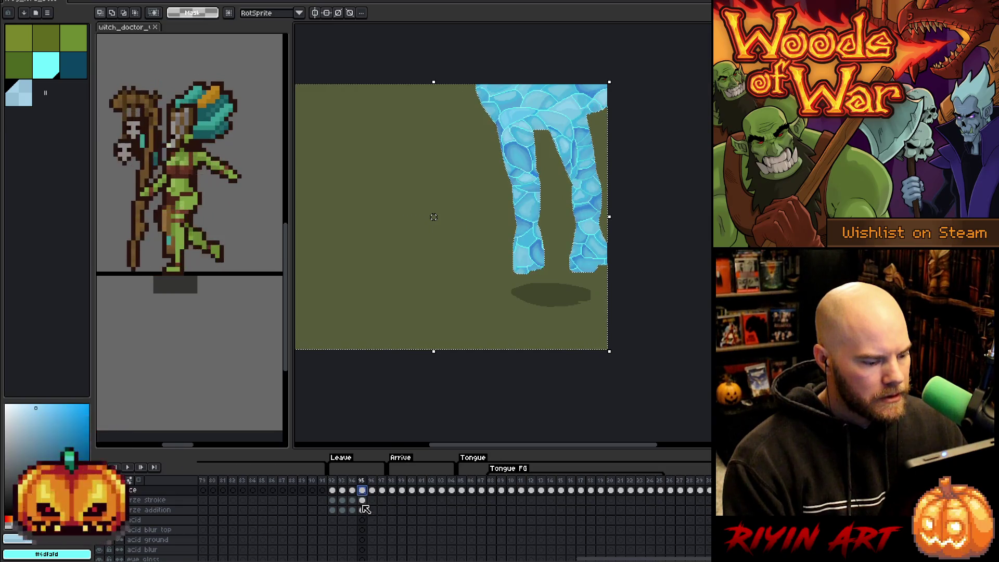
click(363, 501)
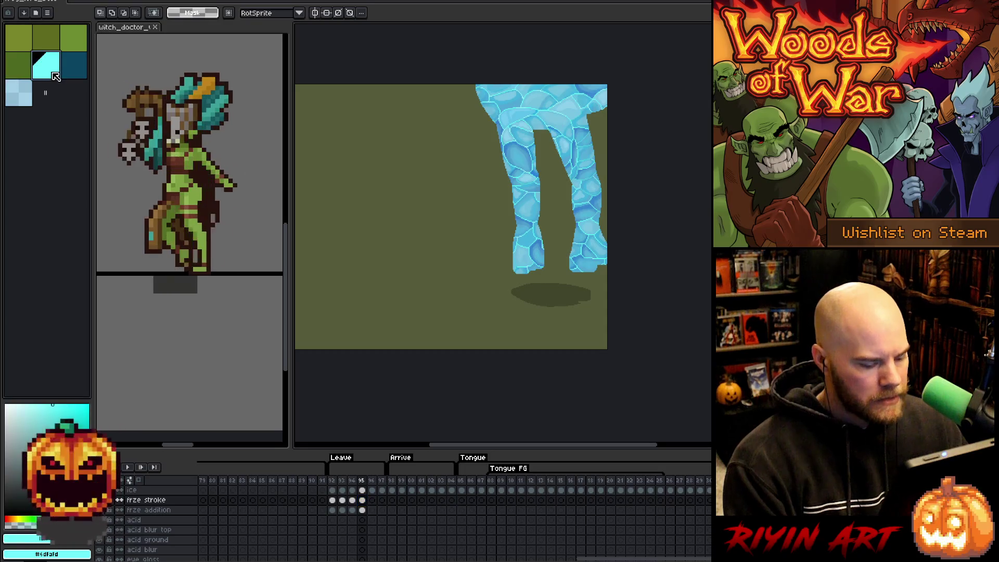
click(81, 70)
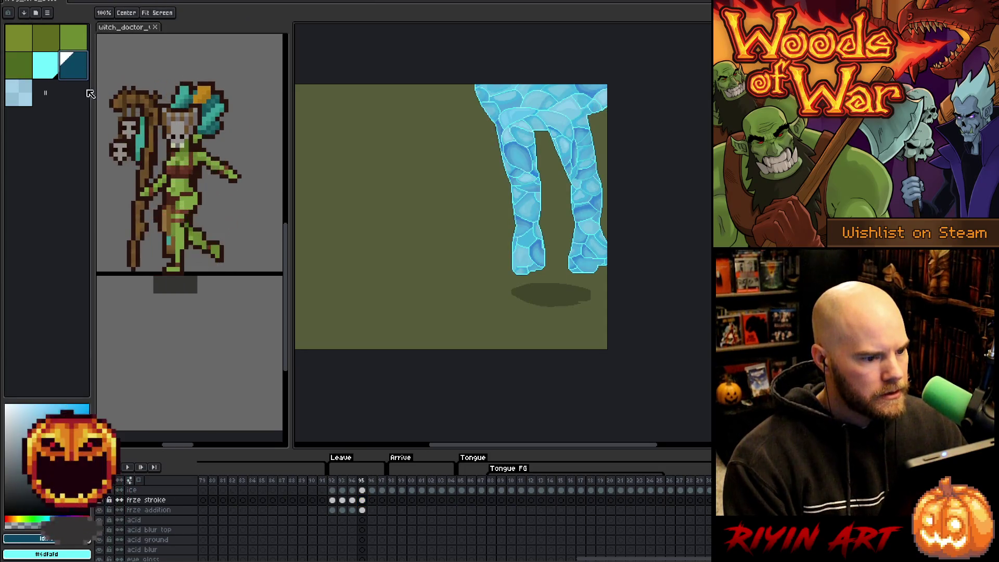
click(363, 512)
click(363, 501)
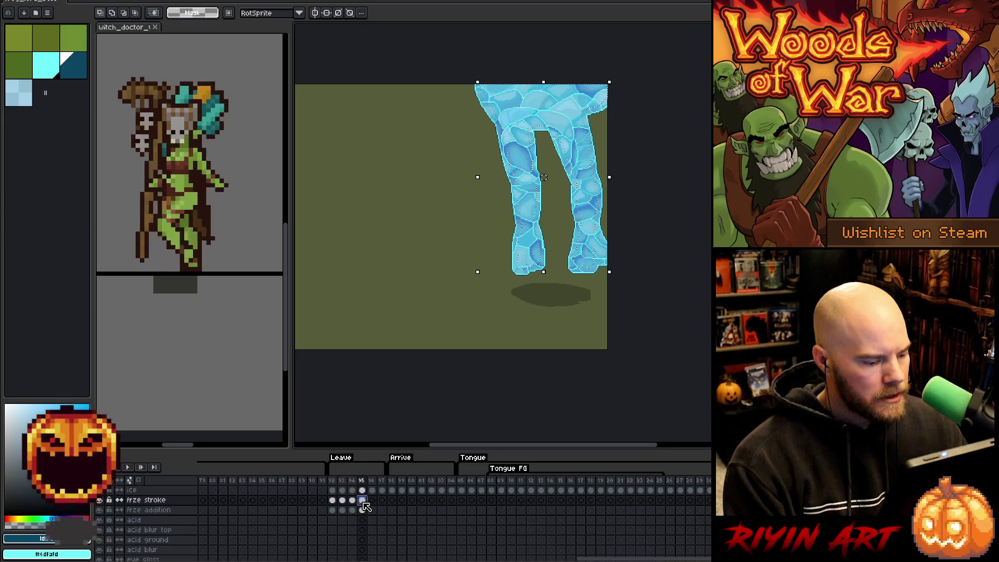
key(b)
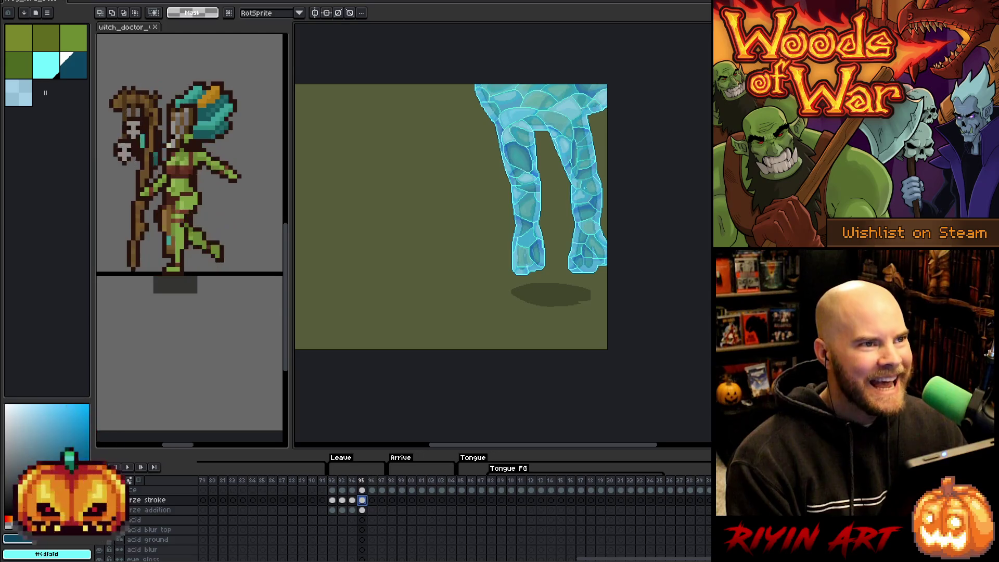
scroll(571, 203, up, 2)
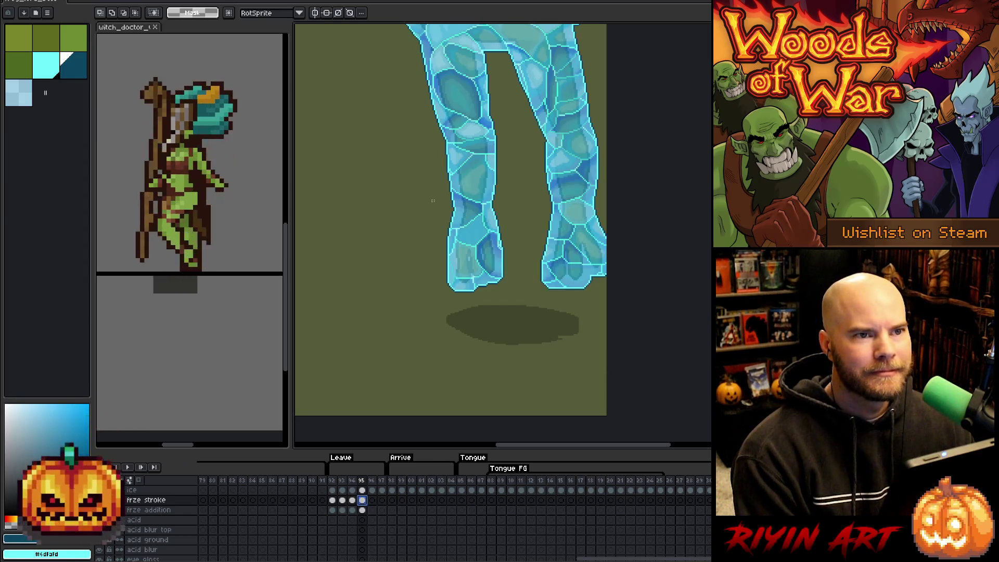
scroll(489, 238, down, 1)
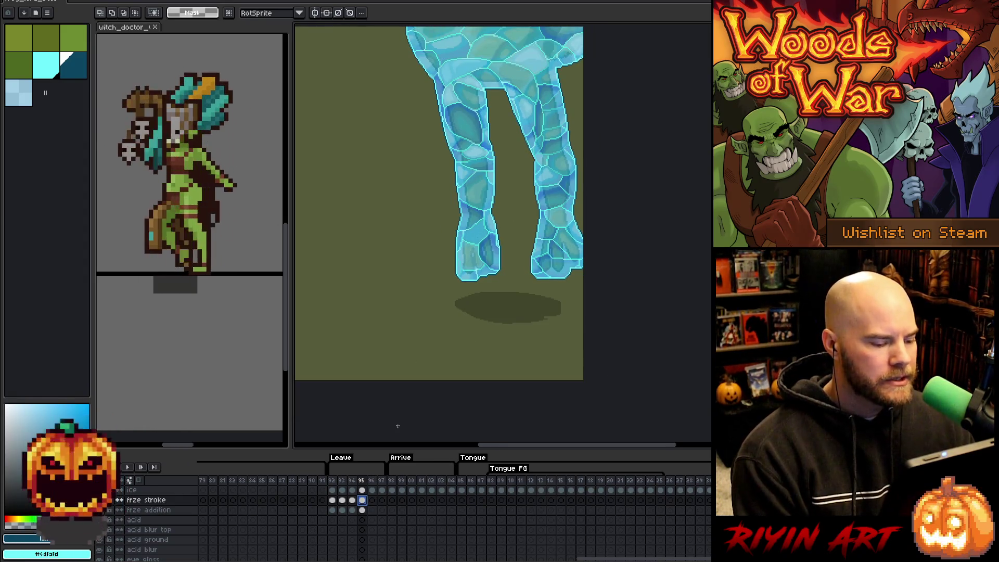
scroll(370, 504, down, 10)
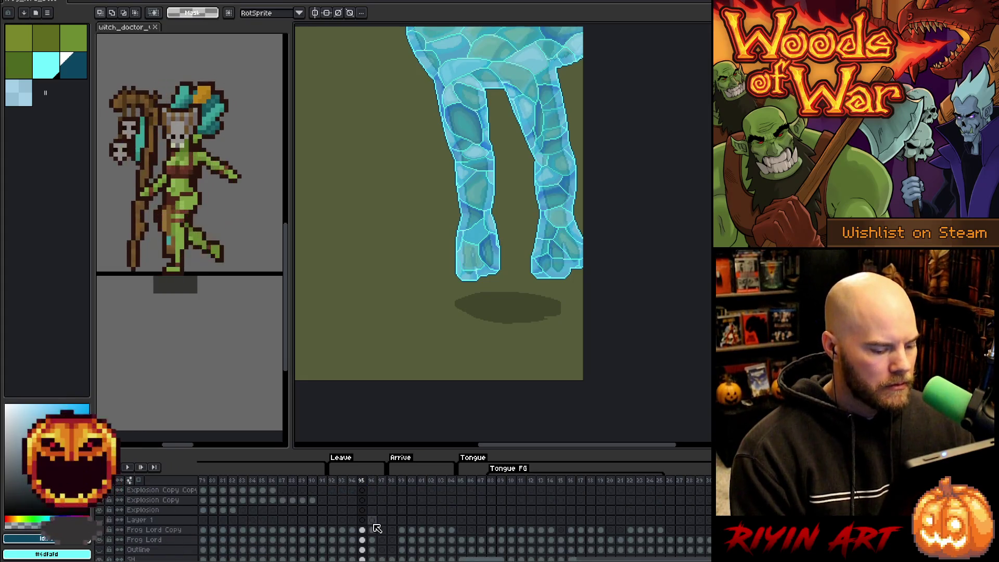
scroll(375, 541, up, 10)
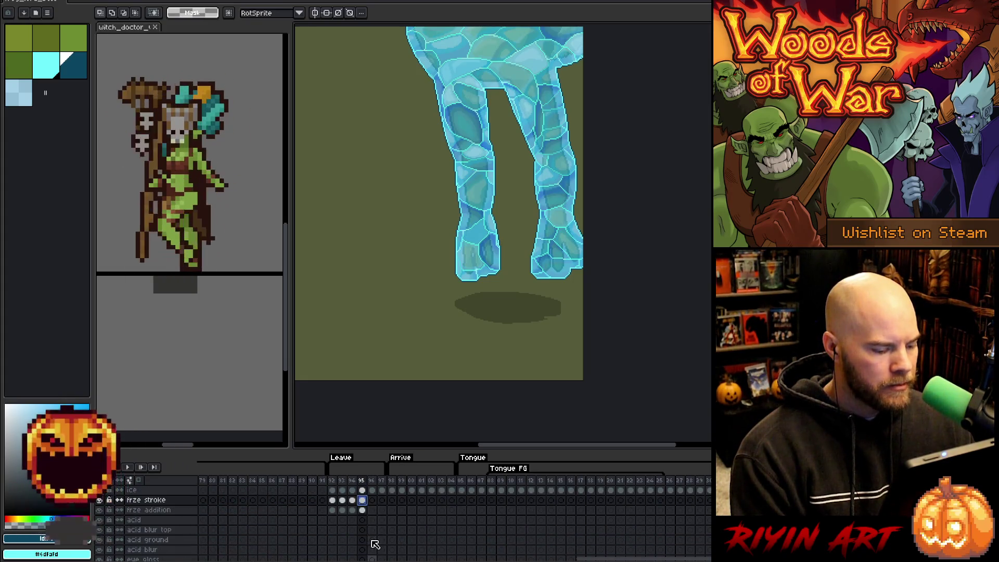
click(373, 490)
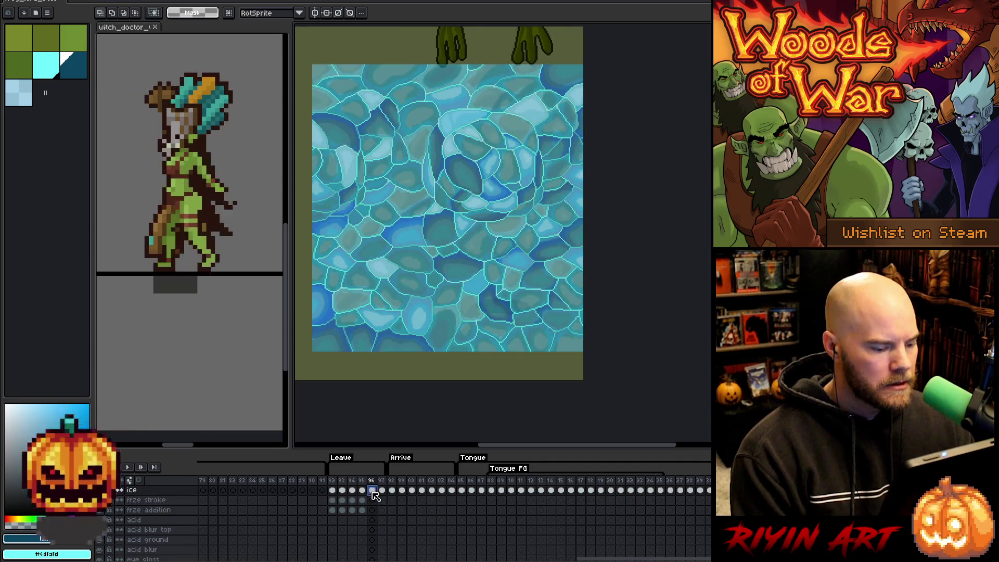
- Move frame 96's ice texture up to about Y -110, over the frog's feet, and commit it
key(ctrl+t)
scroll(457, 217, down, 2)
scroll(448, 217, up, 2)
mouse_move(446, 219)
mouse_down()
mouse_move(446, 6)
mouse_move(445, 26)
mouse_up()
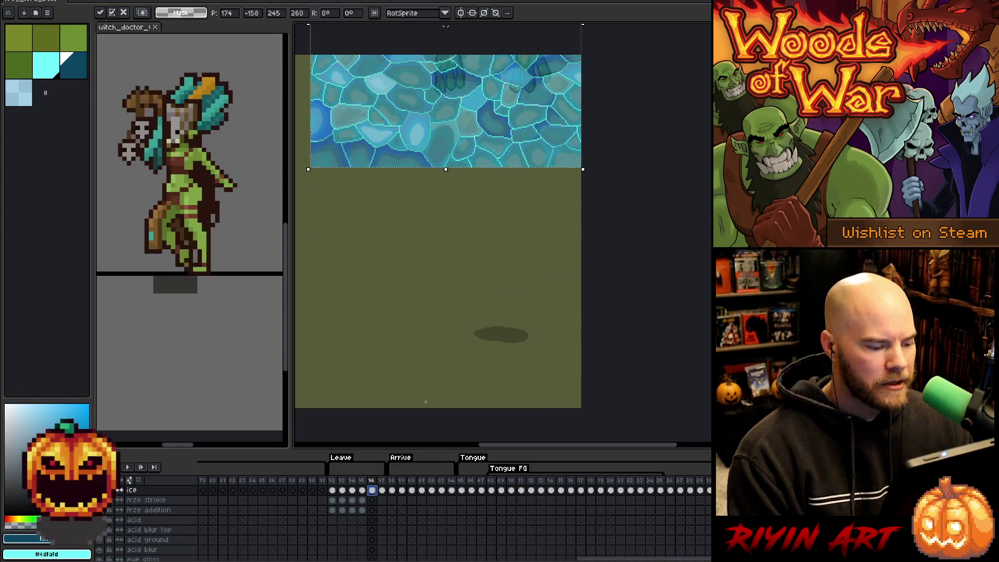
scroll(374, 531, down, 5)
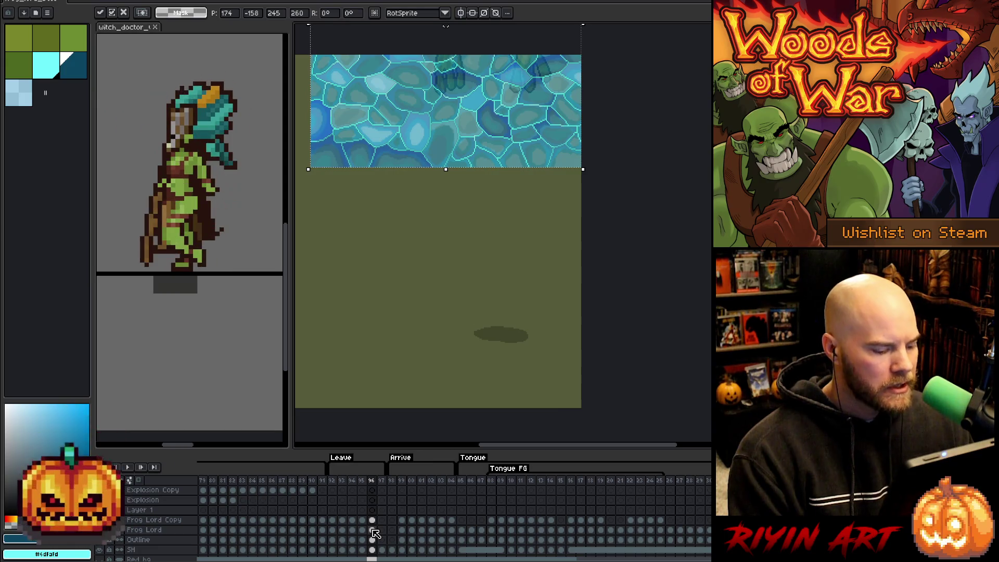
key(Return)
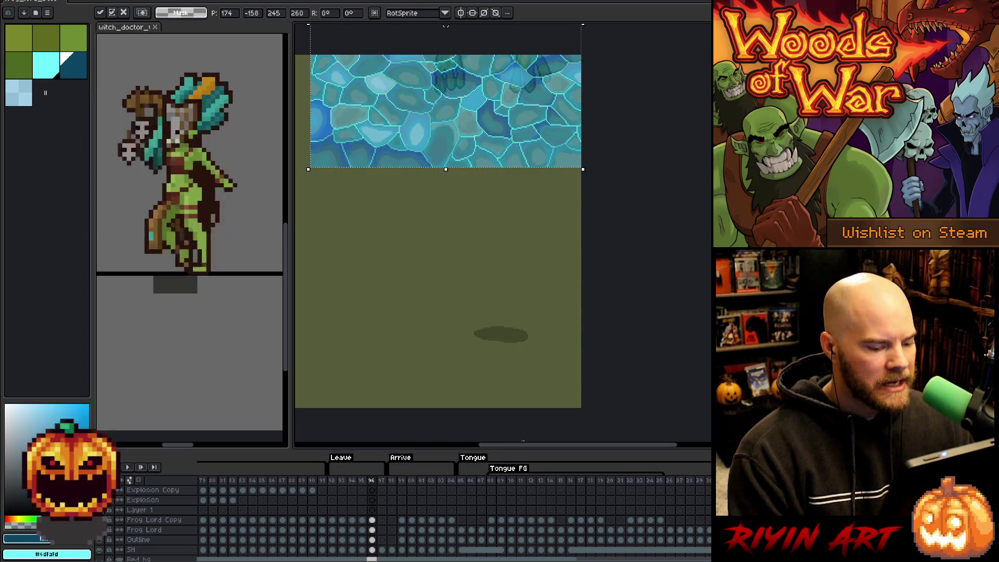
key(ctrl+d)
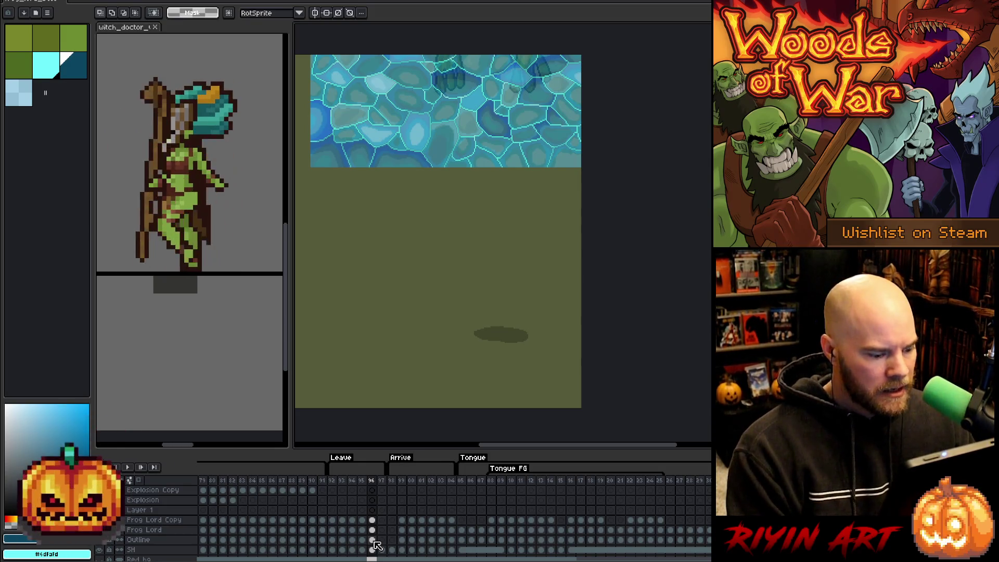
- Load the Frog Lord Copy silhouette as a selection and fill it on the frze addition layer
click(372, 539)
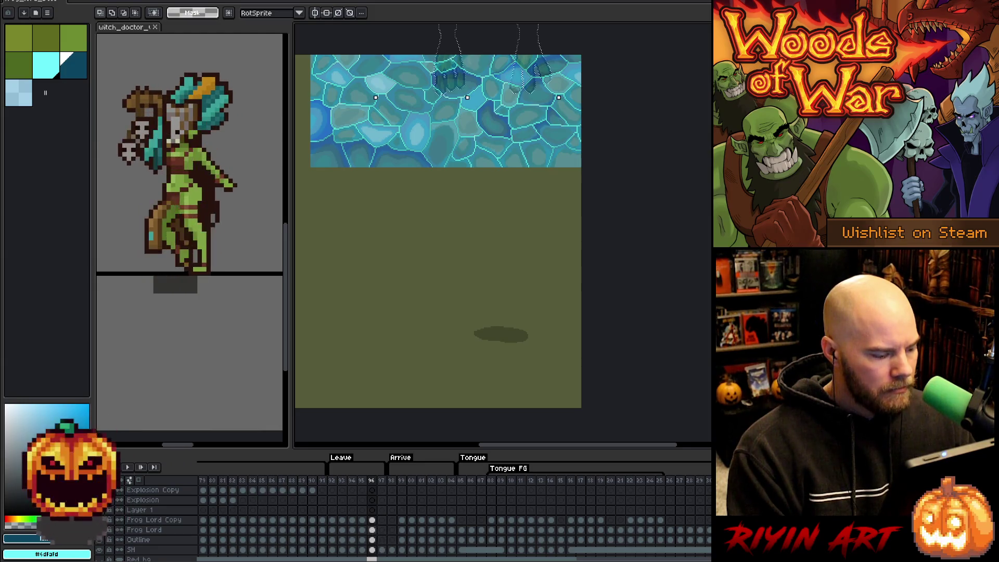
click(372, 520)
scroll(312, 520, up, 5)
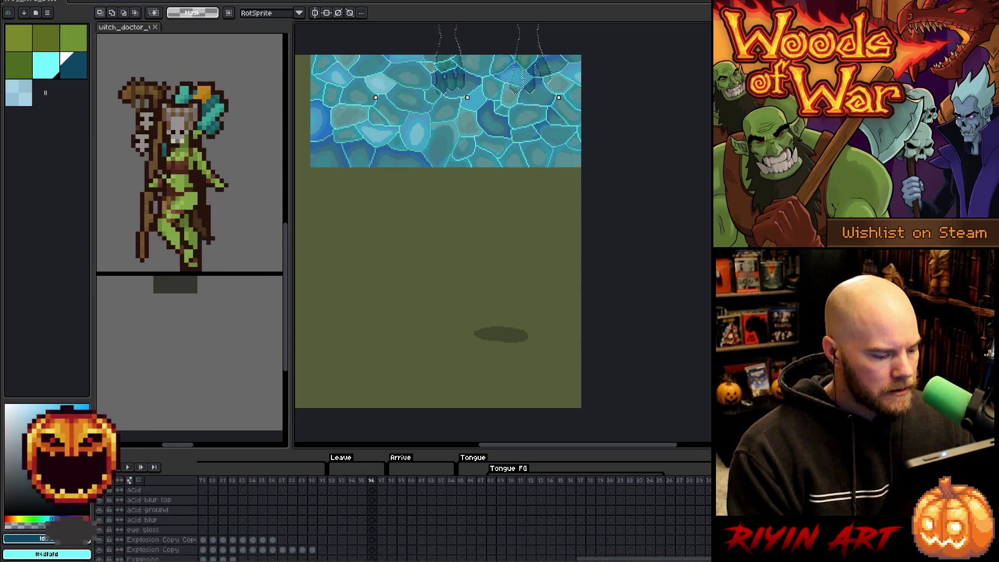
click(148, 510)
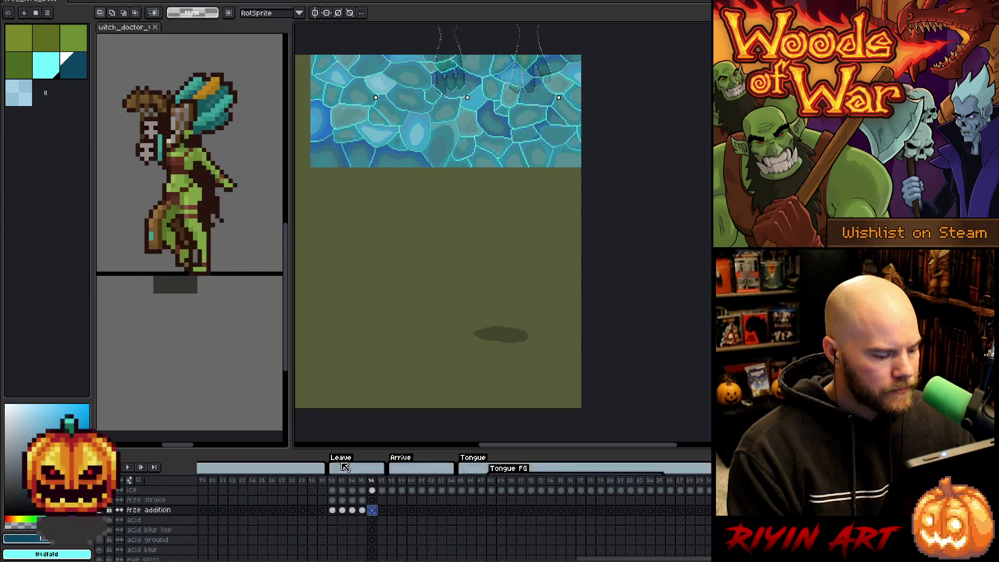
click(54, 66)
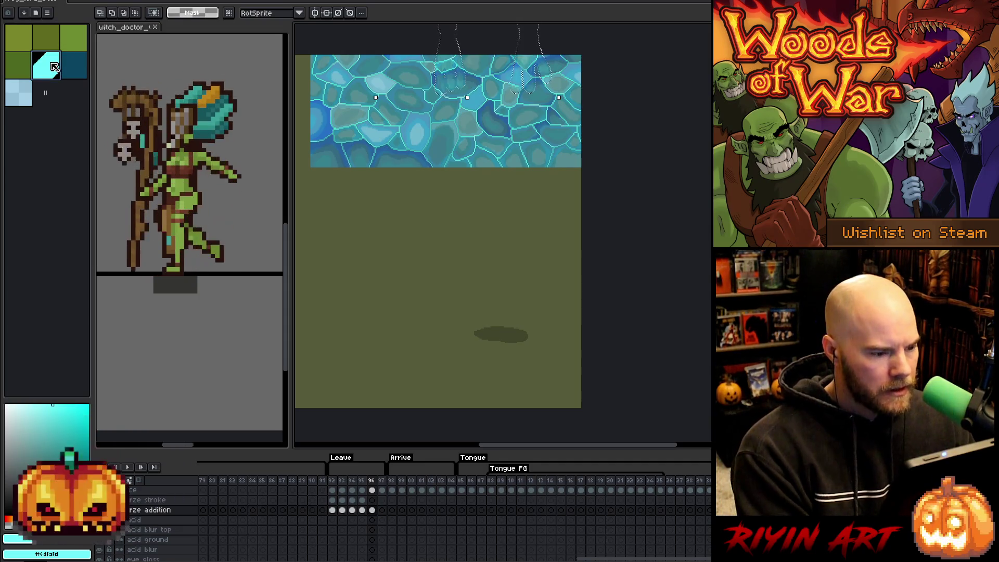
click(419, 306)
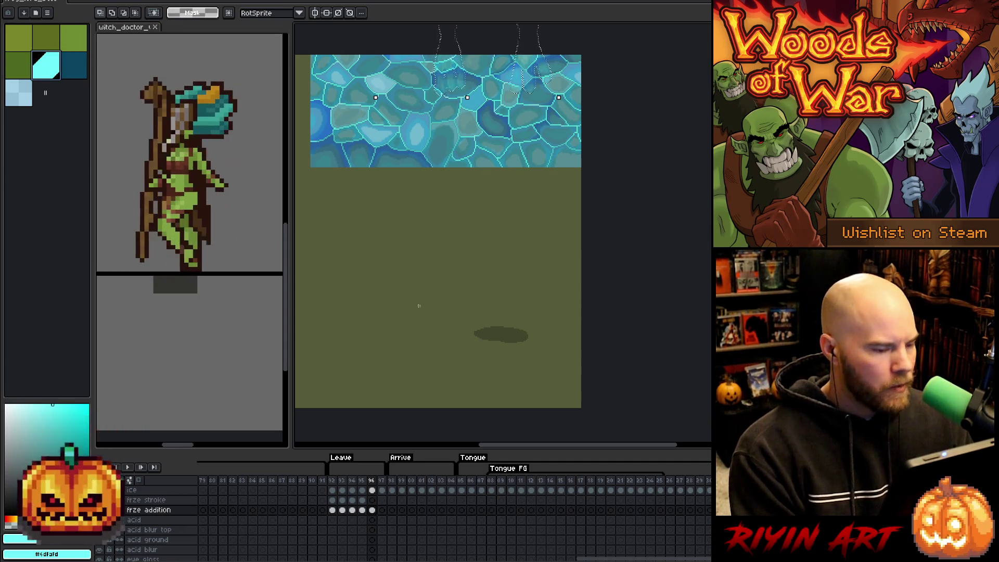
- Expand the silhouette selection and fill it with light blue on the frze stroke layer
click(131, 2)
mouse_move(168, 48)
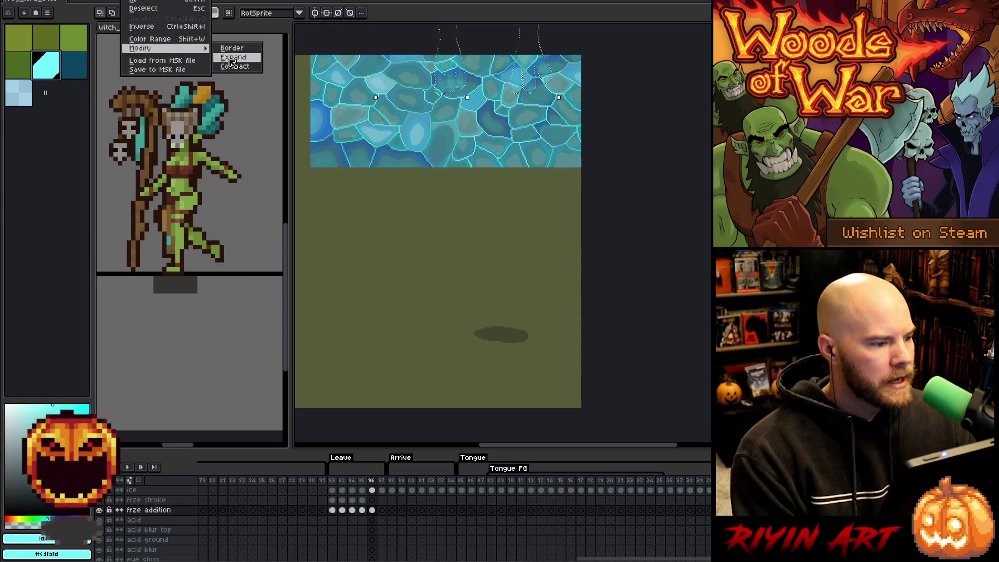
click(232, 63)
key(Return)
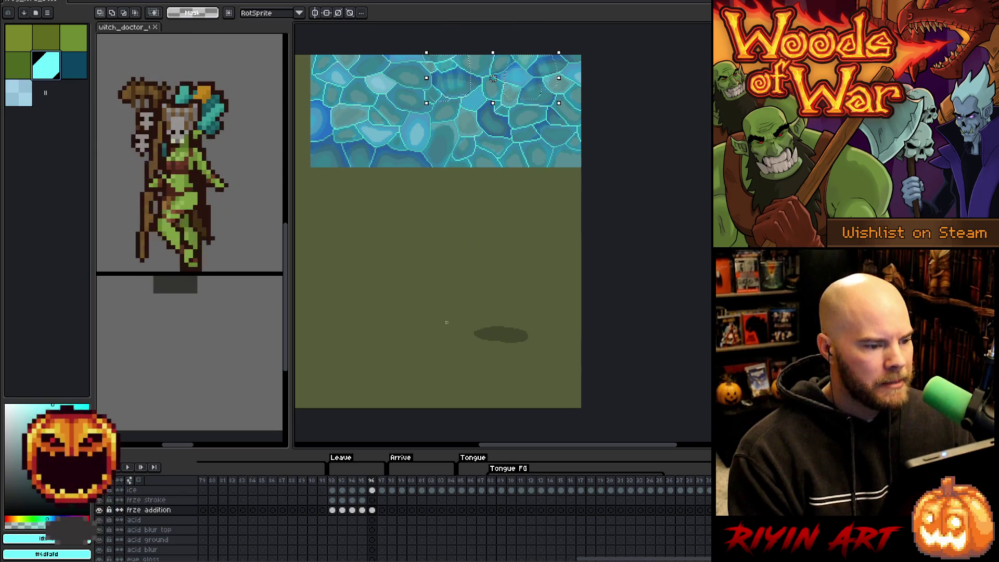
click(372, 500)
drag(372, 500, 372, 510)
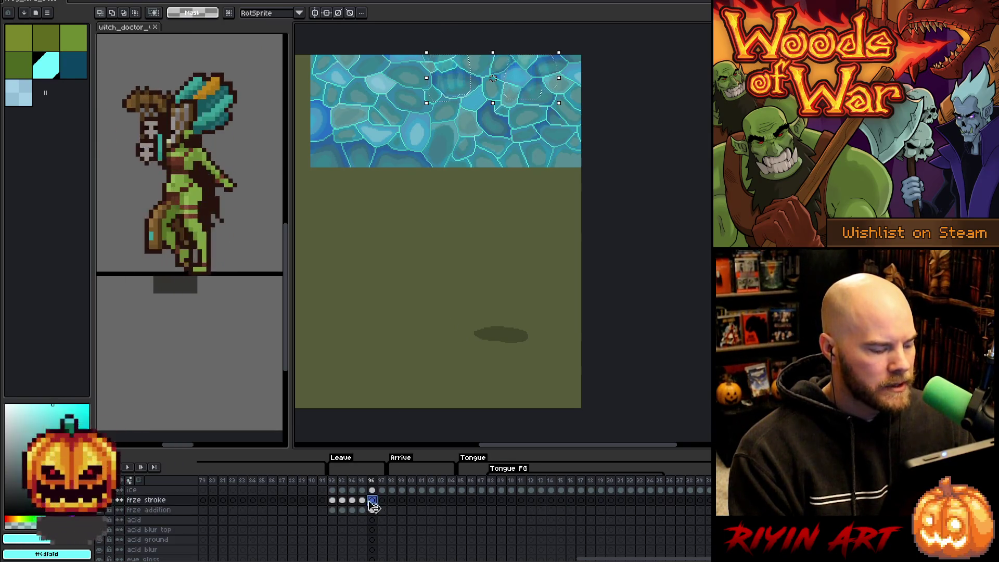
click(28, 103)
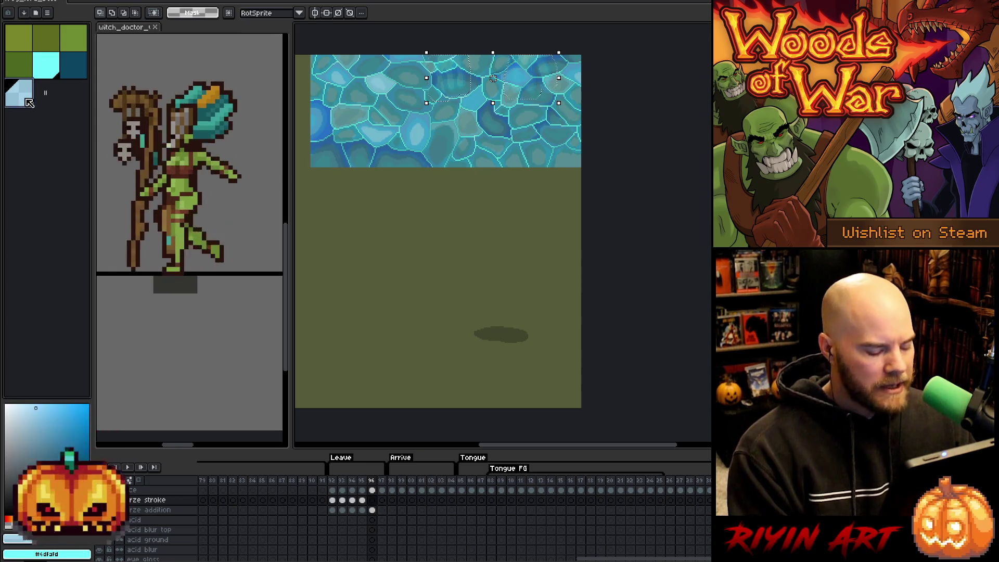
key(f)
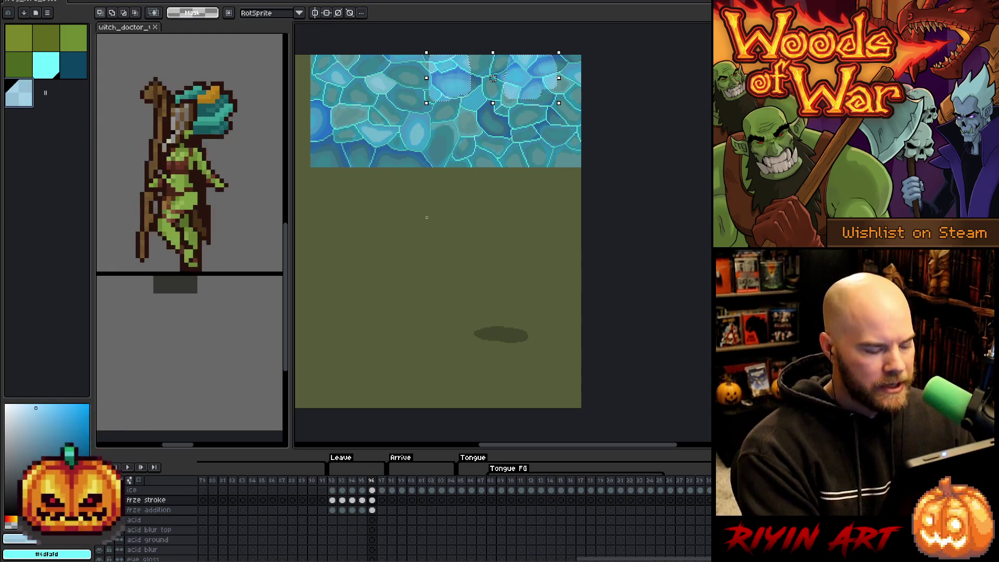
- Delete frame 96's ice outside the frog's feet, leaving two foot-shaped chunks
key(ctrl+a)
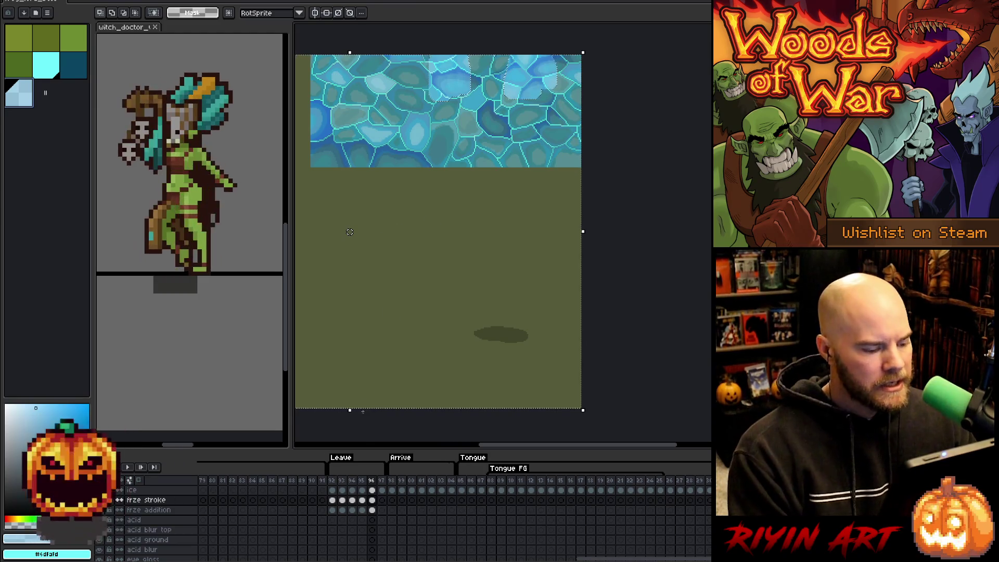
click(372, 490)
key(Delete)
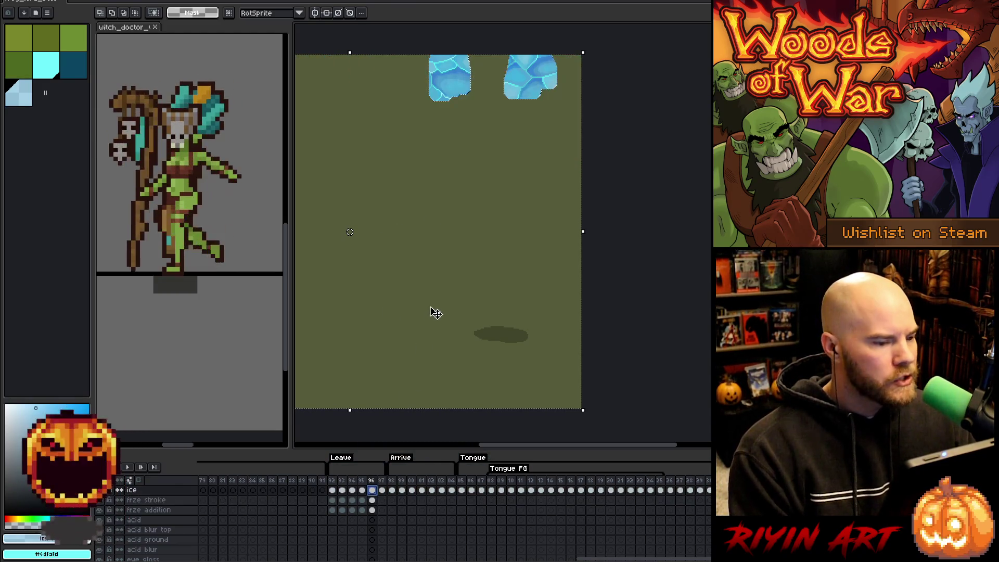
- Outline frame 96's two ice chunks in cyan on the frze stroke layer
key(ctrl+d)
click(373, 500)
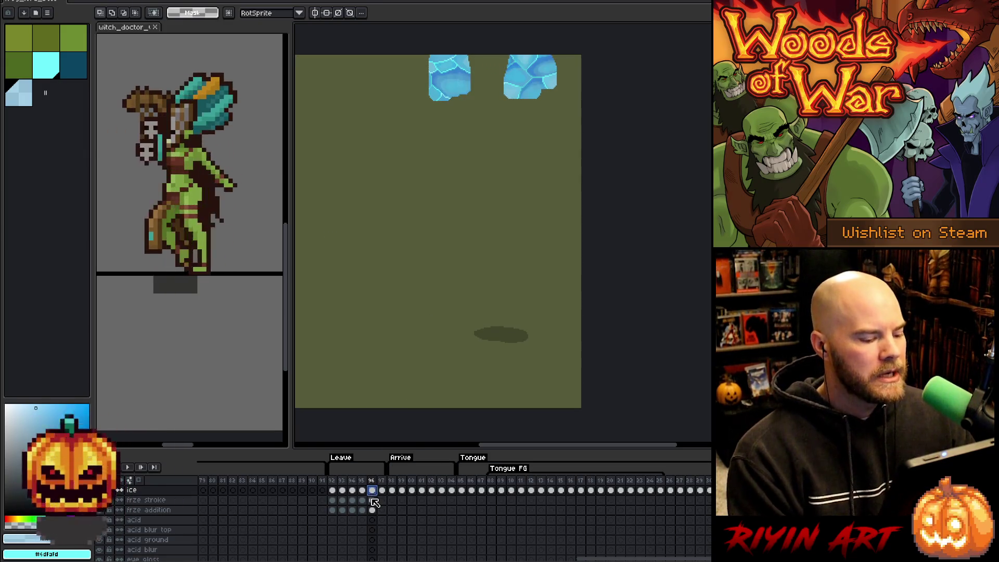
click(57, 76)
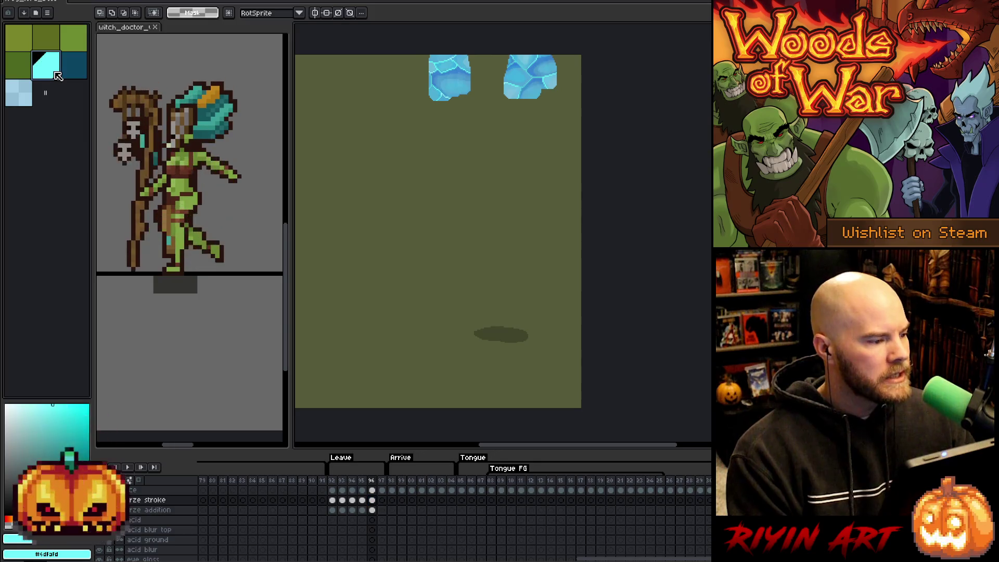
click(80, 71)
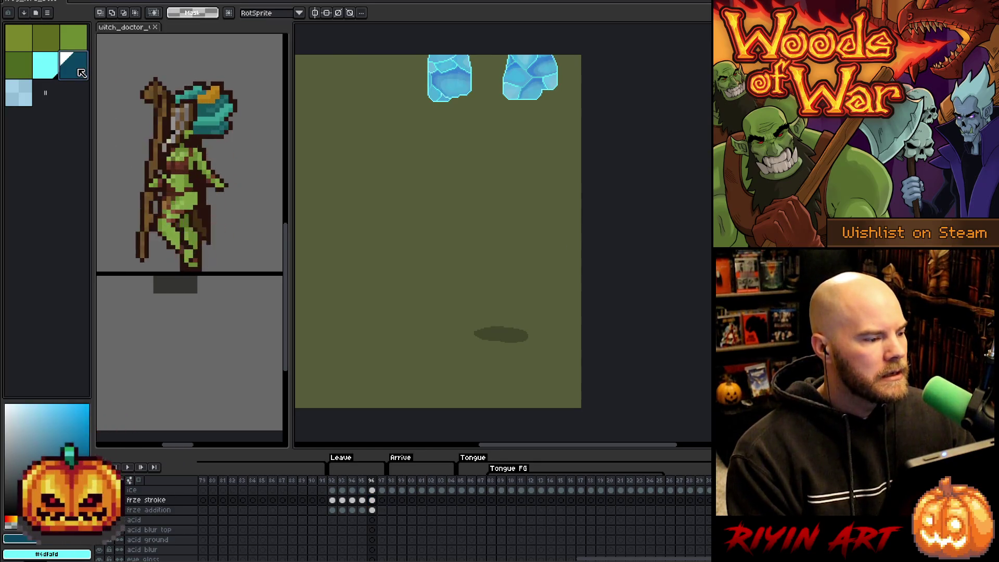
key(m)
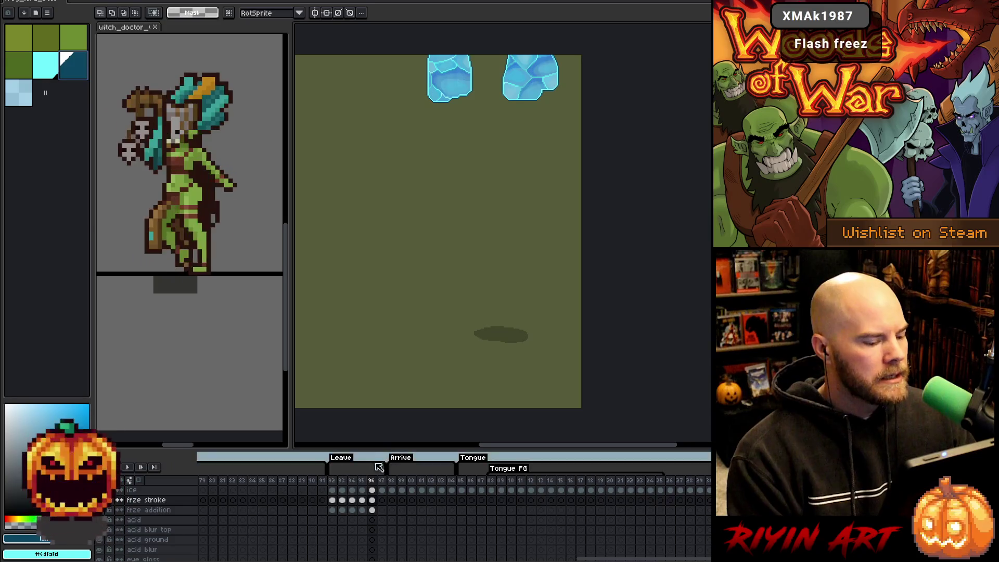
click(374, 501)
click(373, 511)
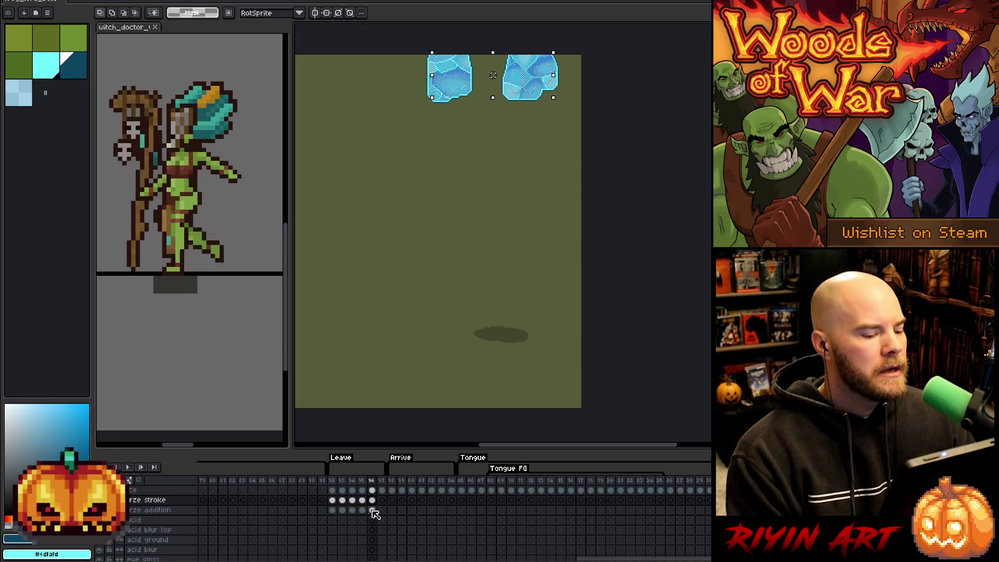
click(371, 500)
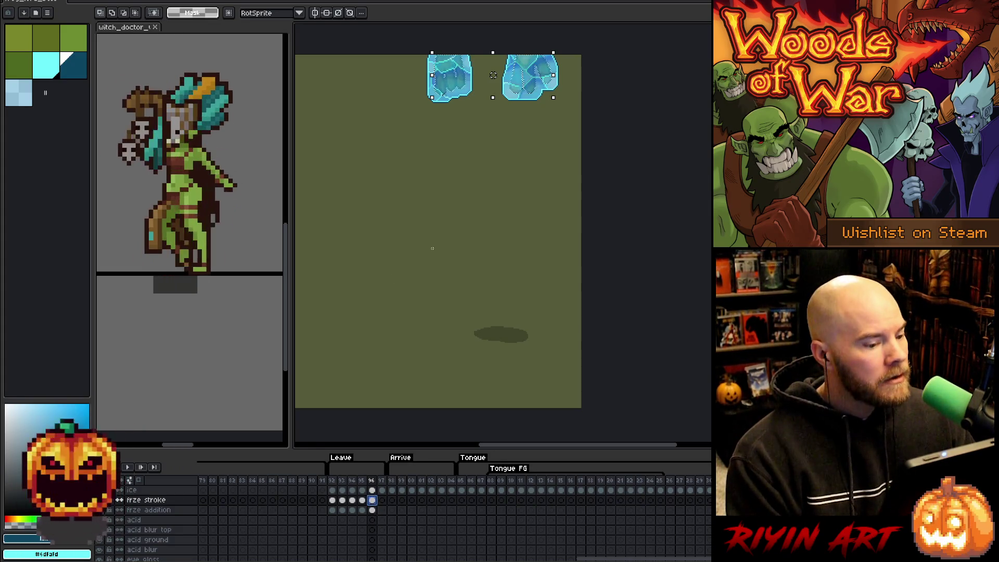
- Deselect, save the file, and play the animation to preview the ice frames
key(ctrl+d)
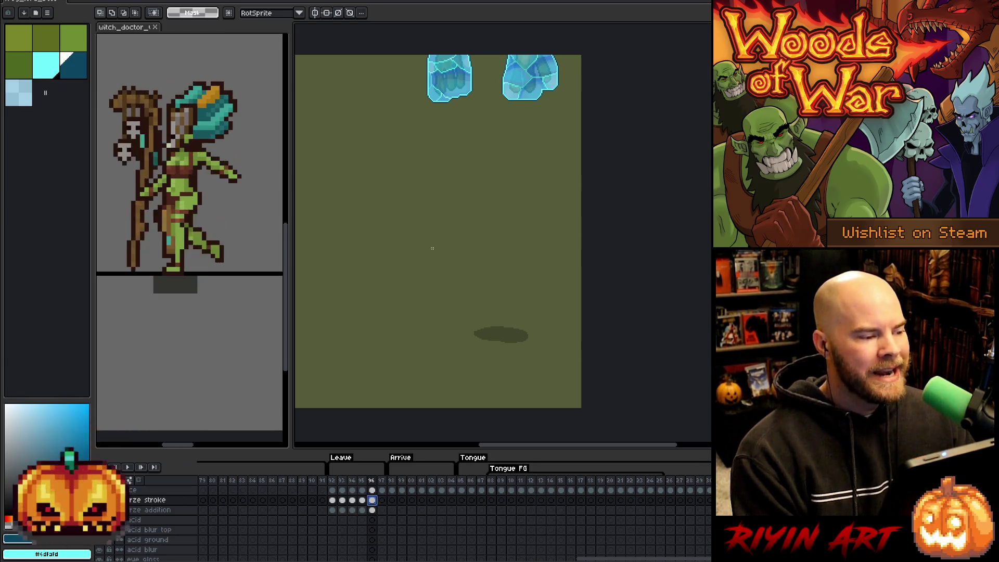
key(ctrl+s)
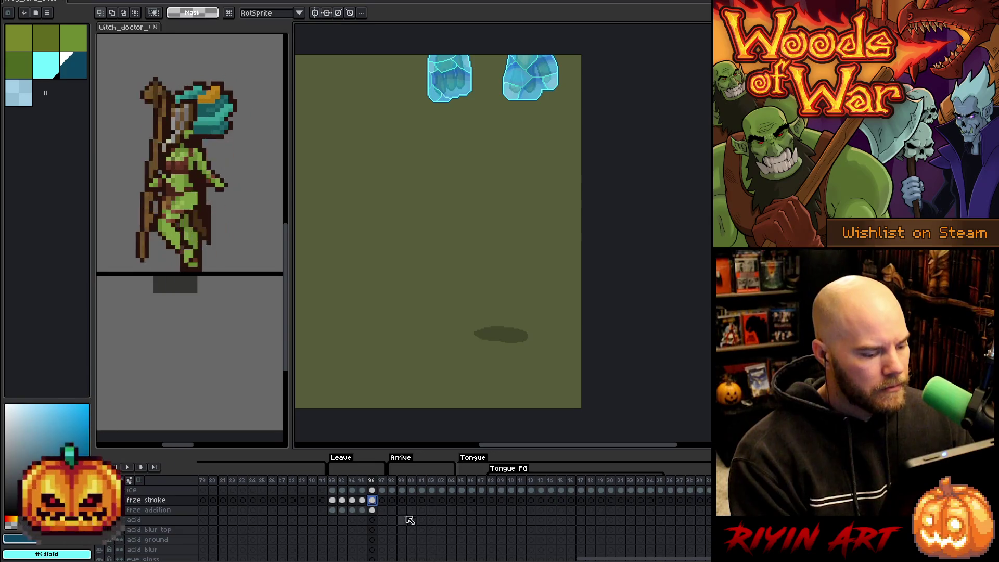
key(Return)
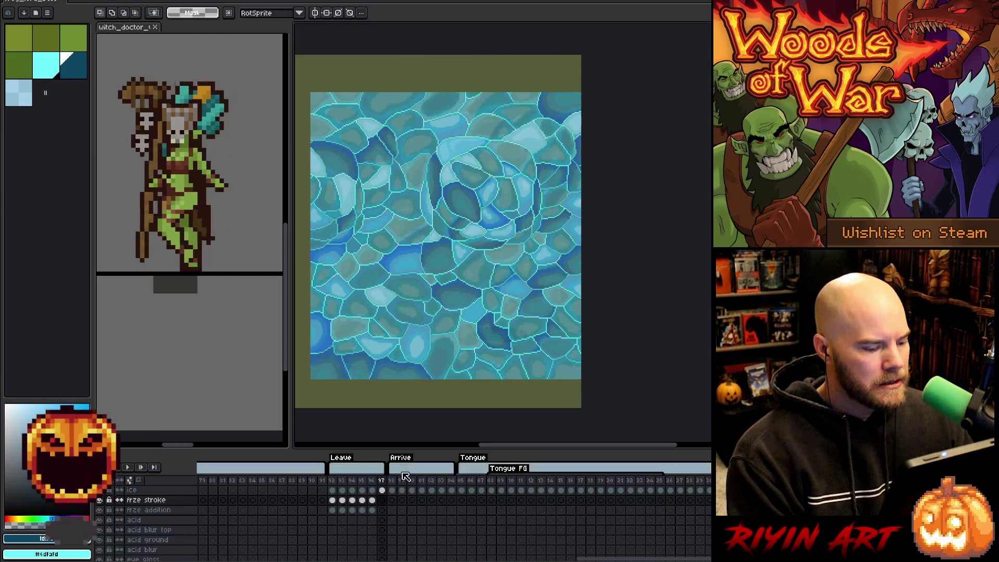
- Preview the animation and step through ice frames 97 to 99
click(382, 491)
key(Return)
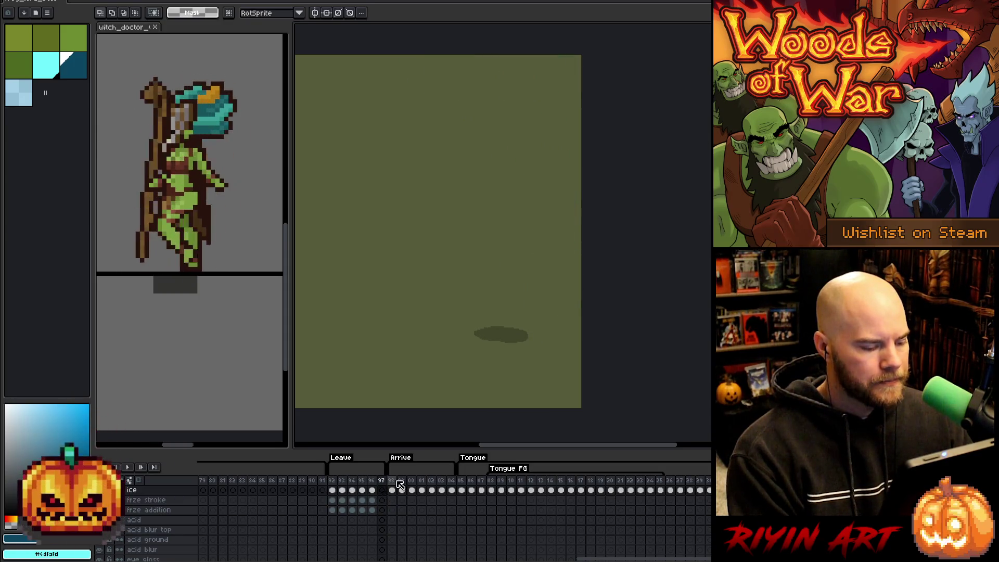
click(397, 483)
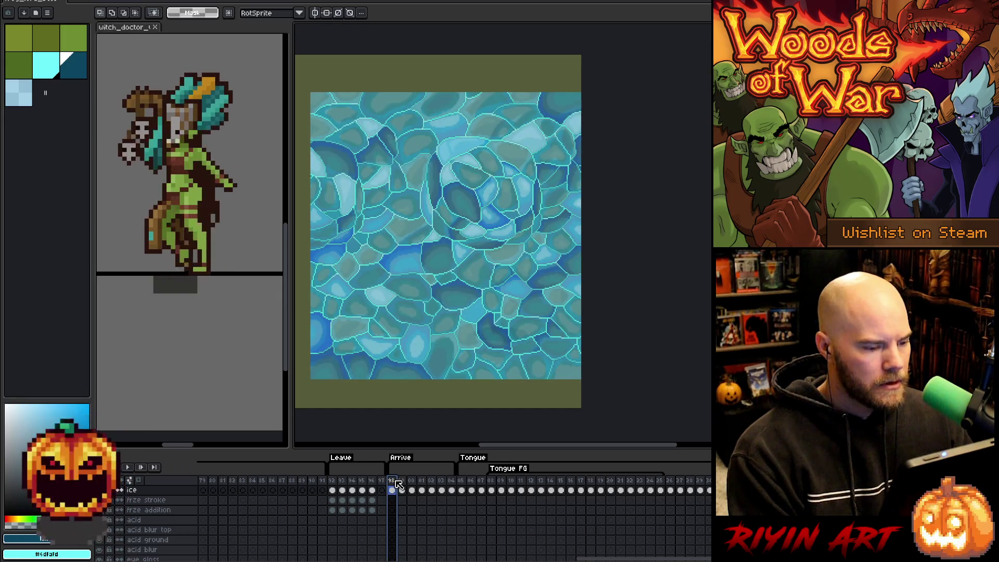
click(402, 490)
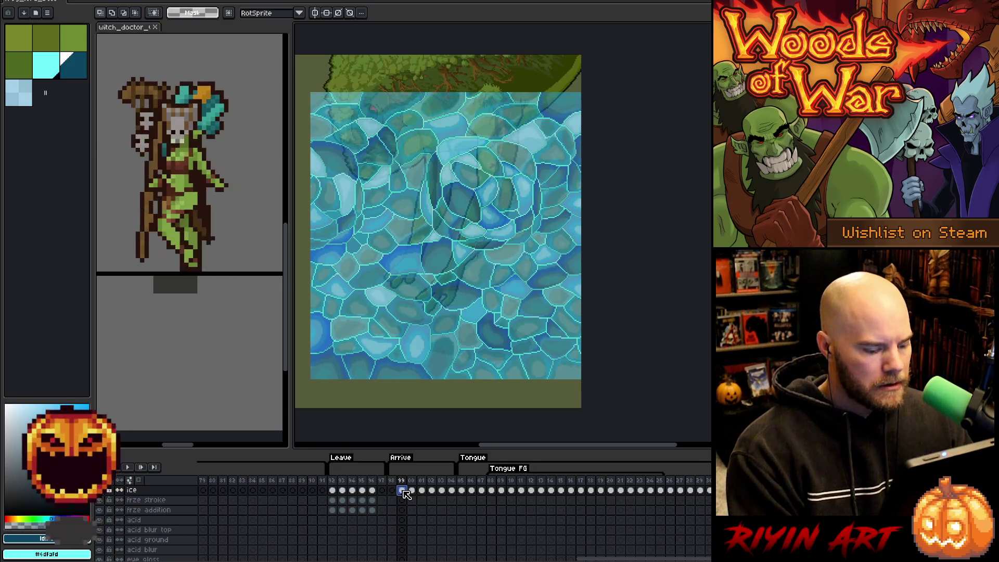
- Move frame 99's ice texture up over the frog and commit the move
ctrl+click(403, 490)
drag(446, 271, 446, 233)
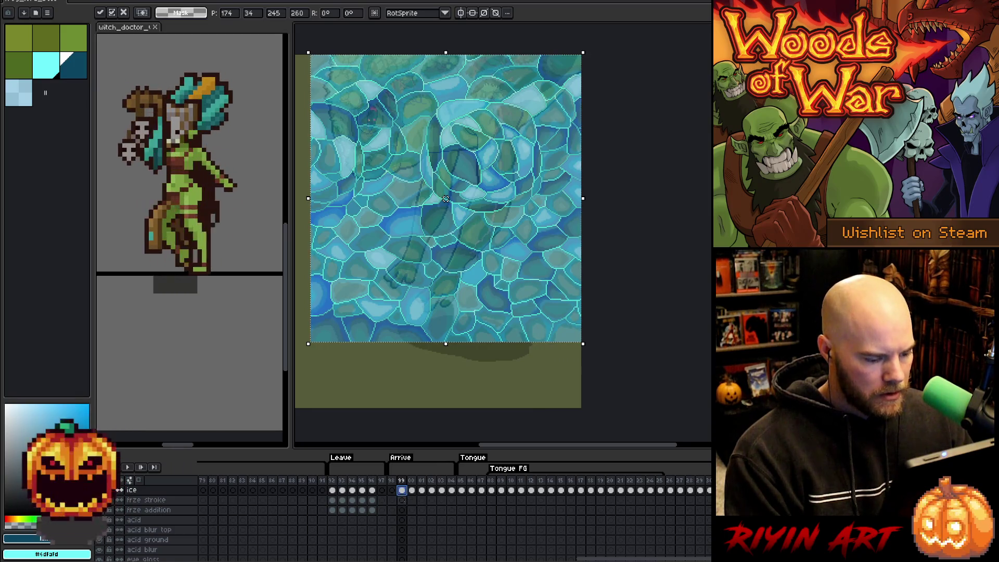
scroll(411, 513, down, 3)
scroll(411, 517, down, 2)
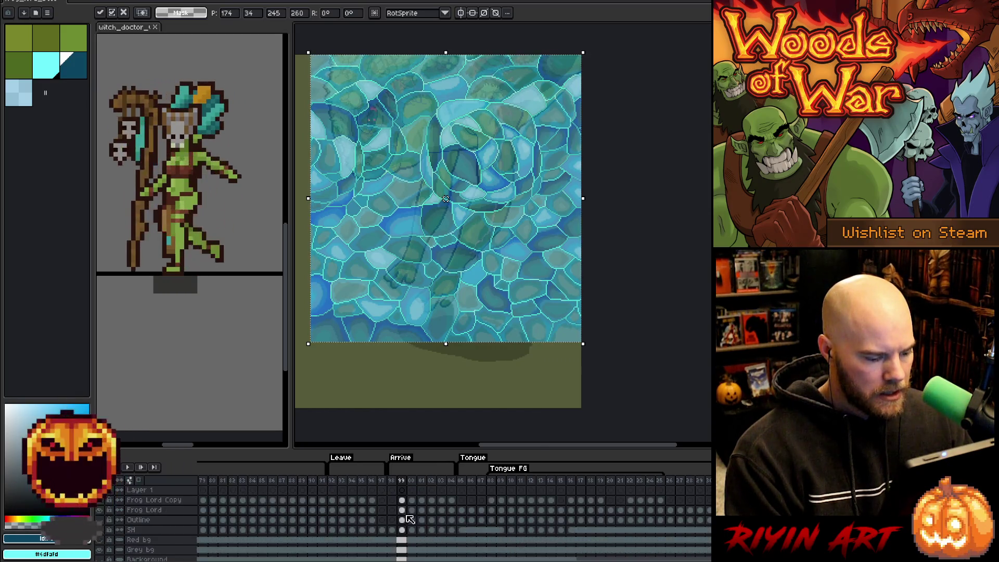
key(ctrl+z)
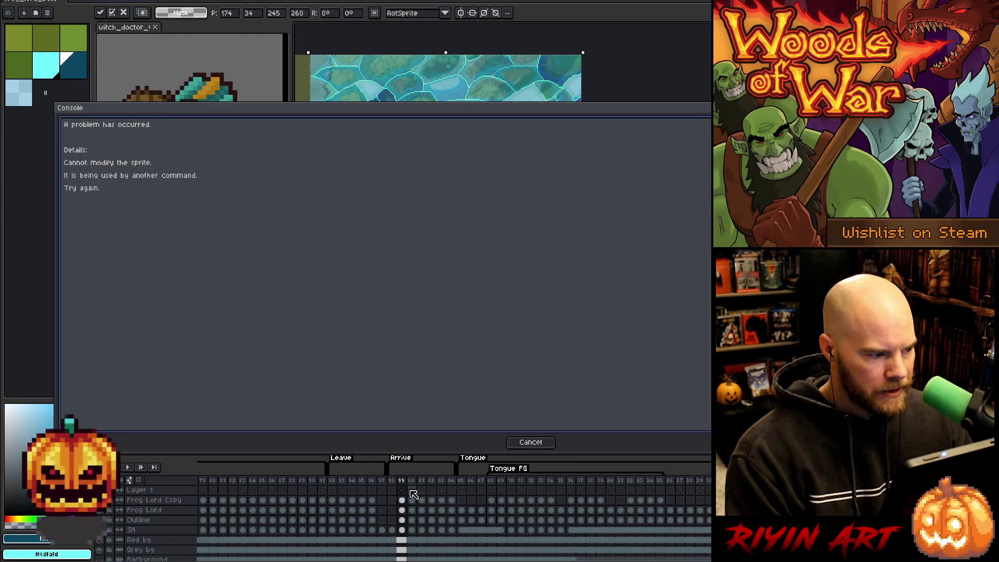
click(520, 442)
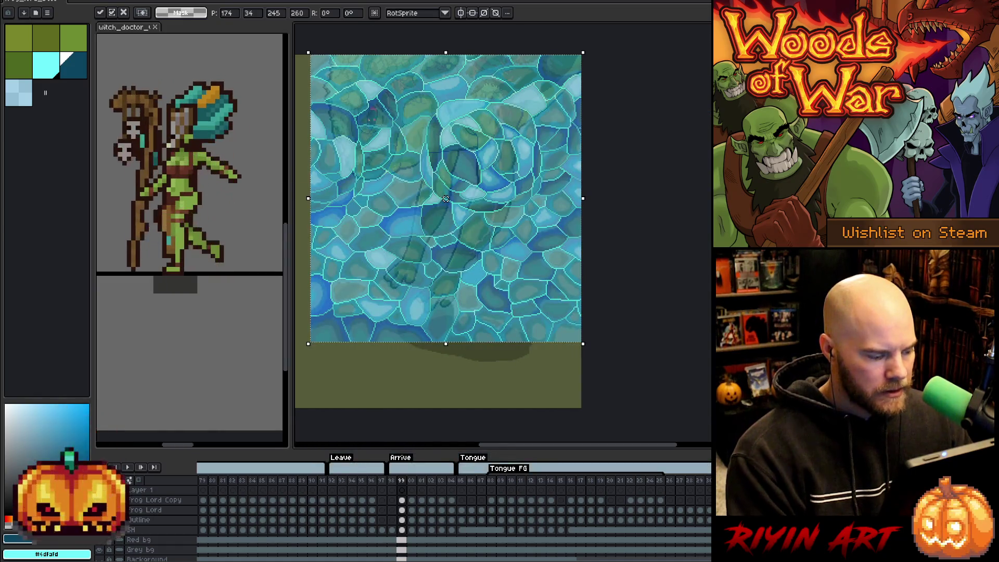
key(Return)
- Select the frog's silhouette, save, and make frame 99's frze addition cel active
key(ctrl+t)
key(ctrl+s)
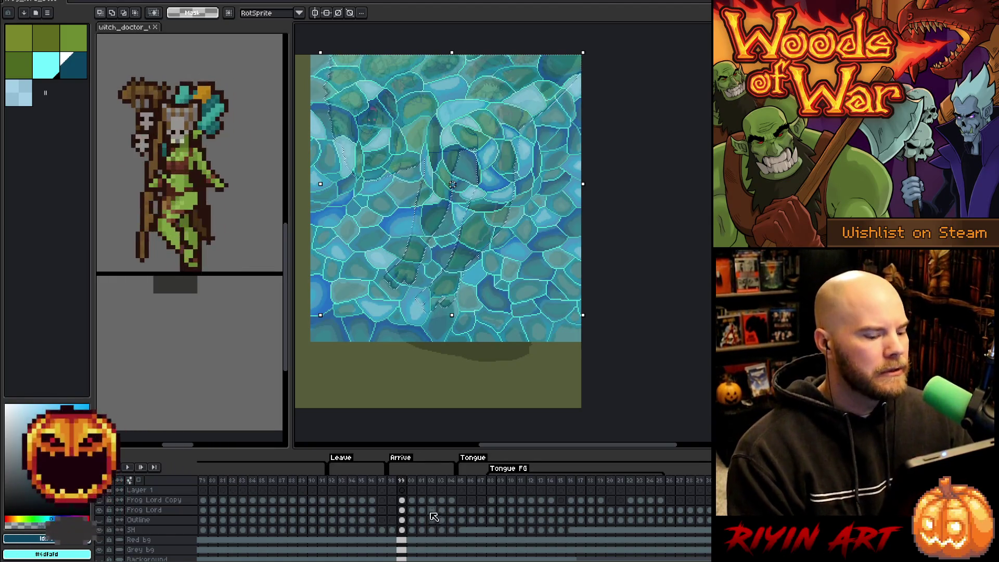
scroll(453, 520, up, 5)
click(402, 510)
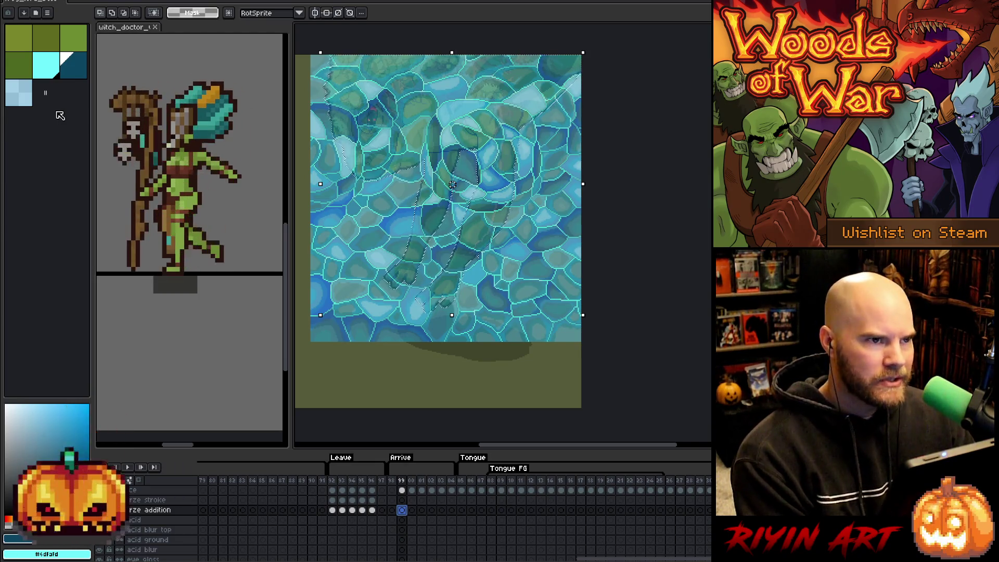
- Expand the frog silhouette selection and fill it on frame 99's frze stroke layer
click(52, 69)
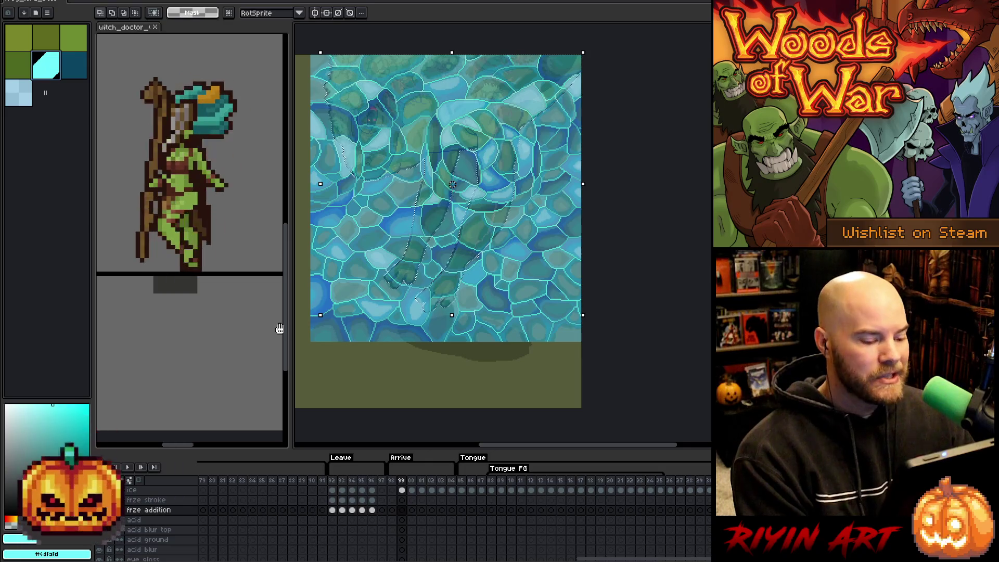
click(403, 511)
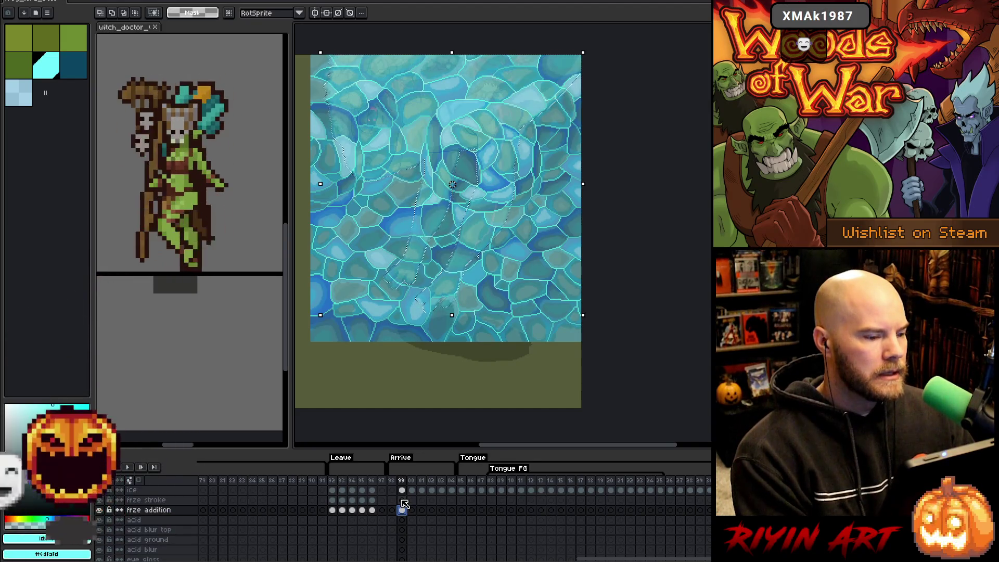
click(402, 500)
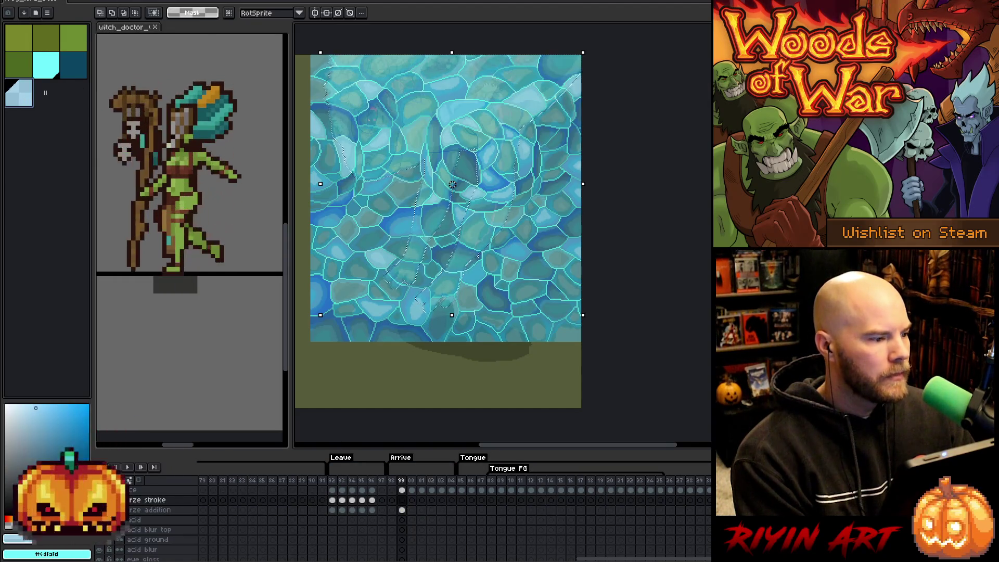
click(118, 2)
mouse_move(166, 48)
click(234, 59)
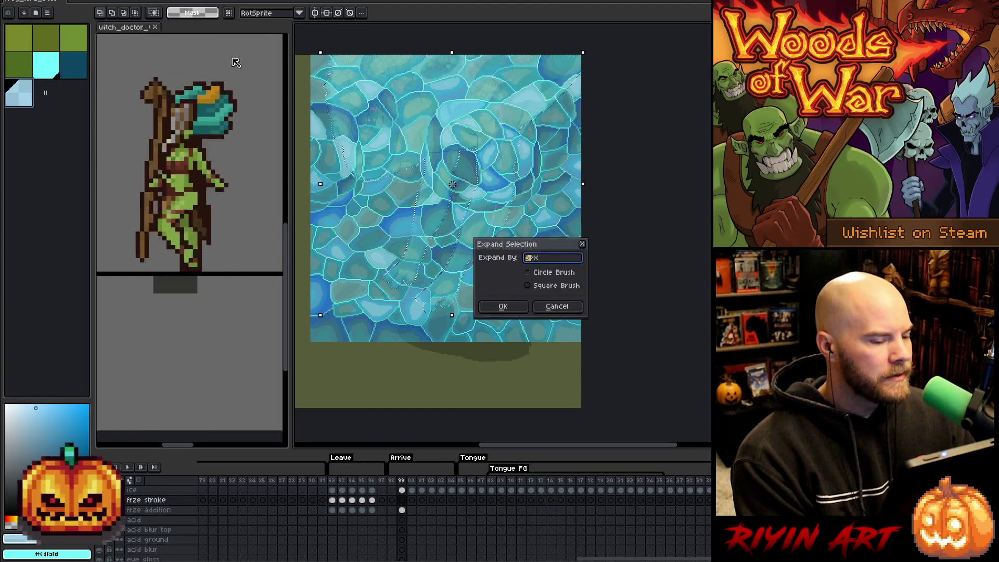
click(502, 305)
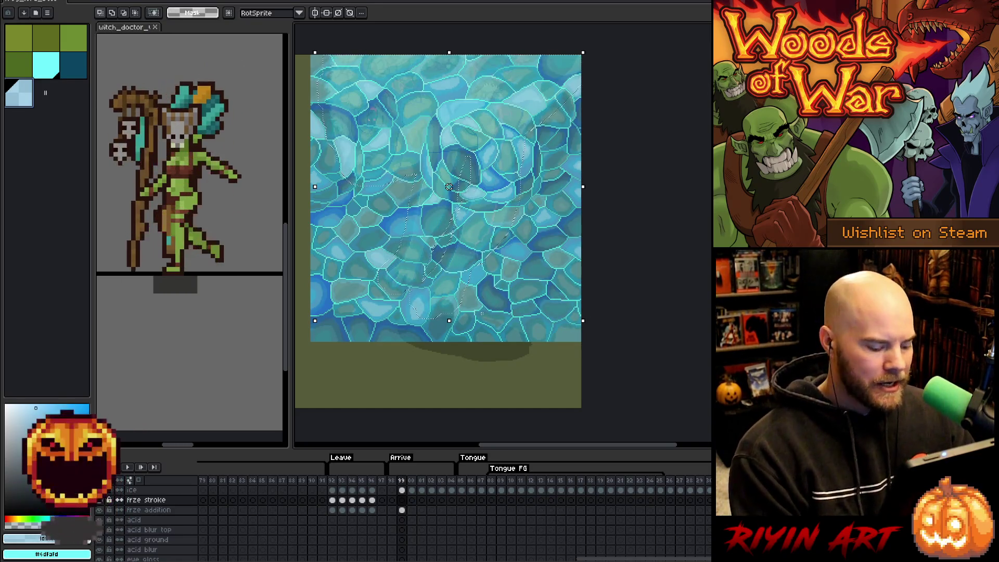
click(401, 500)
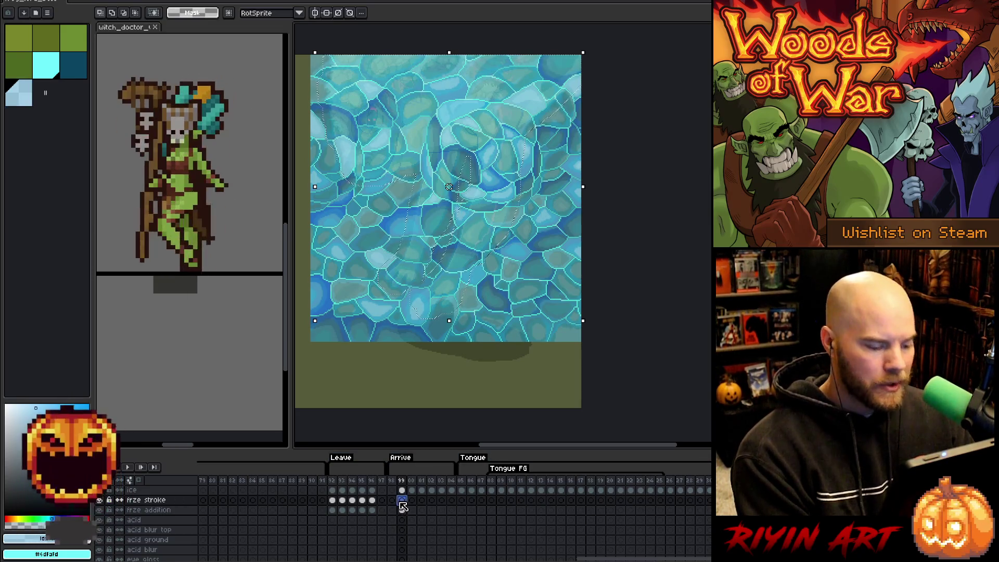
key(Delete)
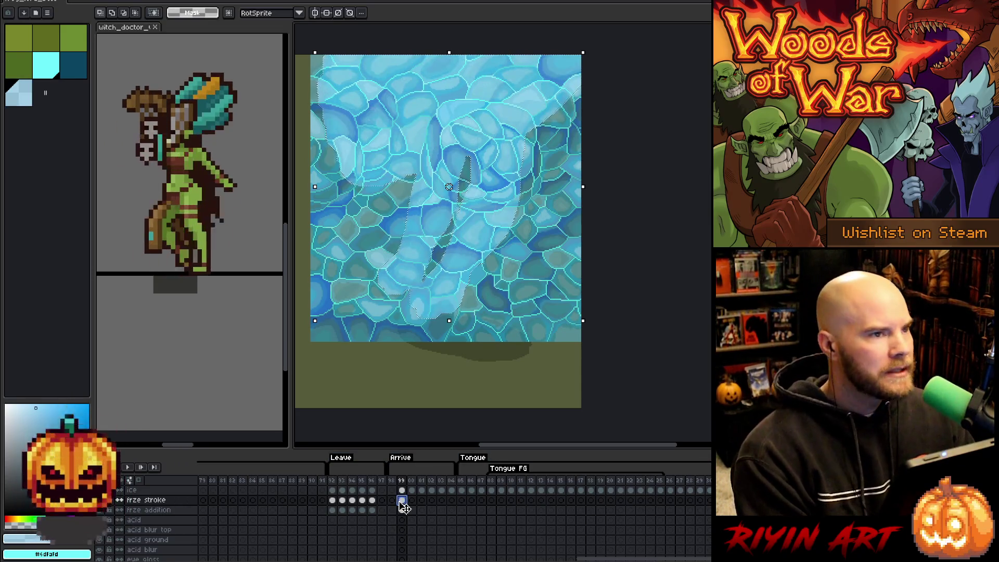
key(ctrl+d)
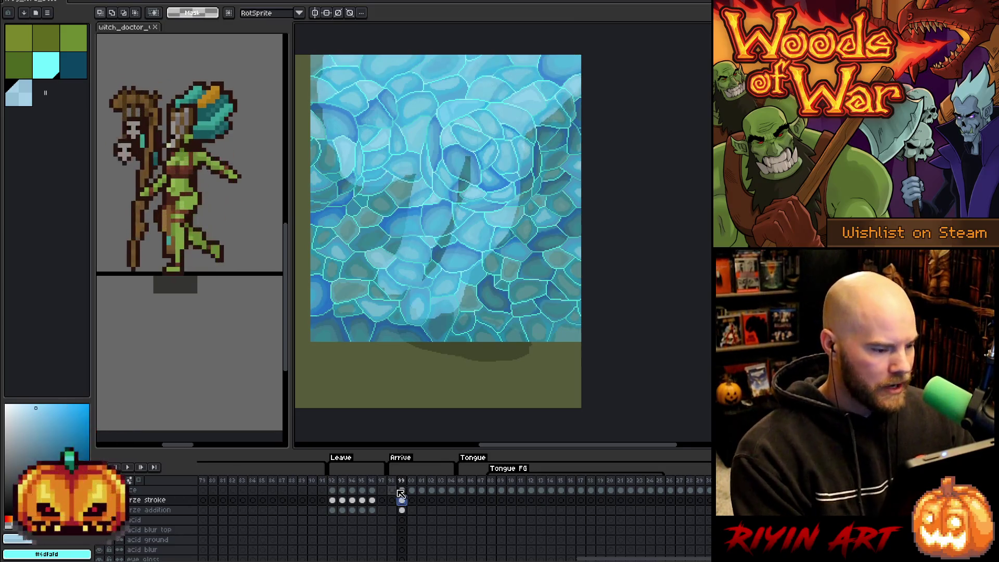
- Reload the frog selection, apply the cyan stroke on frze stroke, save, and deselect
click(402, 510)
key(ctrl+shift+d)
click(402, 490)
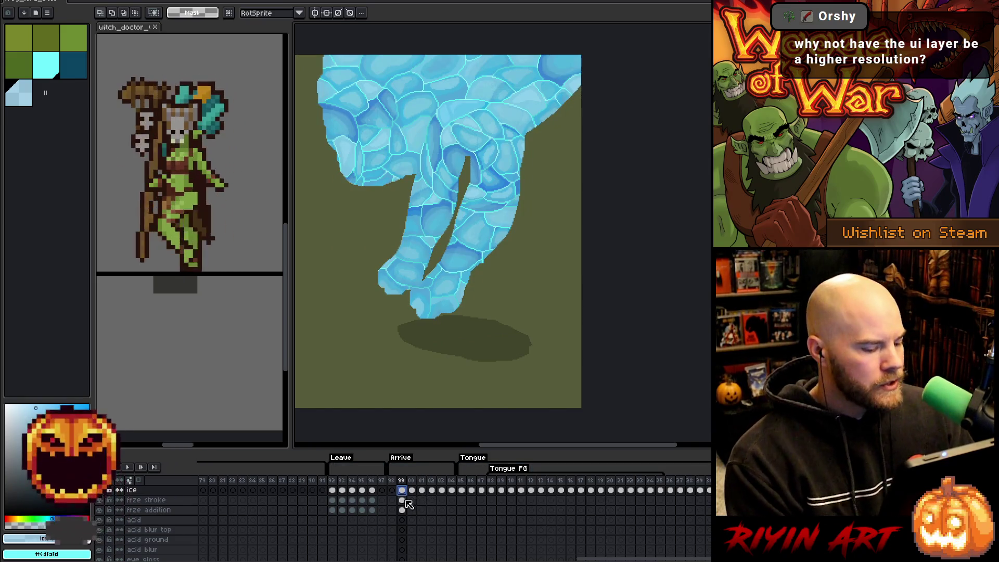
click(402, 500)
click(49, 74)
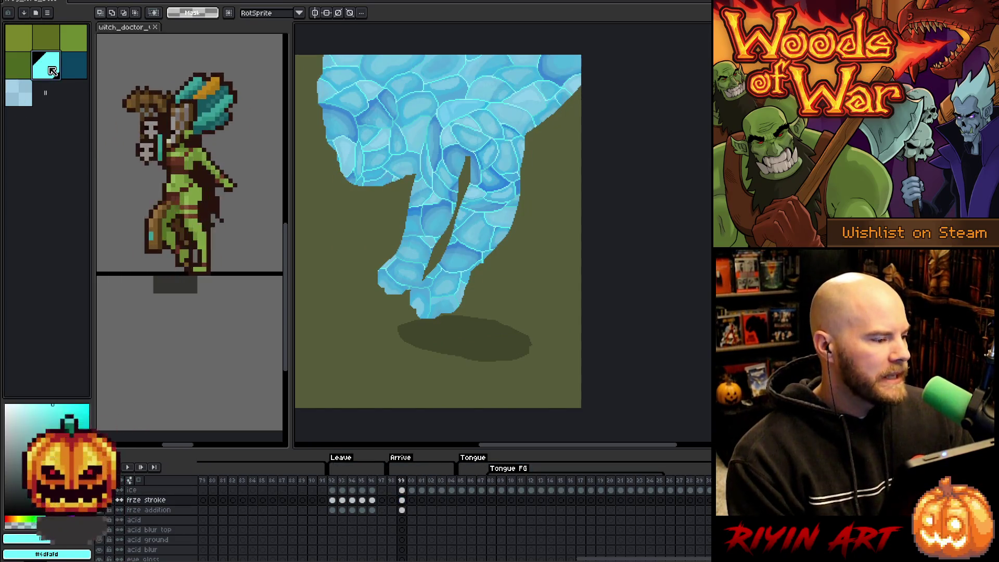
click(73, 76)
key(ctrl+s)
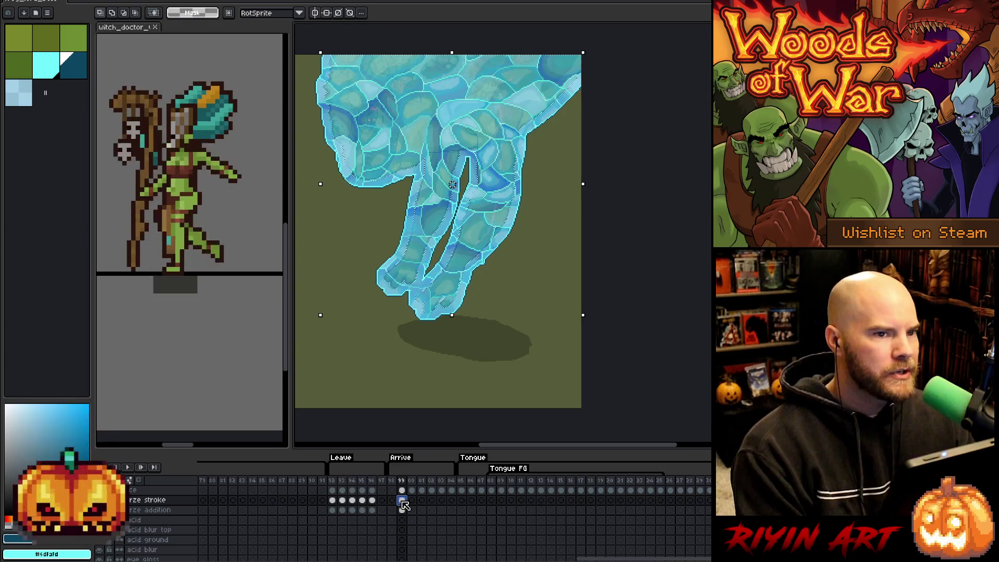
key(ctrl+d)
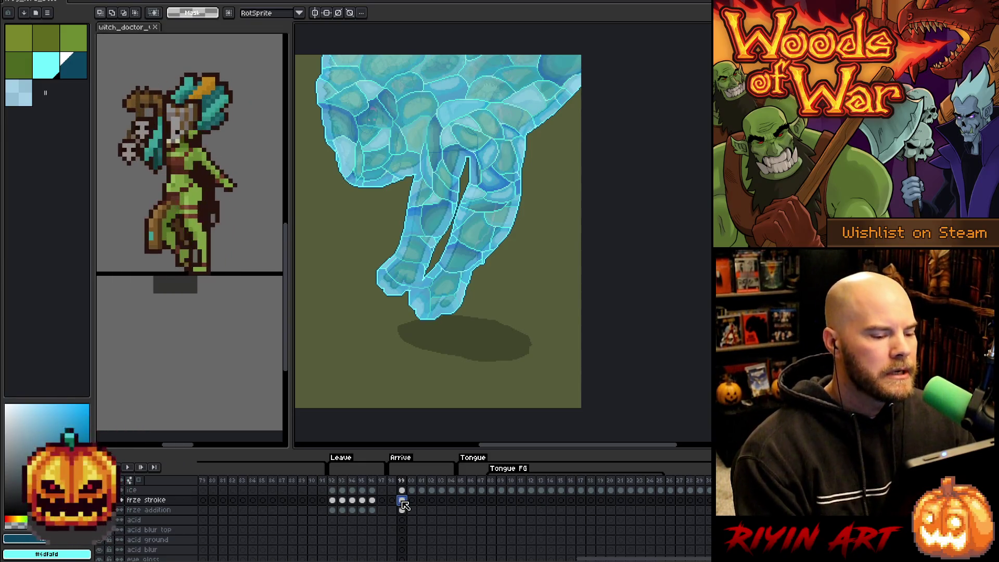
- Select frame 99's frze stroke cel and review the cyan-edged ice on the frog's legs
click(400, 500)
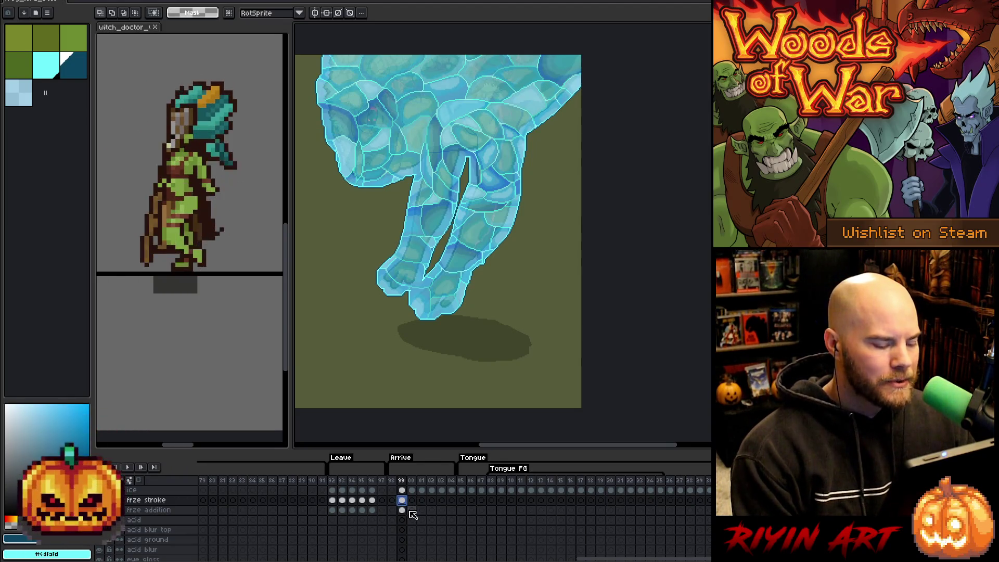
scroll(412, 510, down, 2)
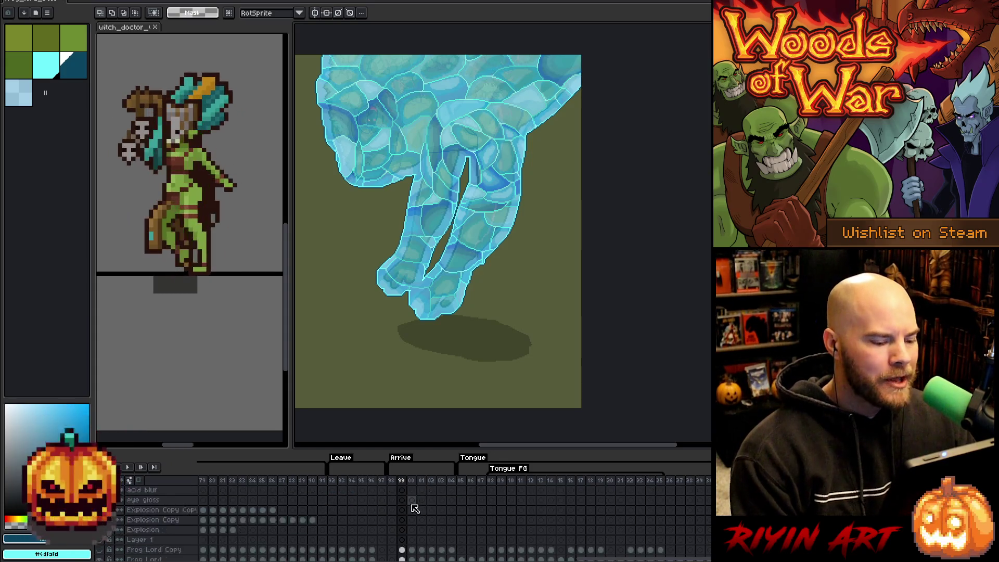
- Go to frame 00 and load the frog's silhouette as a selection
scroll(413, 506, up, 2)
click(411, 490)
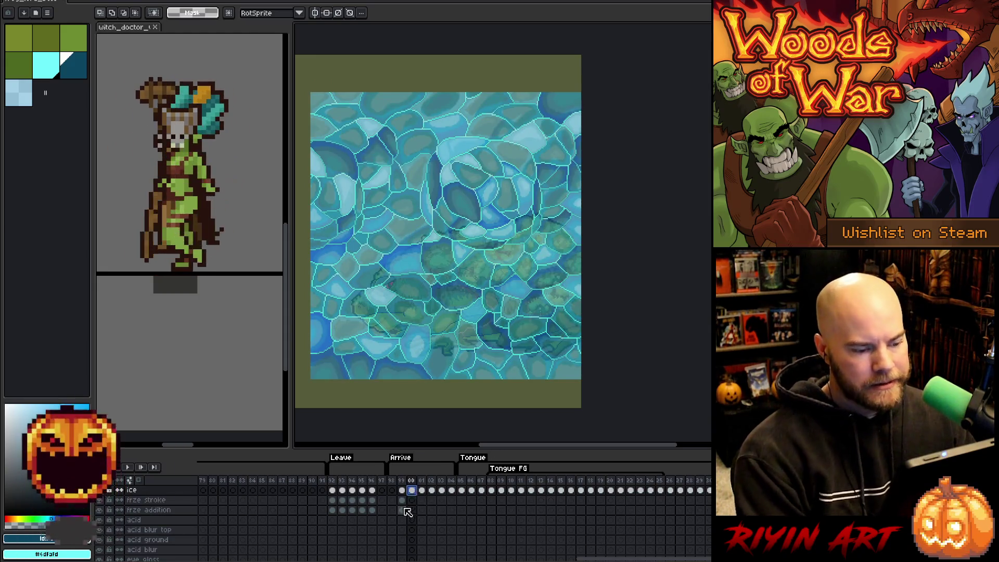
scroll(411, 513, down, 5)
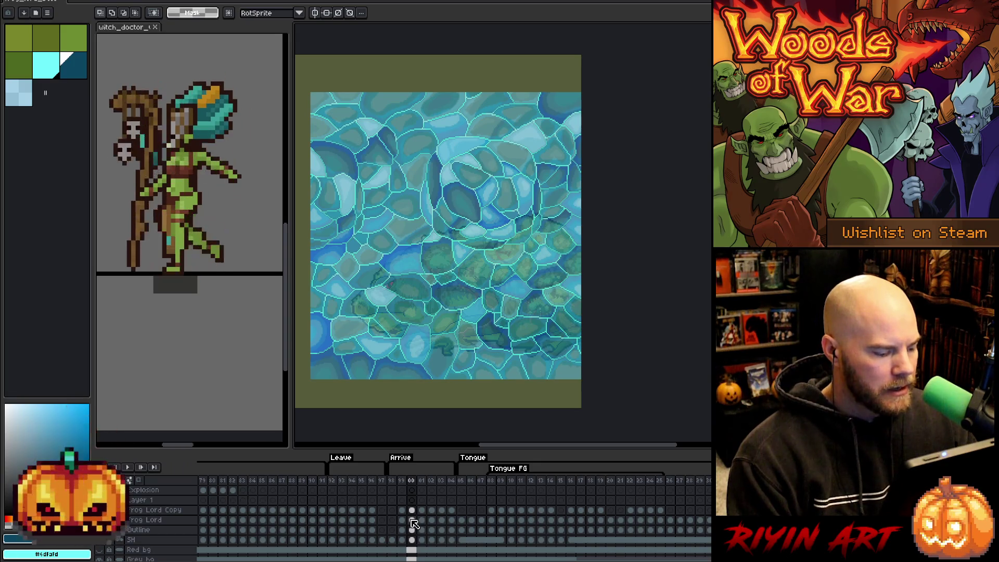
ctrl+click(414, 523)
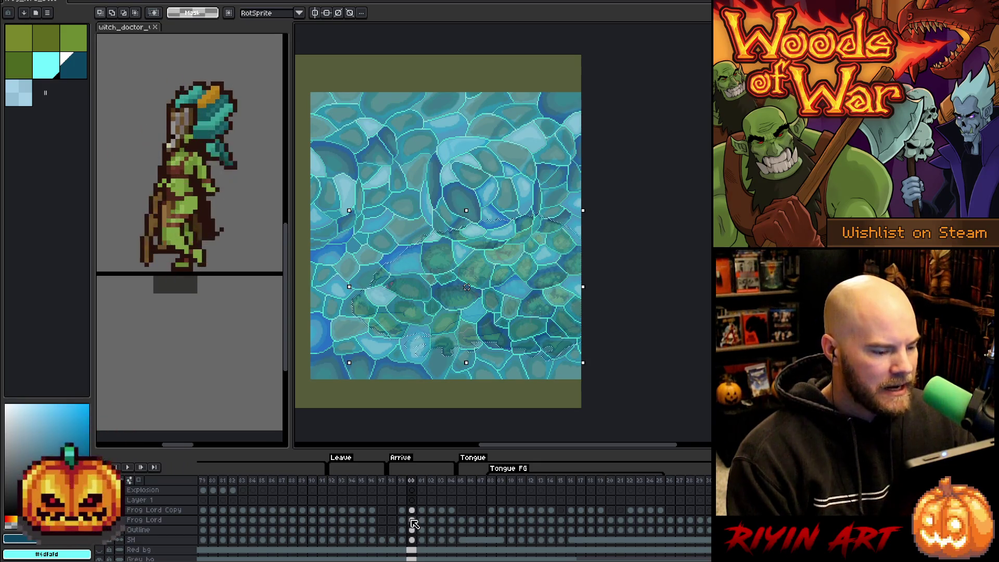
scroll(416, 517, up, 5)
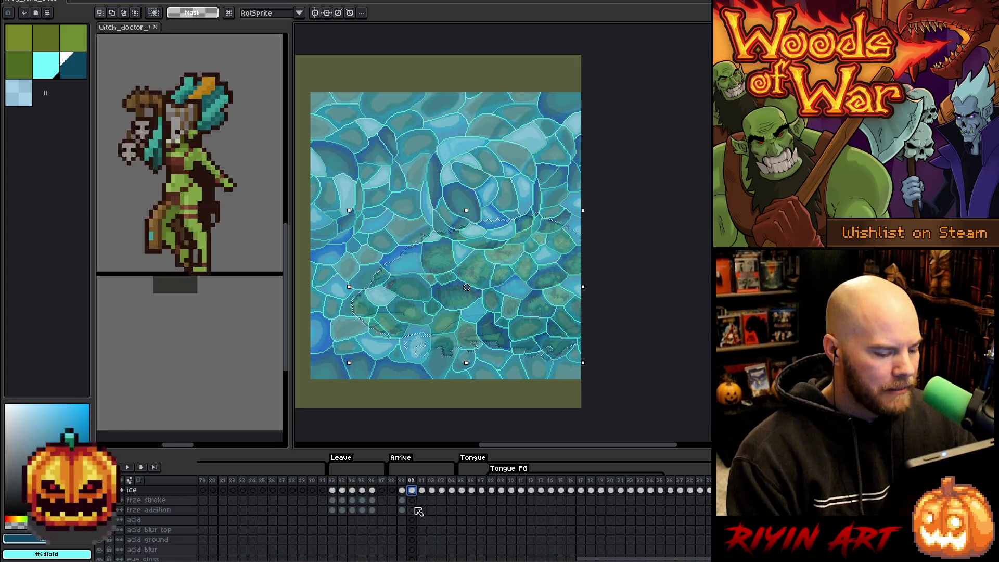
click(415, 512)
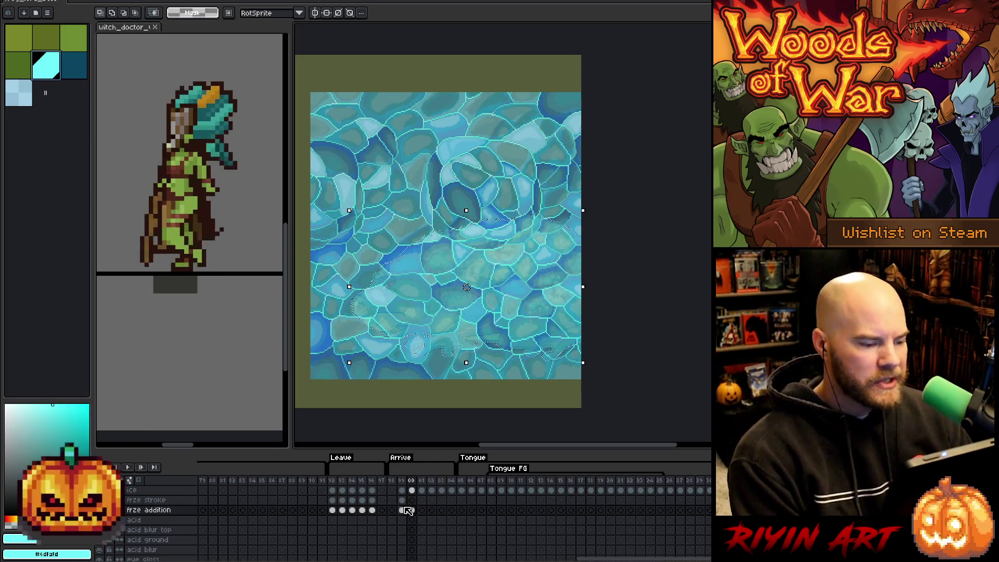
- Make frame 00's frze stroke cel active with light blue, ready to expand the selection
click(412, 510)
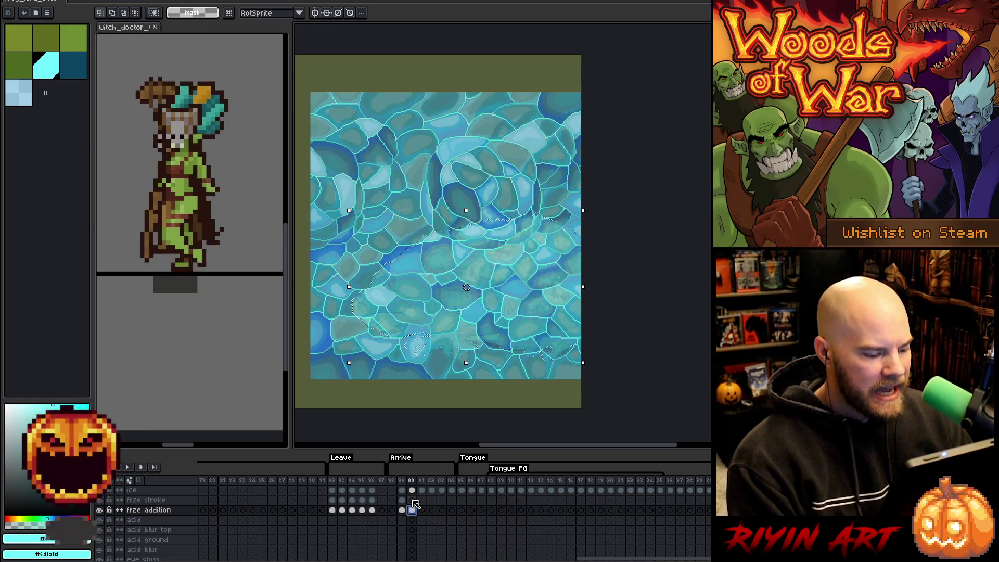
click(412, 500)
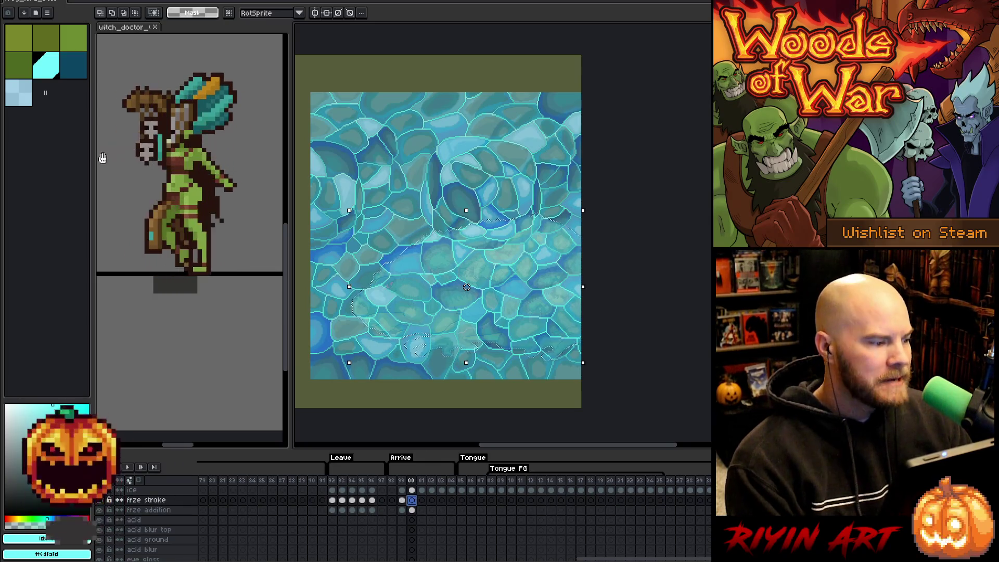
click(19, 95)
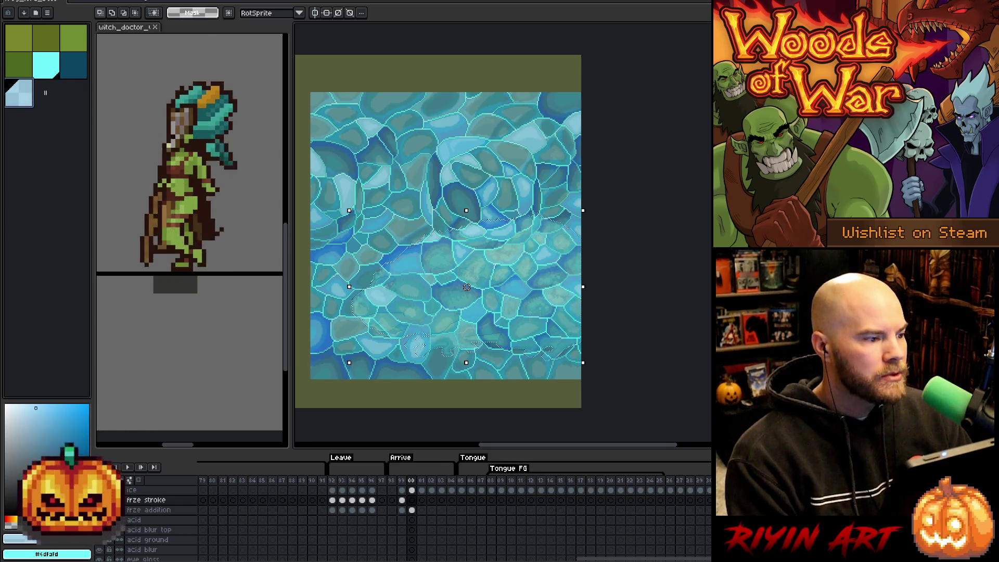
click(131, 1)
mouse_move(206, 48)
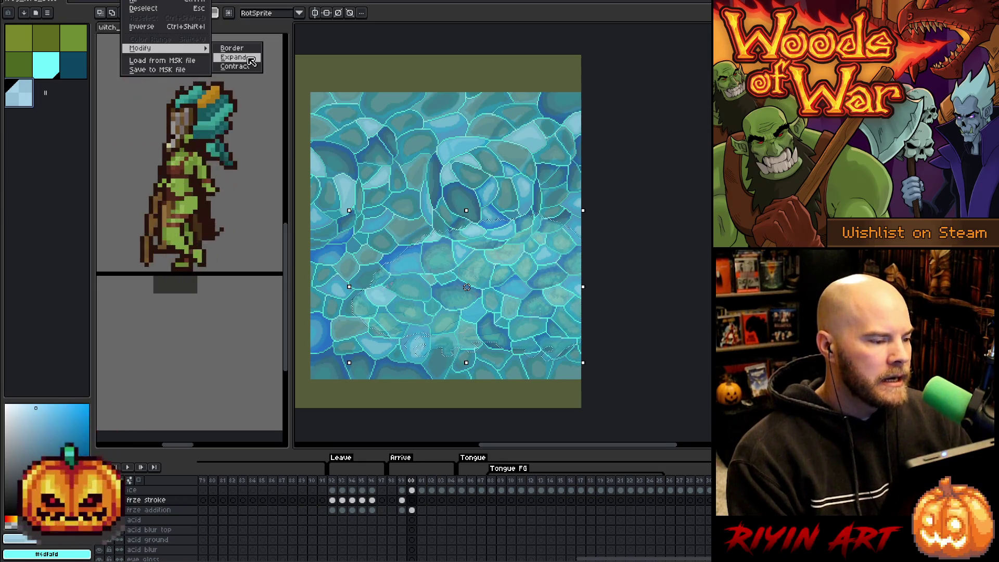
- Expand the frog selection and fill it with light blue on frame 00's frze stroke cel
click(251, 61)
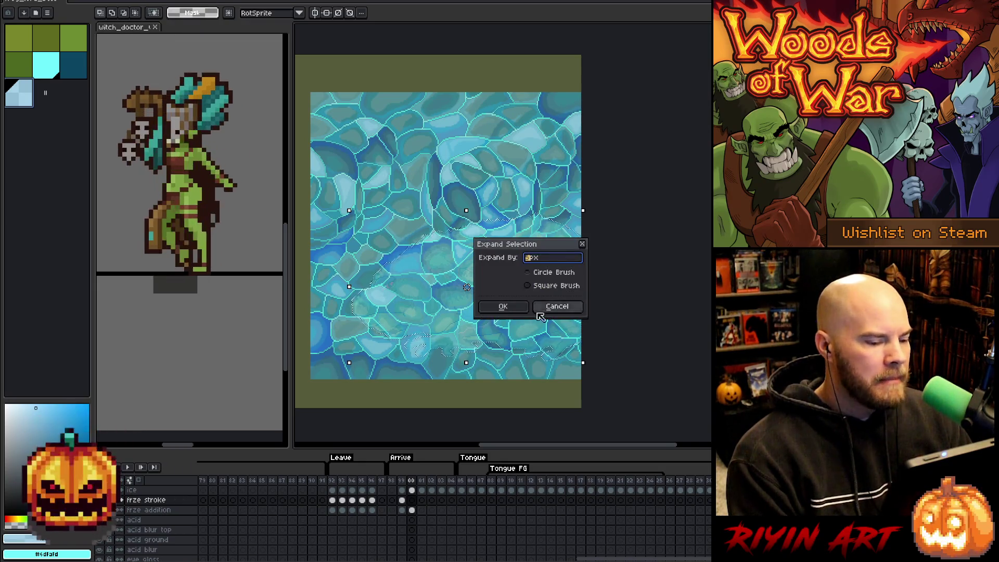
click(507, 307)
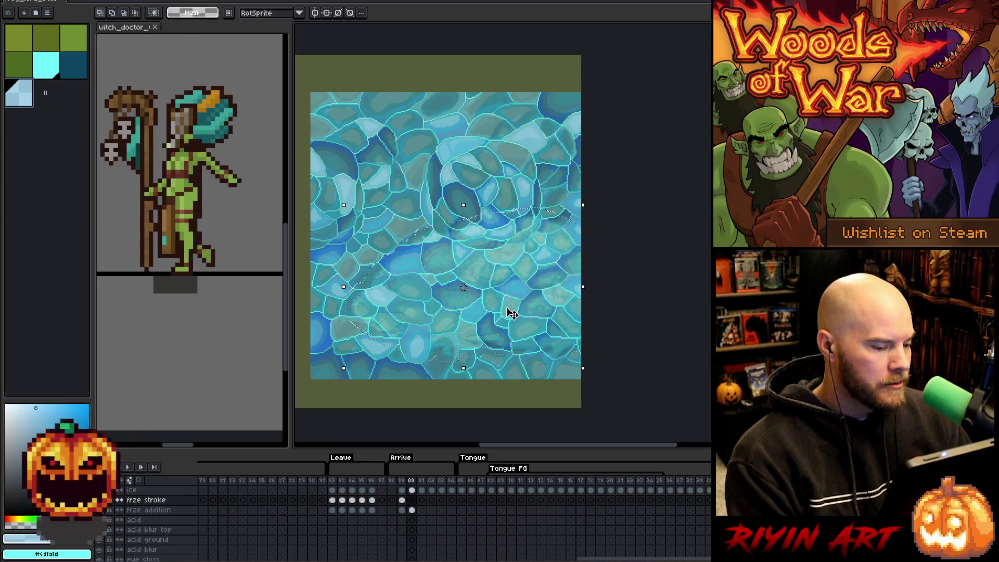
click(412, 502)
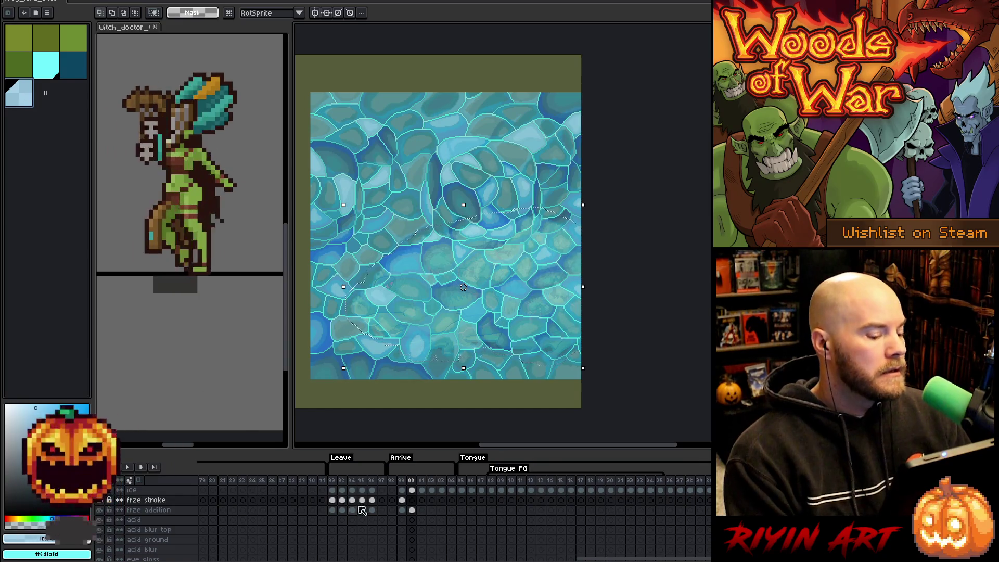
drag(402, 502, 407, 506)
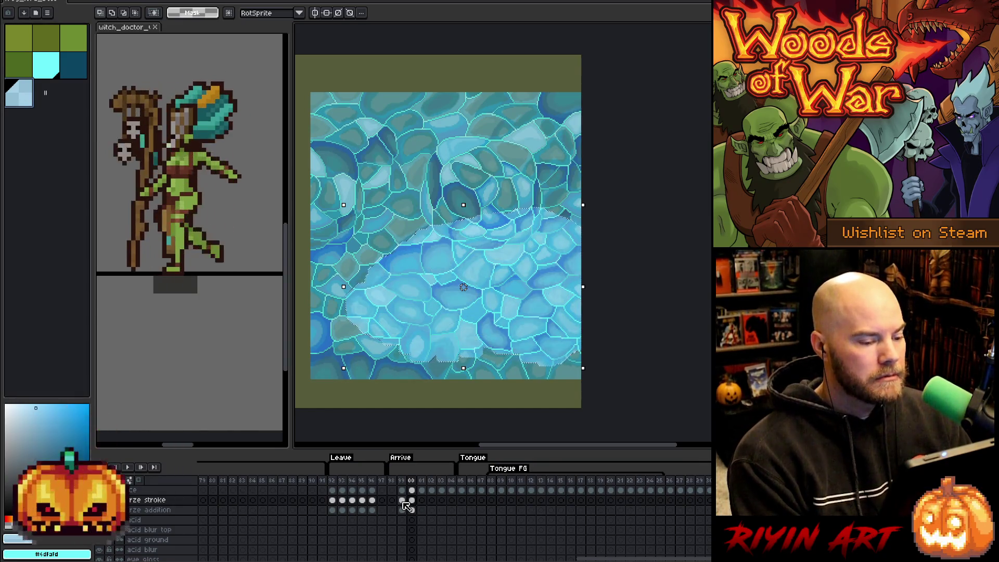
- Check frame 00's ice layer, clear the selection, and save the file
key(ctrl+a)
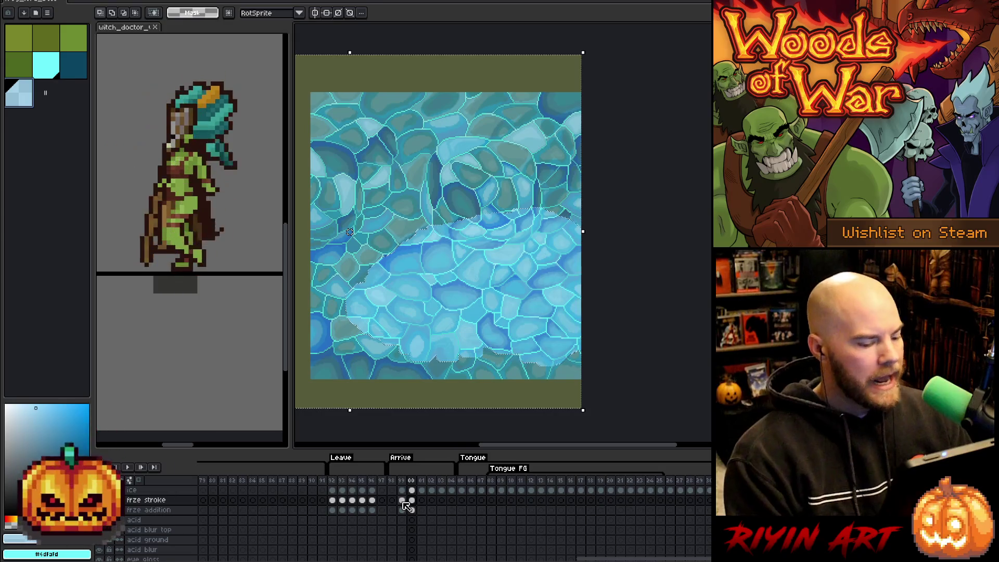
click(411, 491)
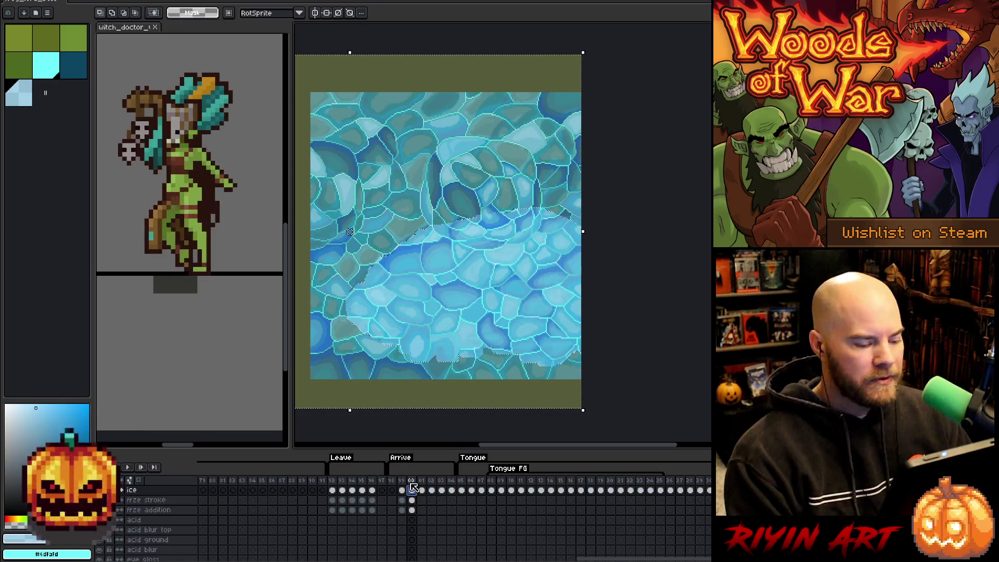
click(412, 500)
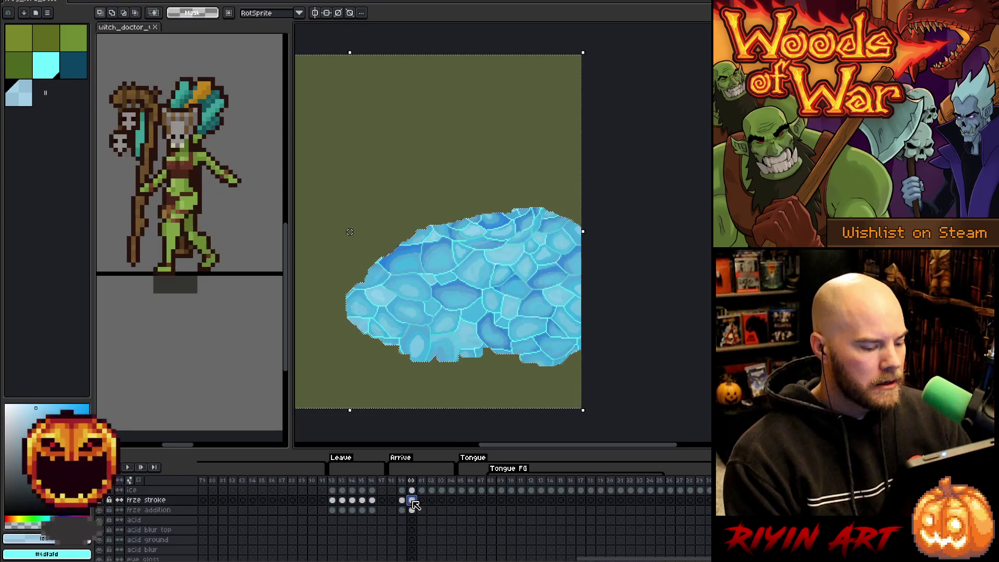
key(ctrl+d)
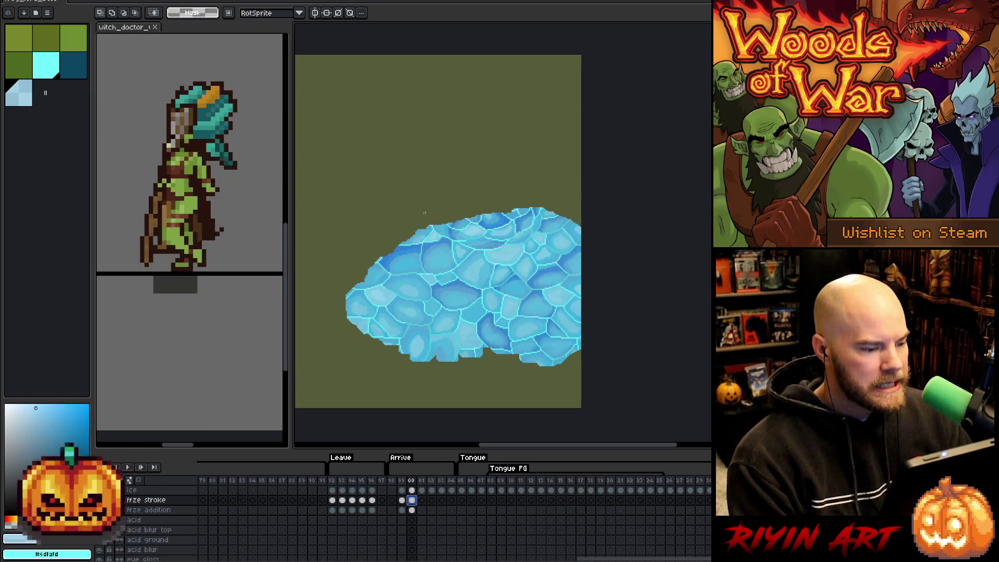
key(ctrl+s)
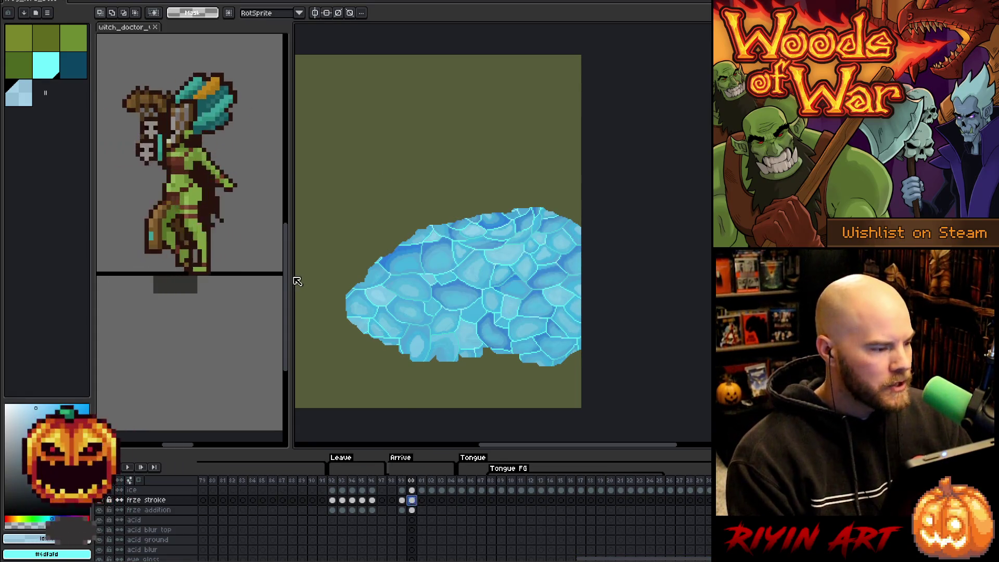
- Set cyan and dark teal colours and select the frame 00 stroke shape's pixels
click(50, 67)
key(z)
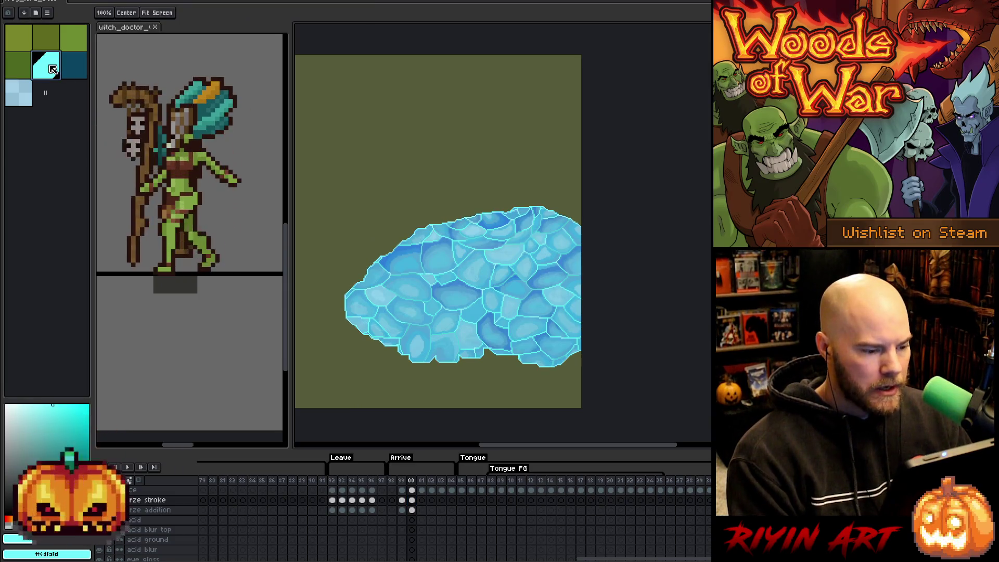
click(80, 69)
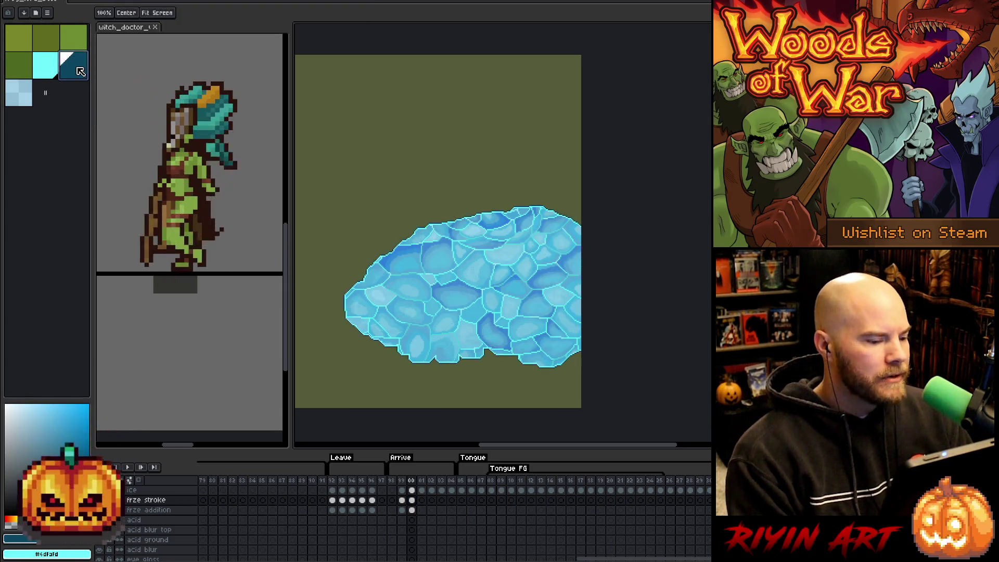
key(m)
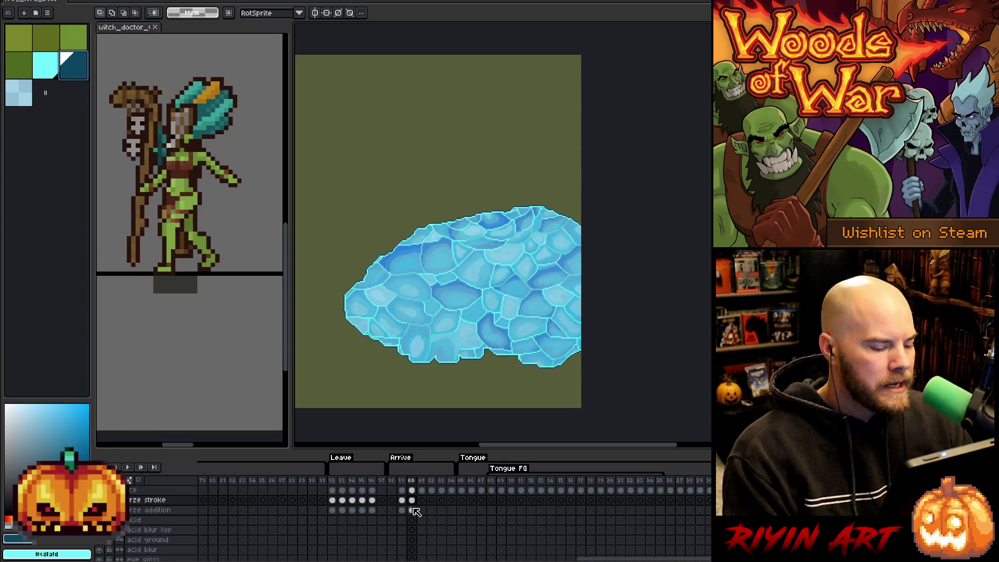
ctrl+click(412, 503)
click(412, 502)
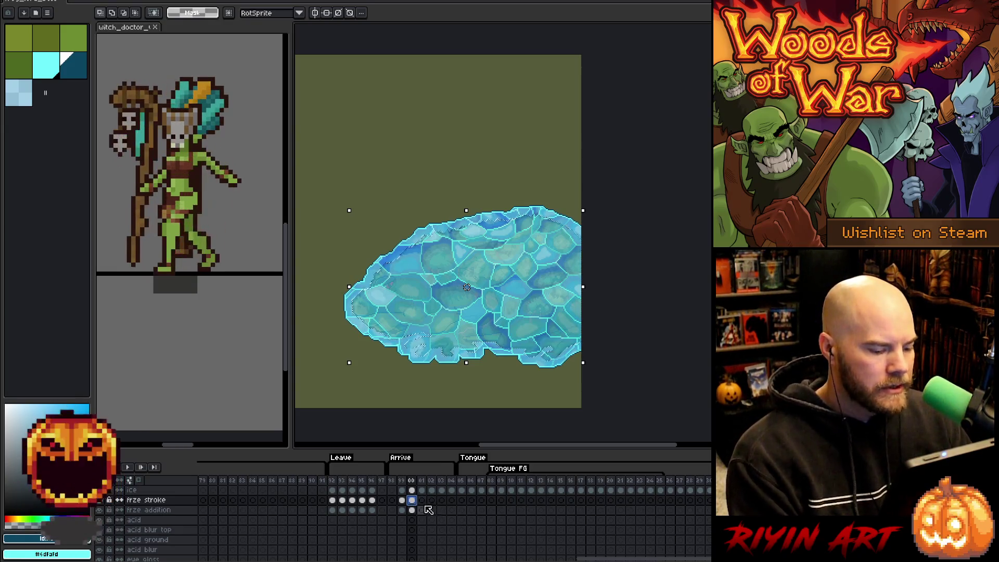
click(422, 509)
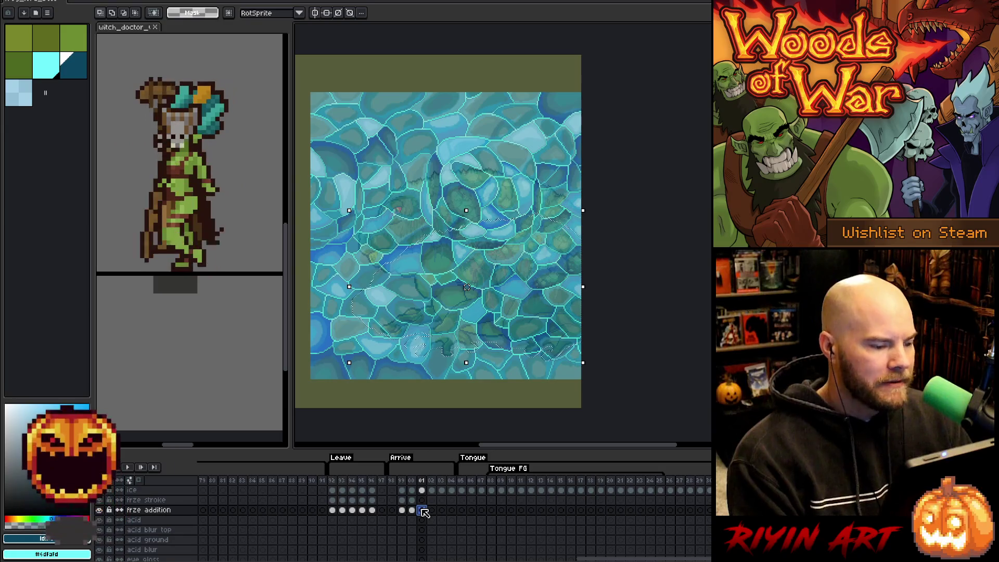
- Expand frame 01's frog selection and fill it with bright cyan on the frze stroke layer
scroll(423, 513, down, 5)
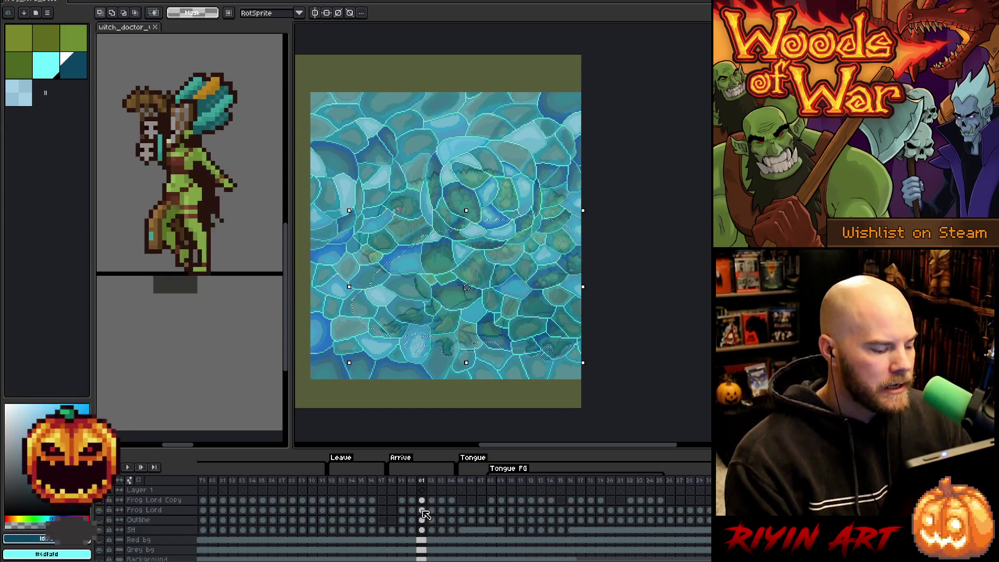
scroll(425, 514, up, 5)
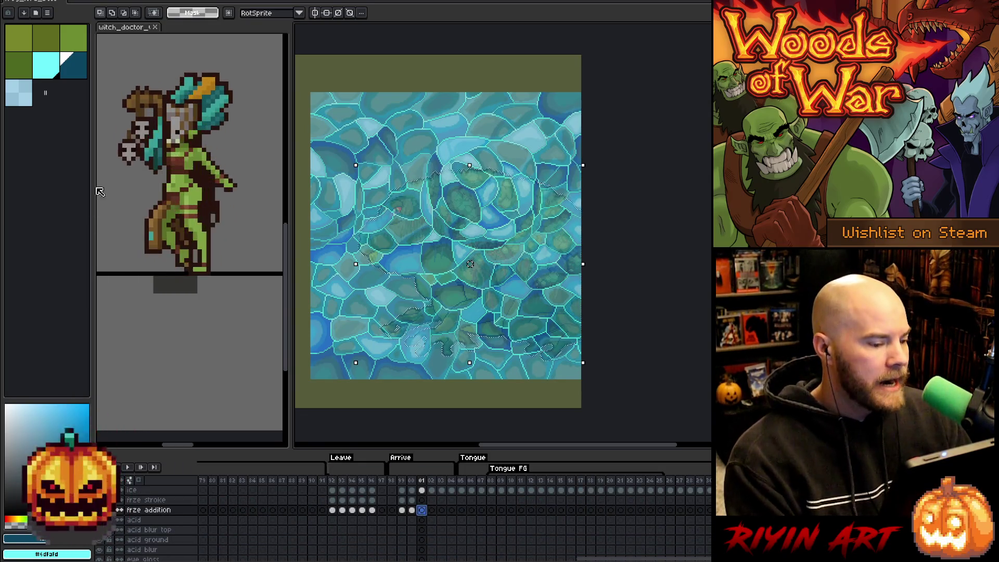
click(51, 76)
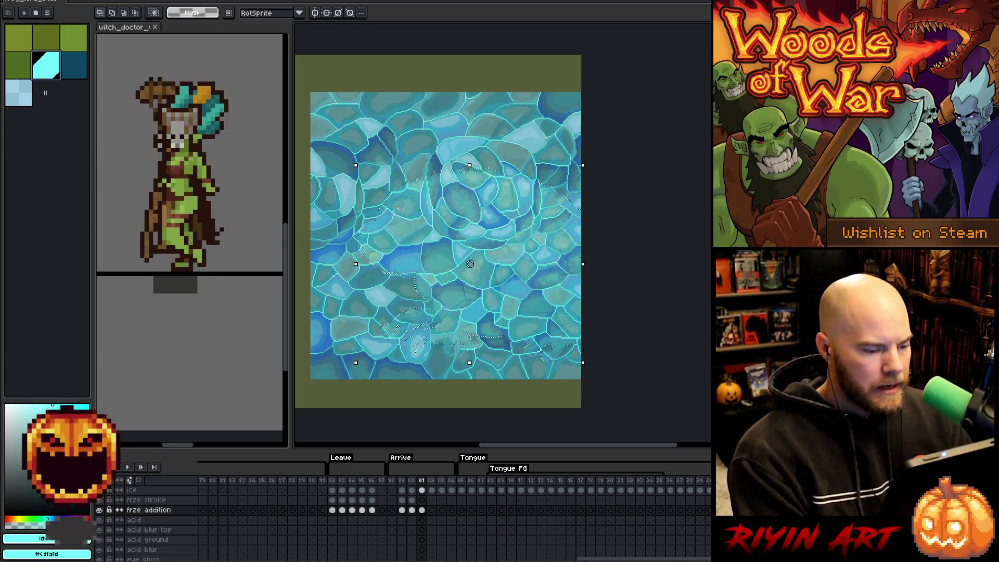
click(422, 500)
click(140, 2)
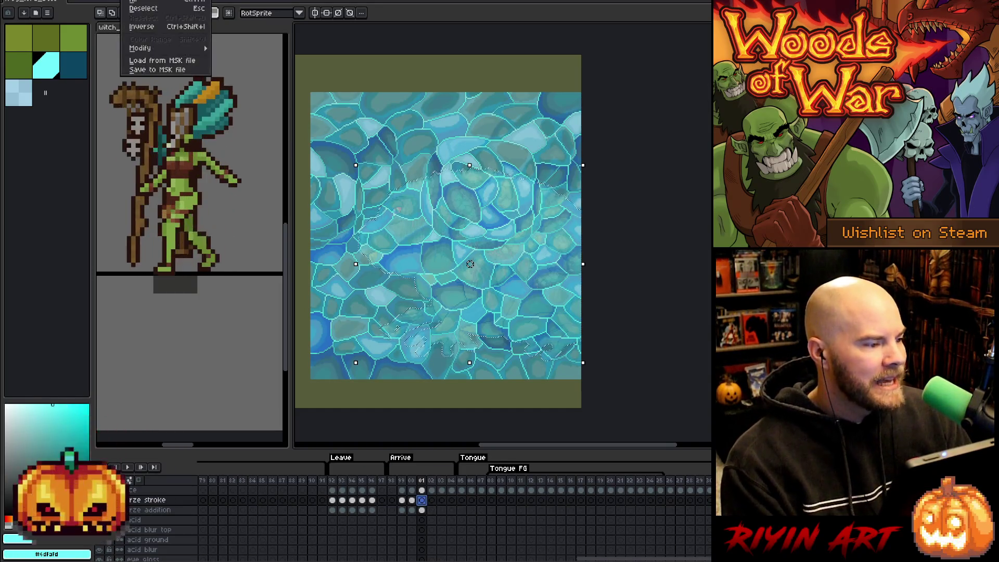
mouse_move(156, 48)
click(237, 59)
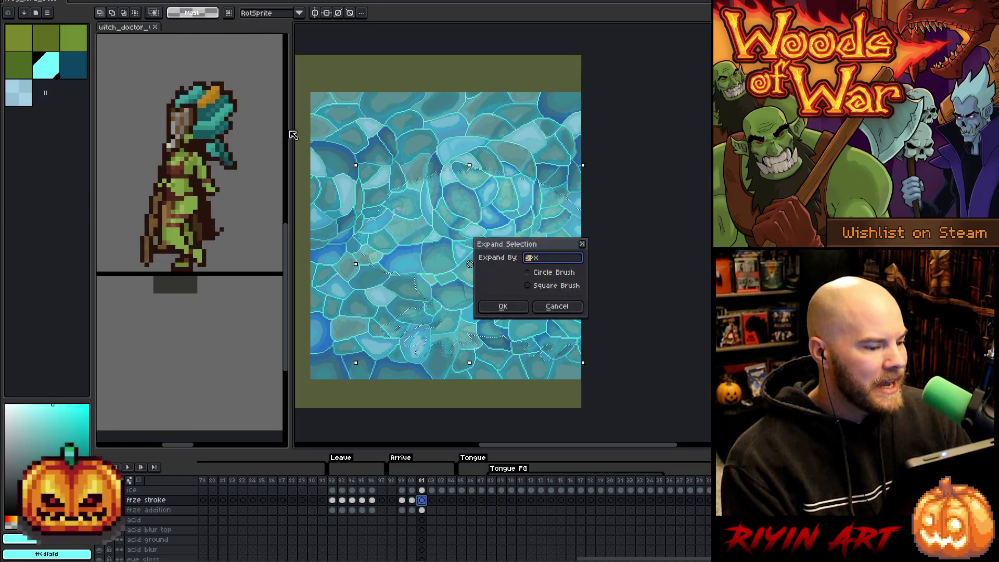
key(Return)
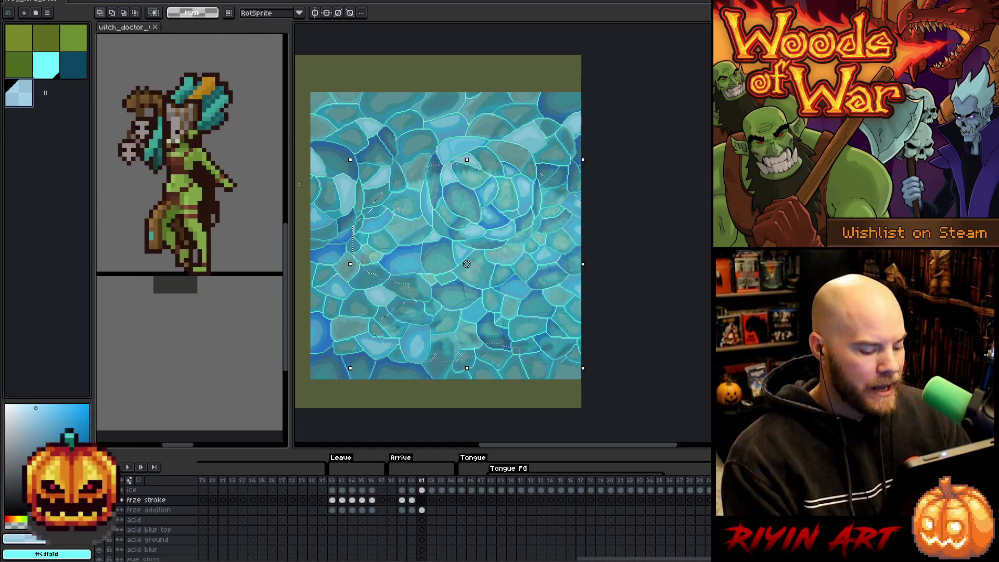
key(f)
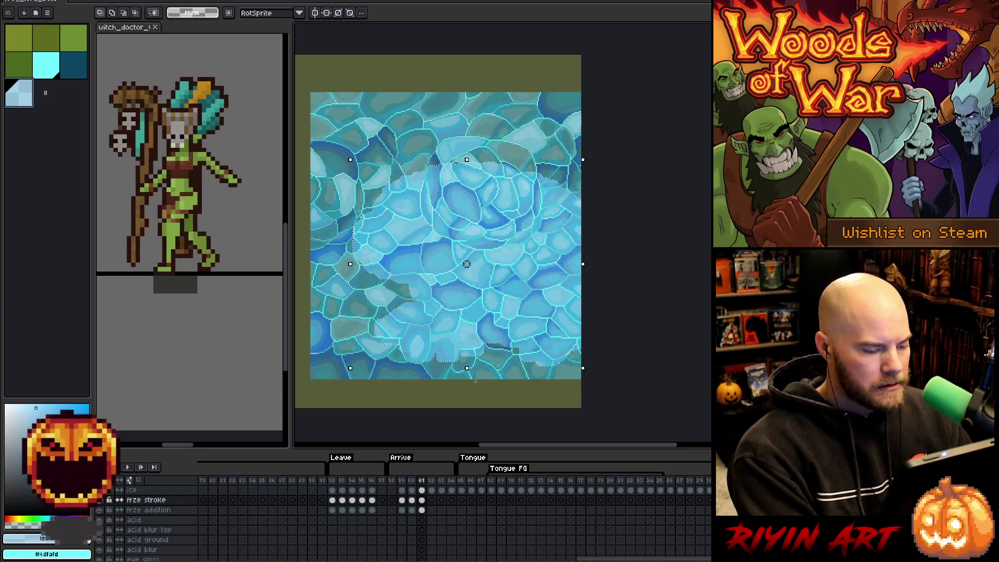
- Review frame 01's frze addition and ice cels, then select the stroke cel's pixels with cyan and dark teal
click(420, 500)
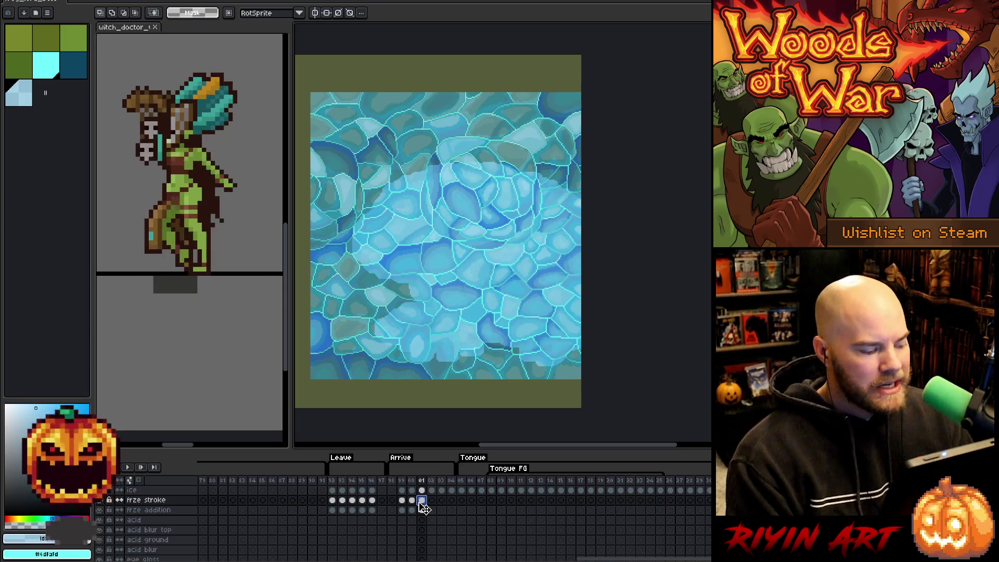
click(425, 510)
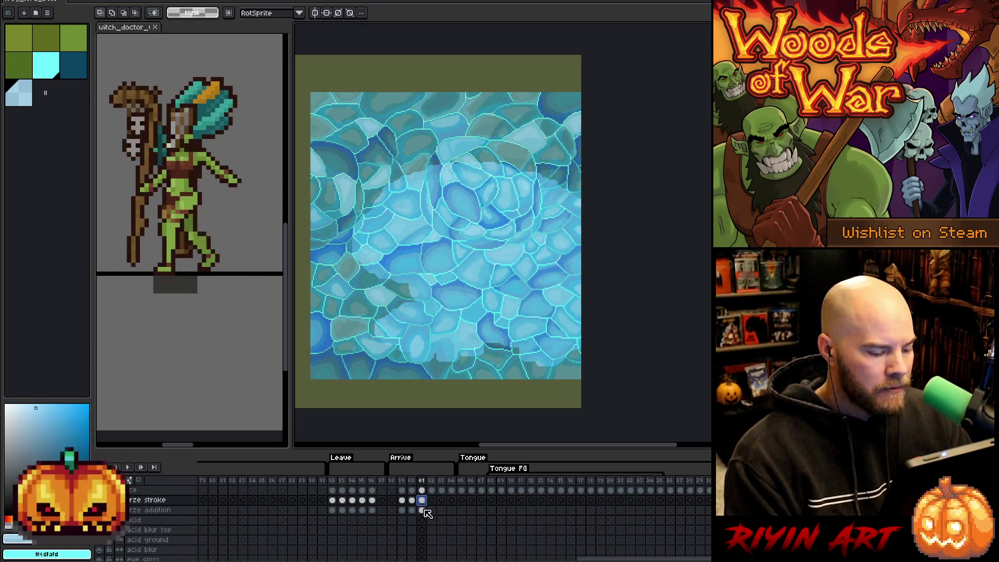
click(424, 491)
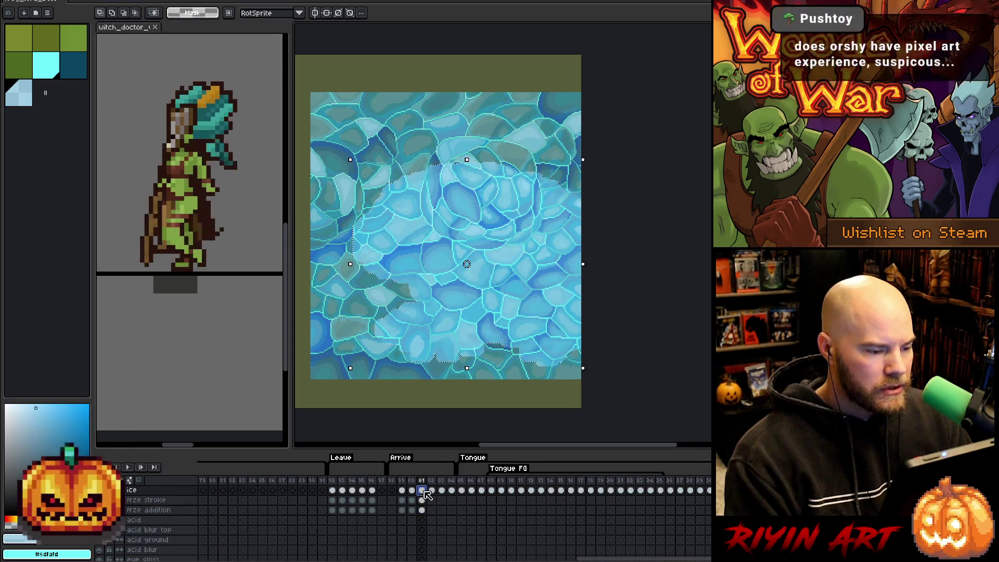
click(424, 491)
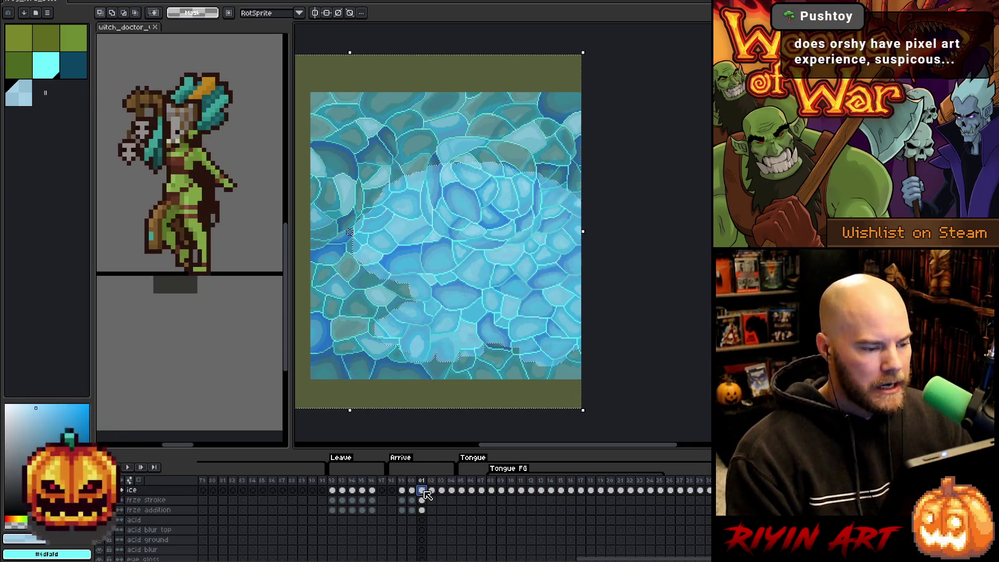
click(426, 494)
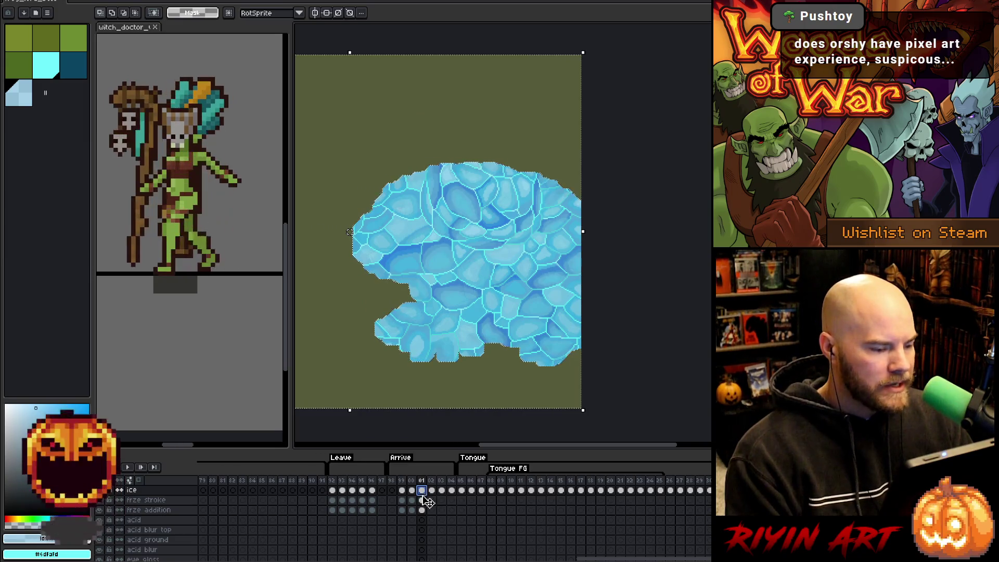
click(422, 500)
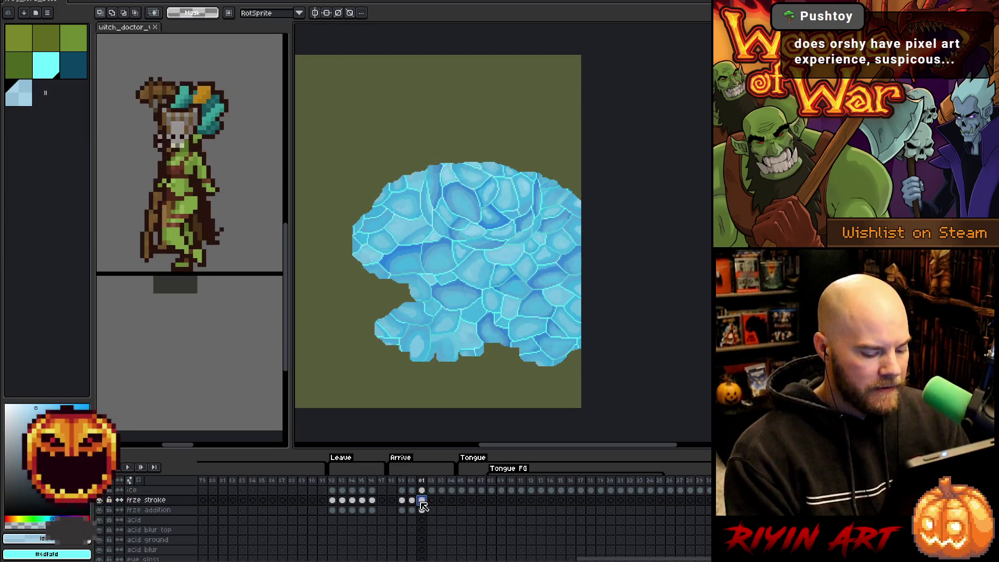
click(56, 76)
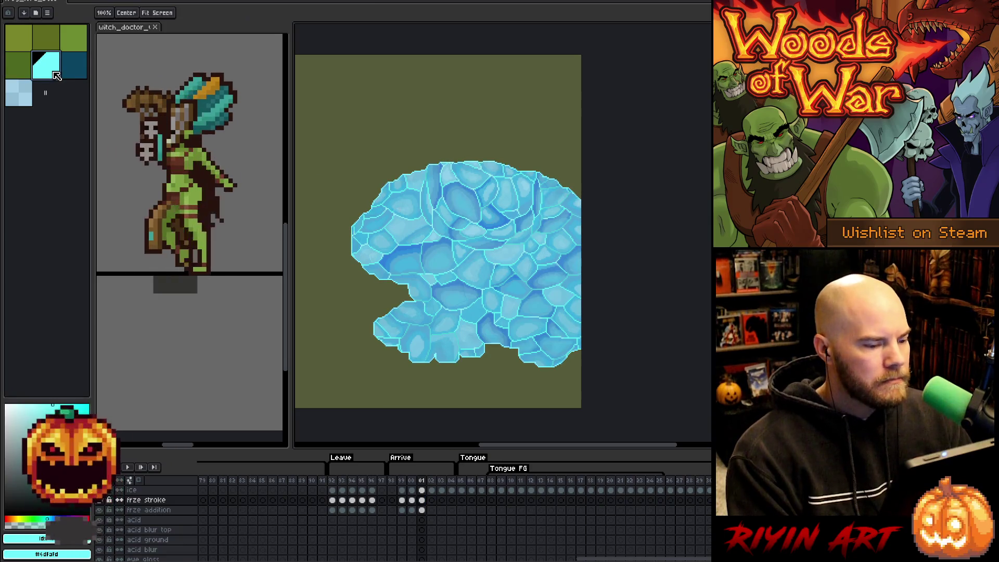
click(73, 67)
key(ctrl+v)
click(424, 500)
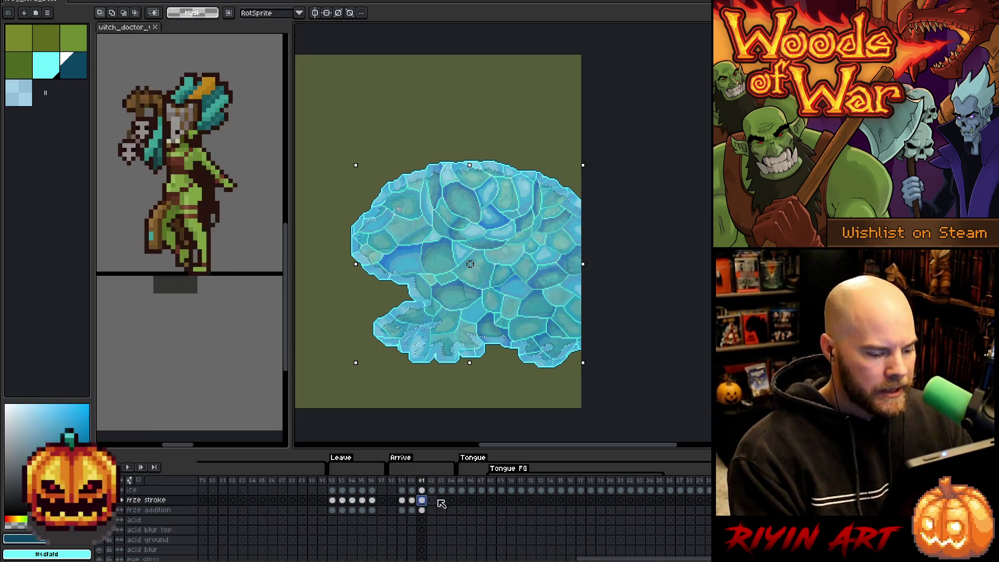
- Go to the ice cel in frame 02
click(432, 491)
- Fill the frog selection with cyan on frame 02's frze addition layer
scroll(436, 500, down, 5)
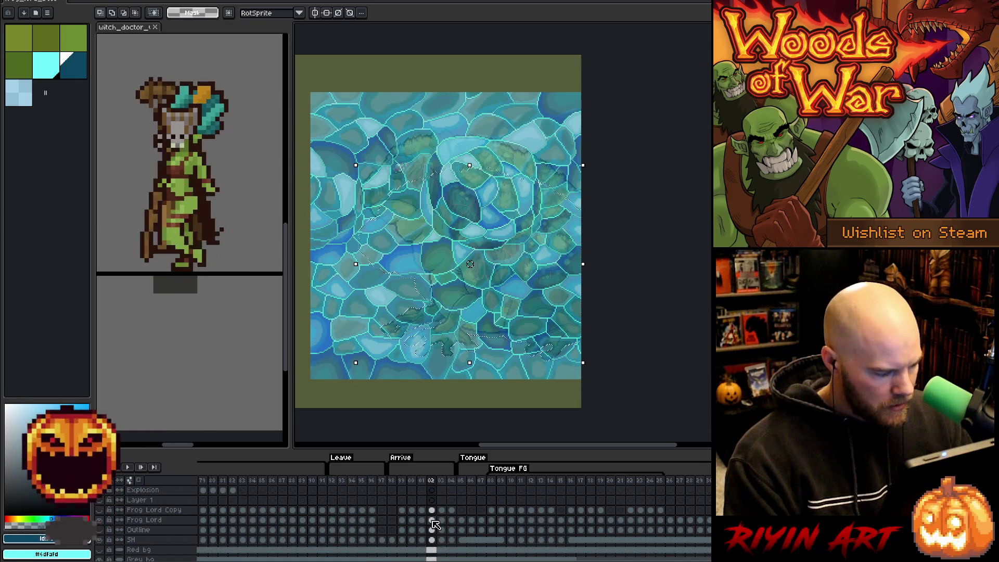
scroll(435, 518, up, 5)
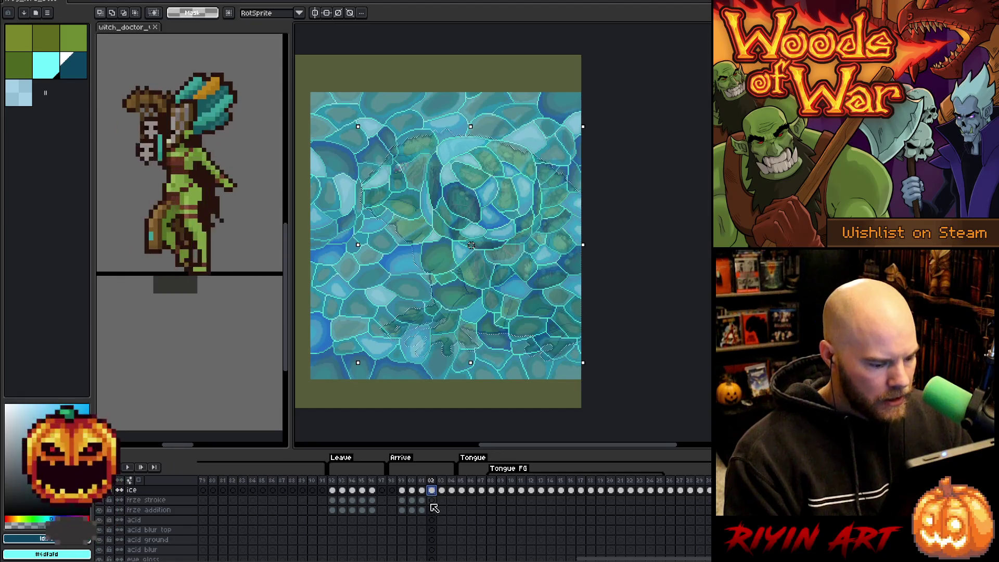
click(432, 509)
click(55, 75)
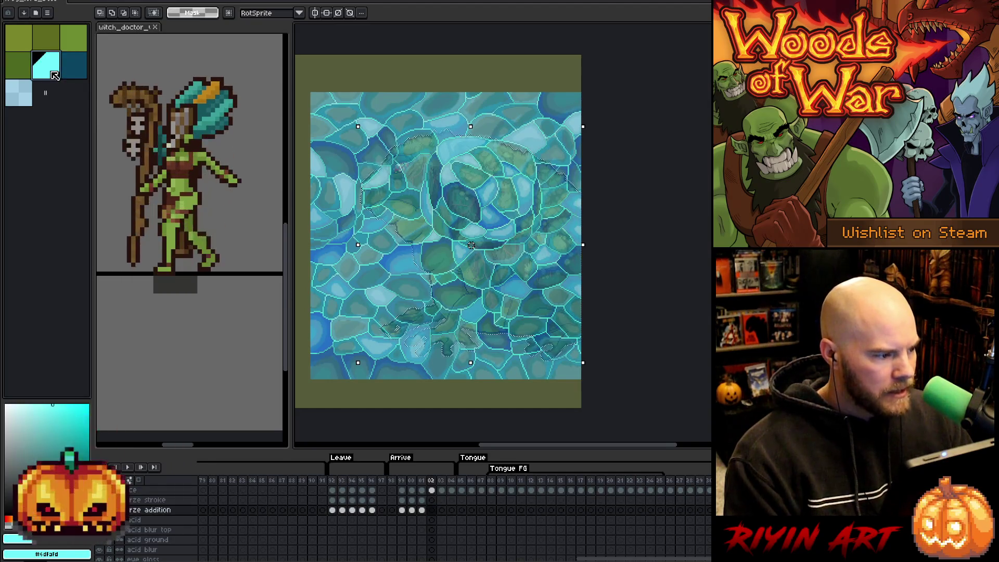
key(ctrl+v)
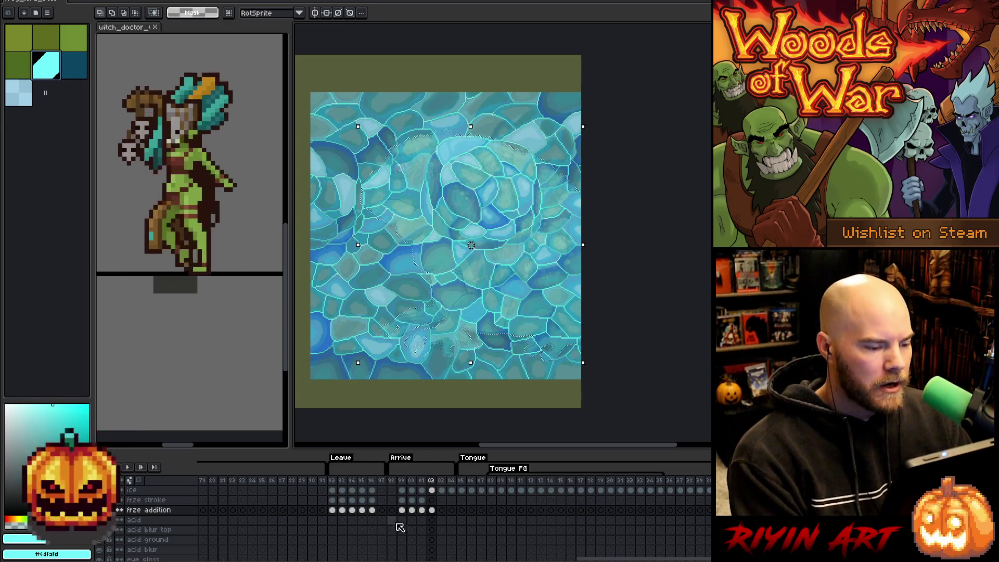
click(432, 510)
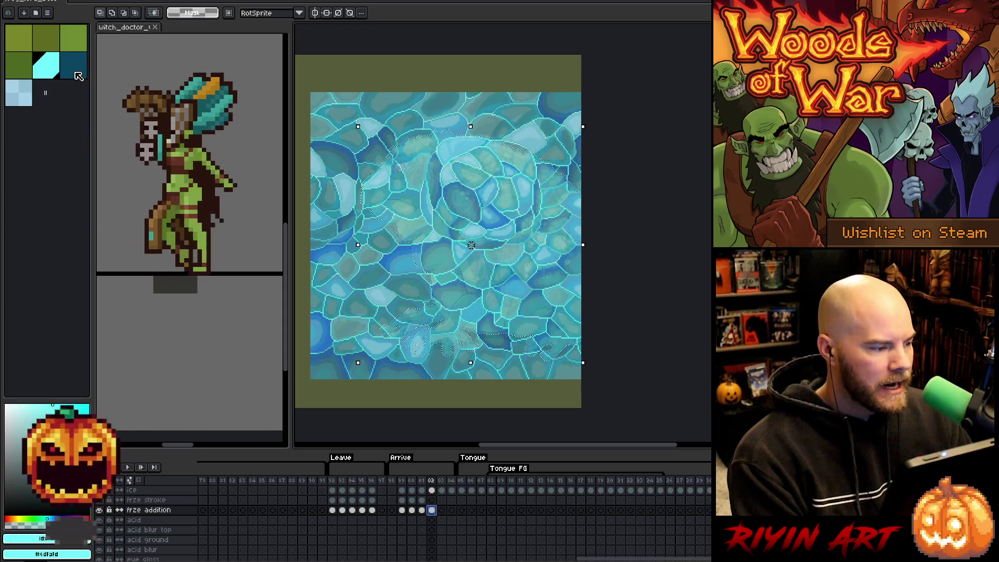
- Choose the light blue-grey colour, ready to expand the selection
click(27, 93)
click(133, 1)
mouse_move(171, 48)
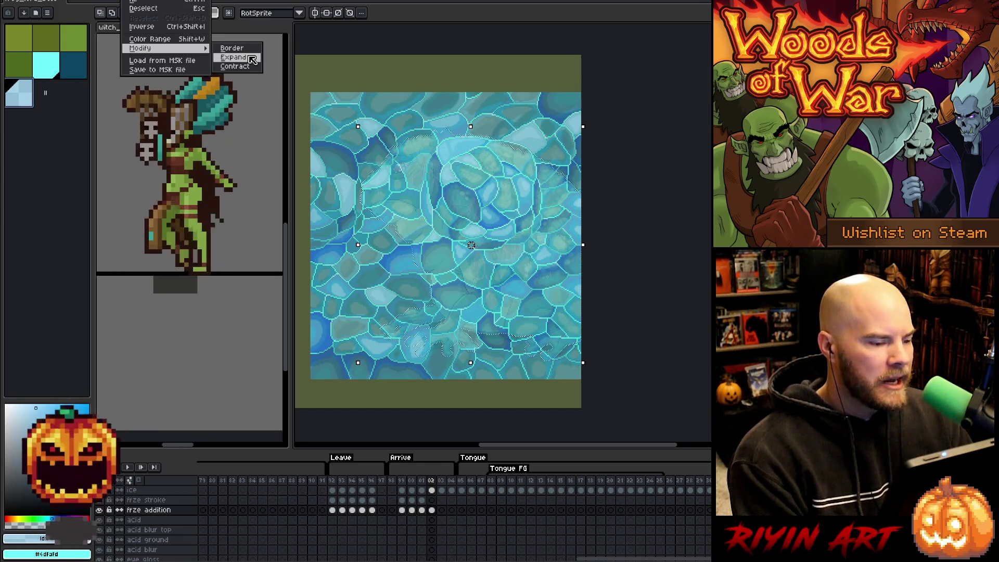
- Expand the selection by 5 pixels and clear it on frame 02's frze stroke layer
click(252, 59)
key(Return)
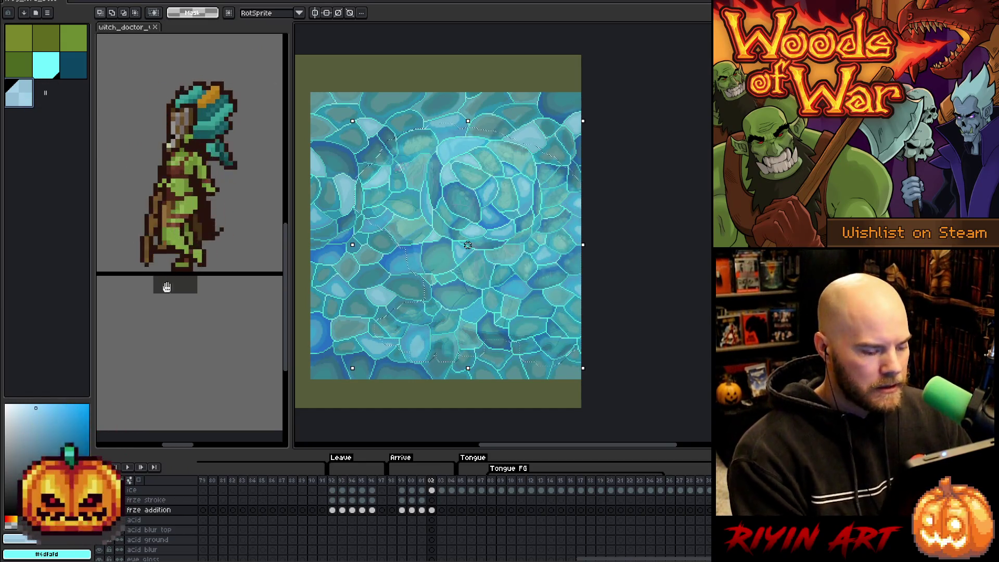
click(432, 500)
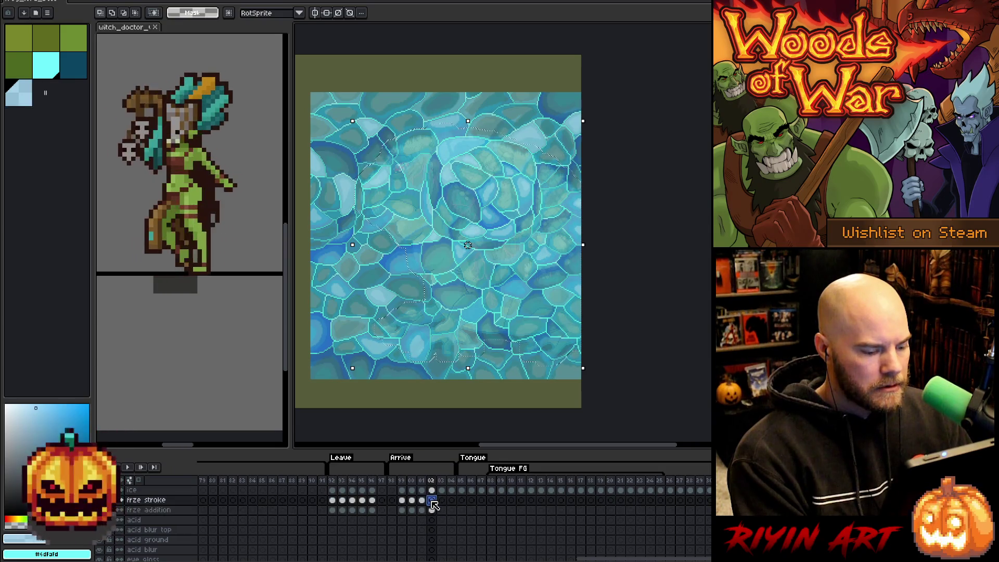
key(Delete)
- Pick the cyan colour on the frze addition layer and review frame 02's ice cels
scroll(434, 512, down, 5)
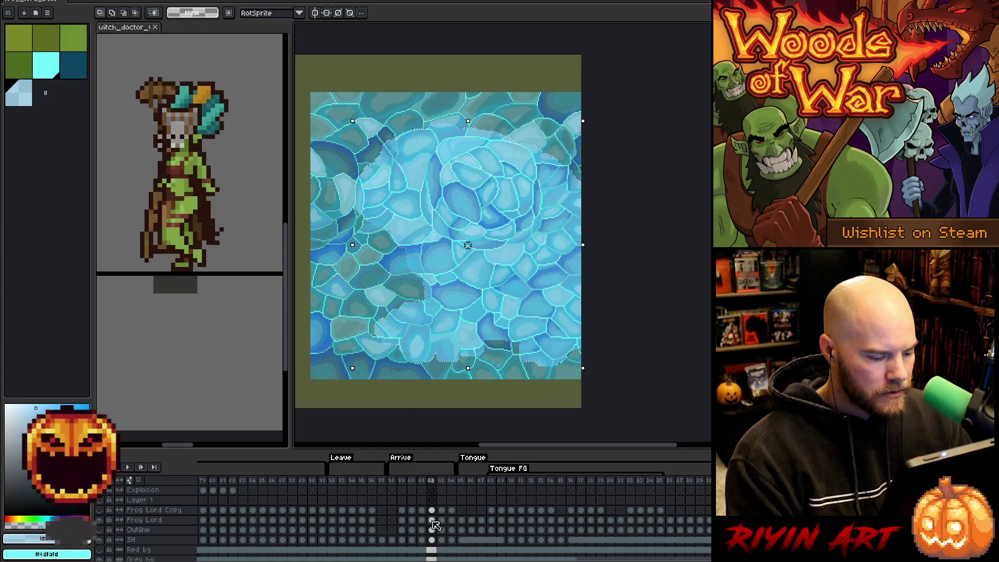
scroll(436, 523, up, 5)
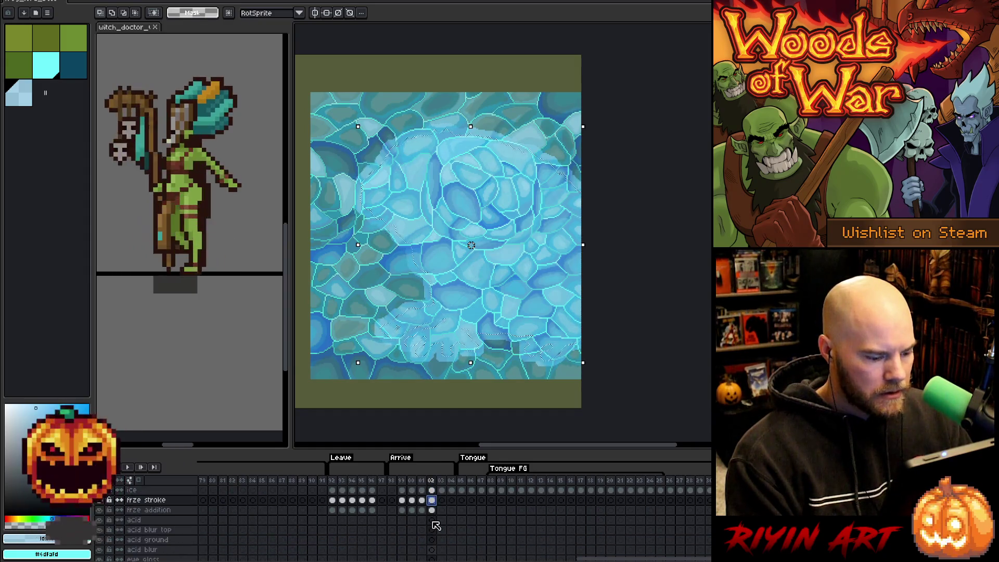
click(432, 510)
click(46, 71)
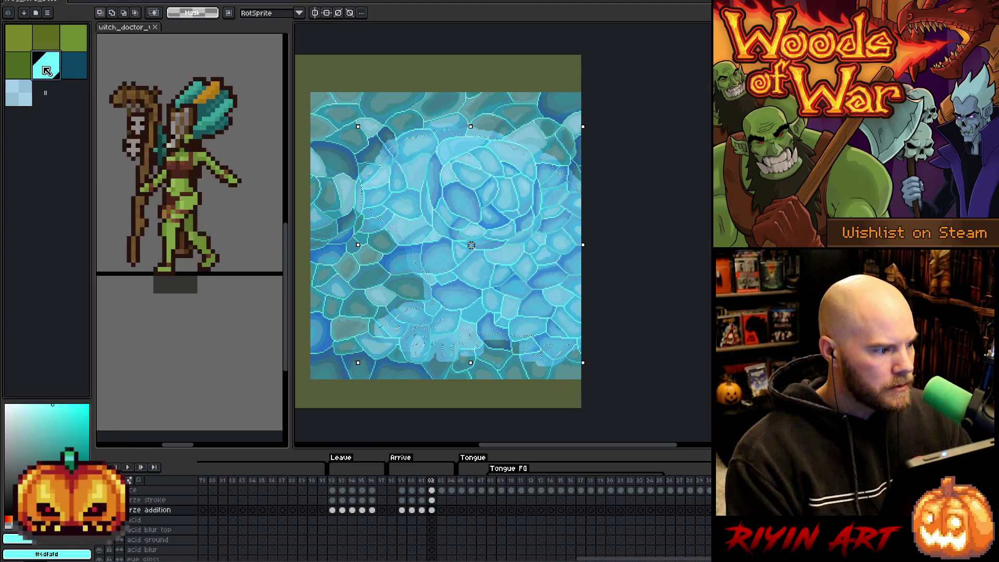
click(432, 501)
click(434, 490)
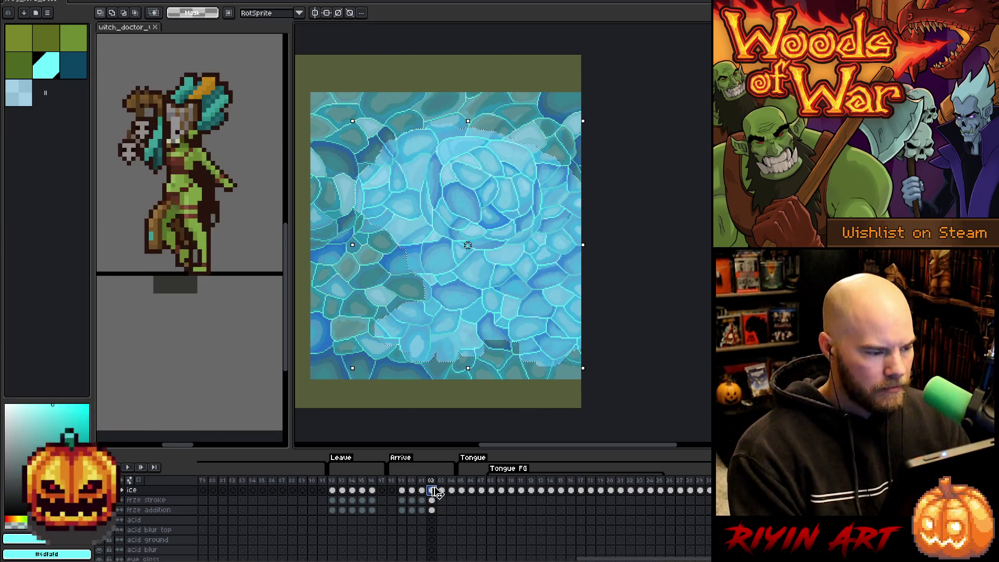
- Deselect on frze stroke, pick dark teal, and reselect frame 02's frze stroke cel
click(432, 500)
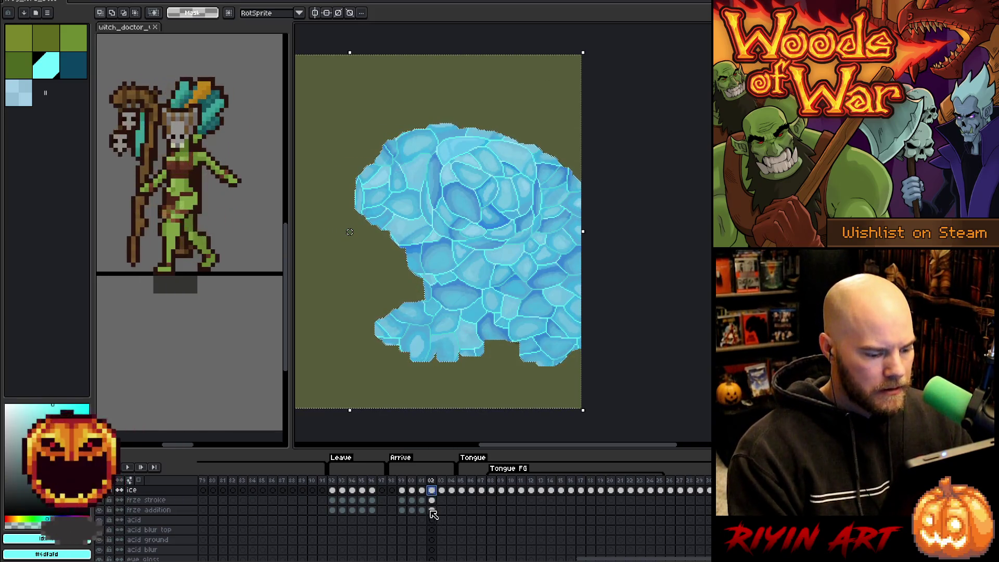
key(ctrl+d)
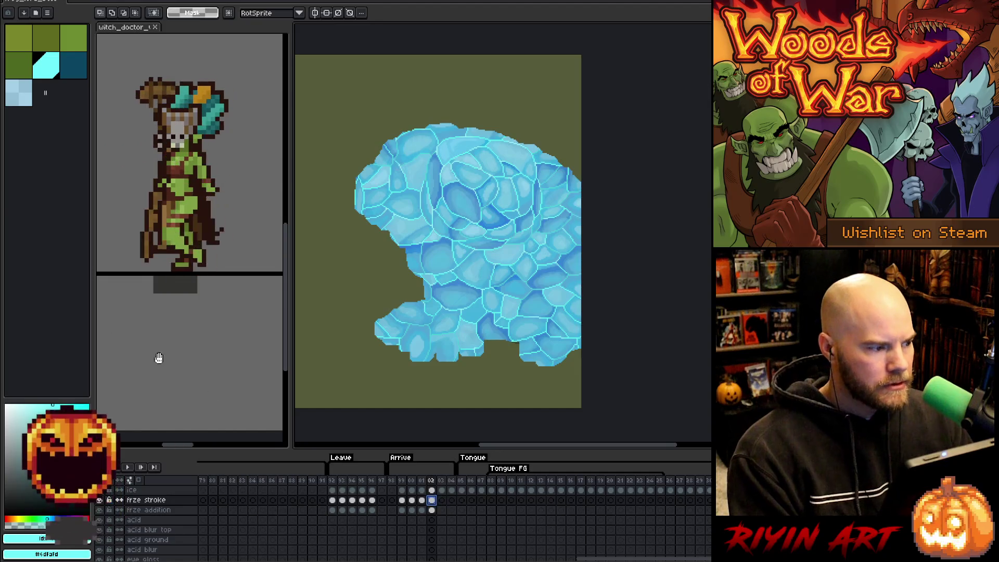
click(73, 71)
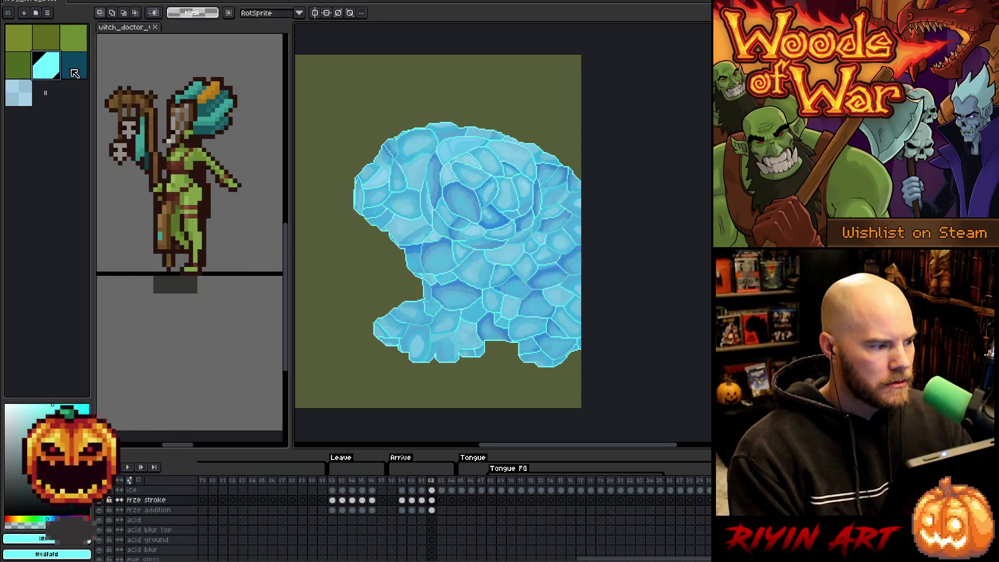
click(433, 511)
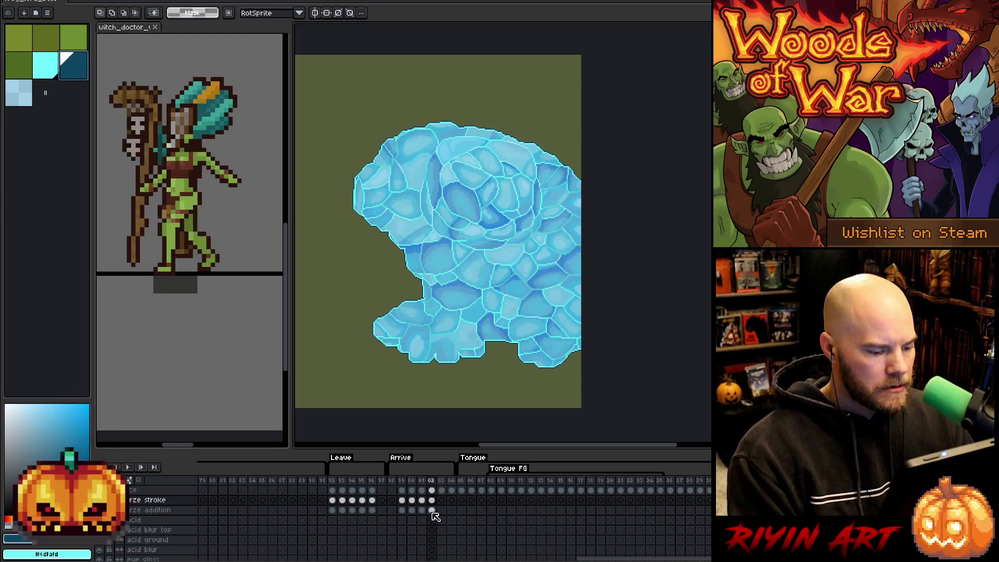
click(432, 500)
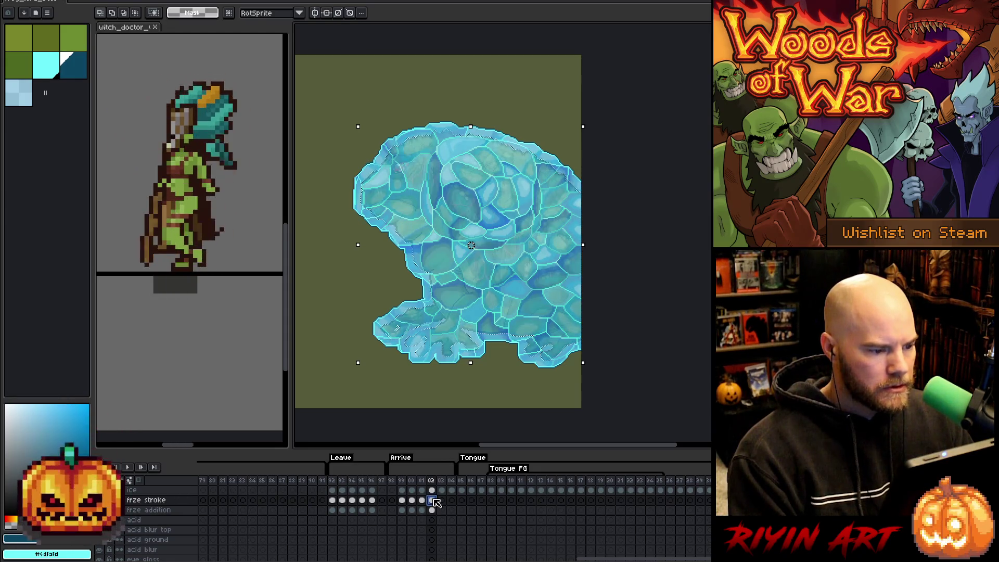
right_click(503, 246)
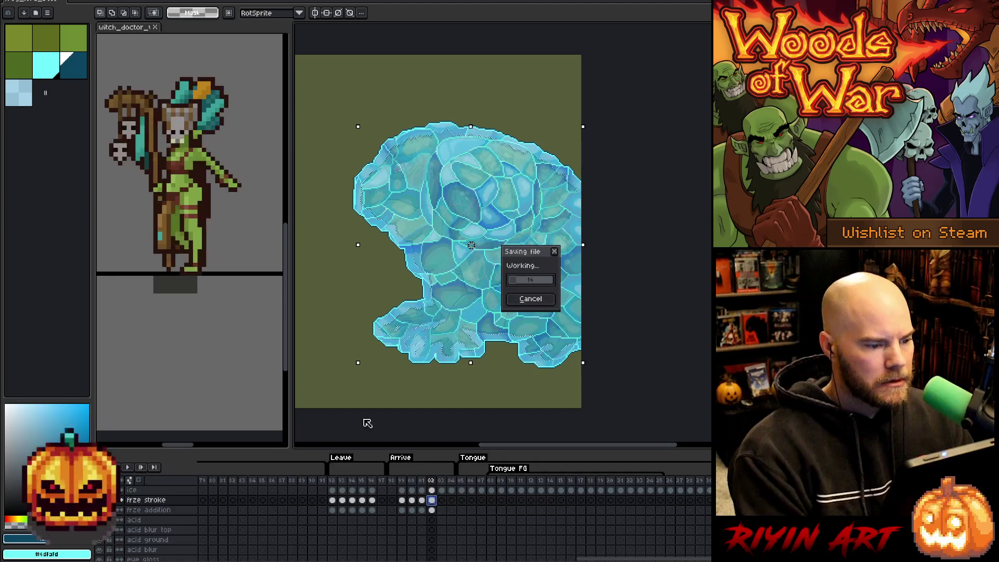
click(340, 366)
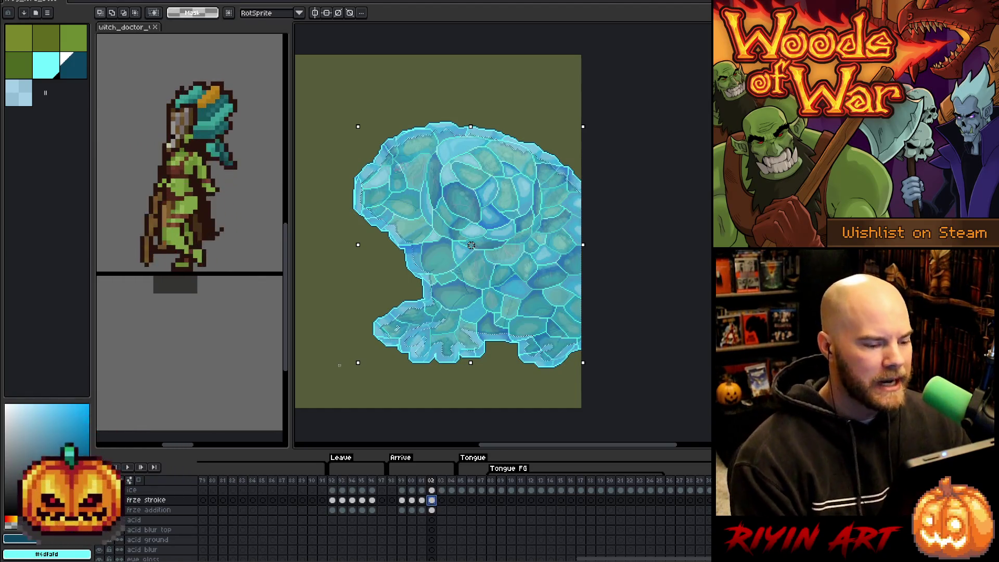
- Compare frame 02's trimmed ice against frame 03's uncut square ice
click(442, 500)
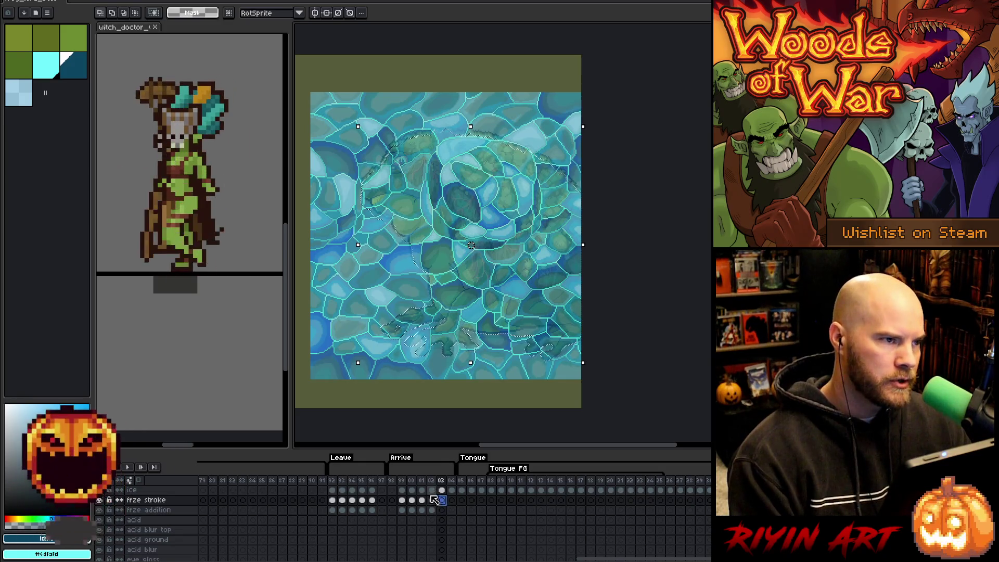
click(434, 501)
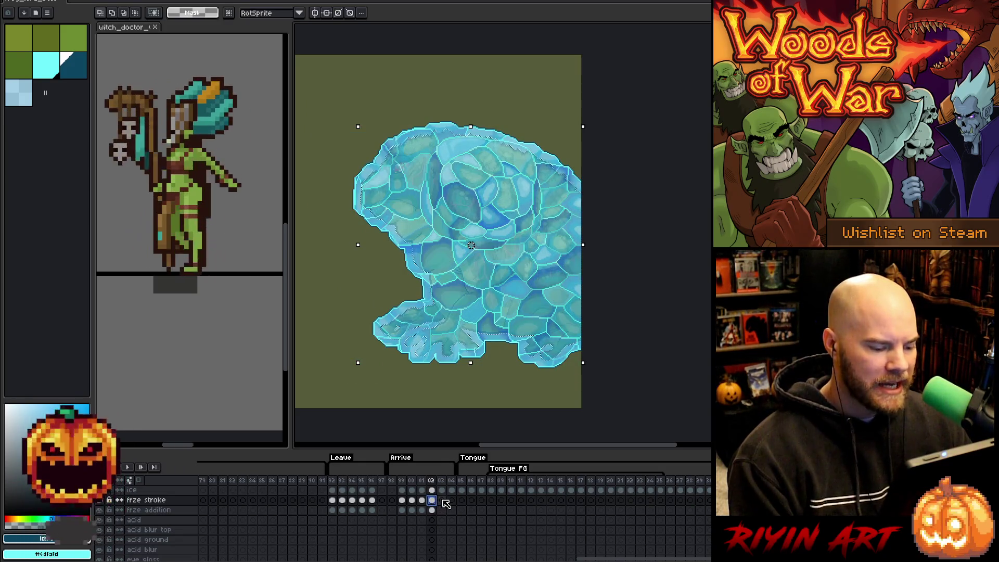
click(442, 500)
click(432, 500)
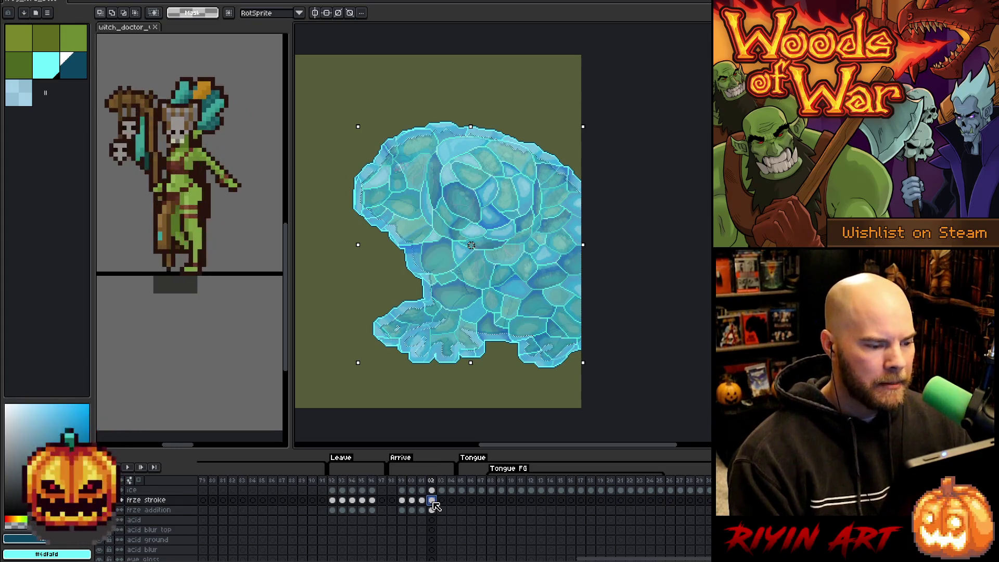
scroll(437, 509, down, 5)
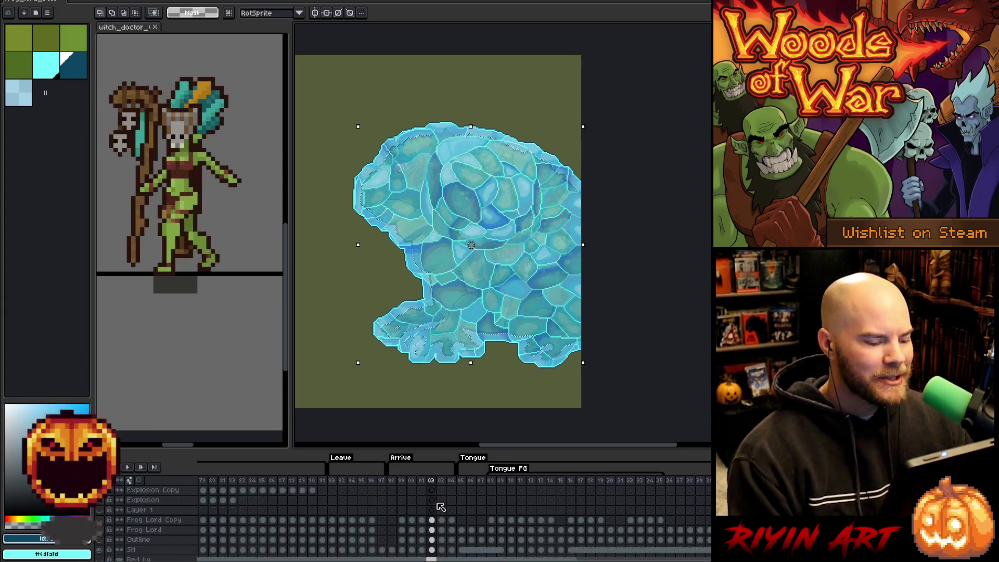
scroll(442, 515, up, 3)
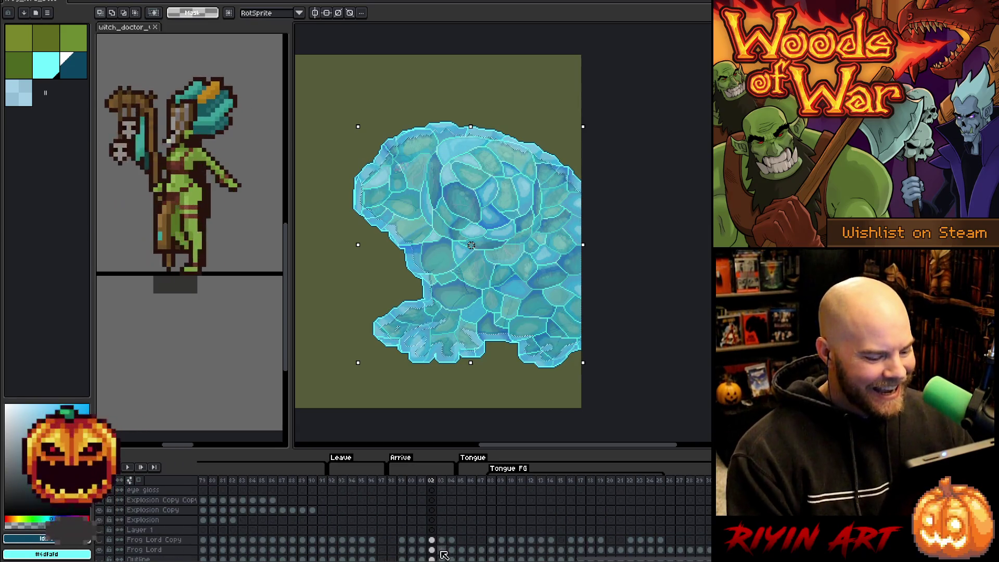
scroll(444, 552, up, 7)
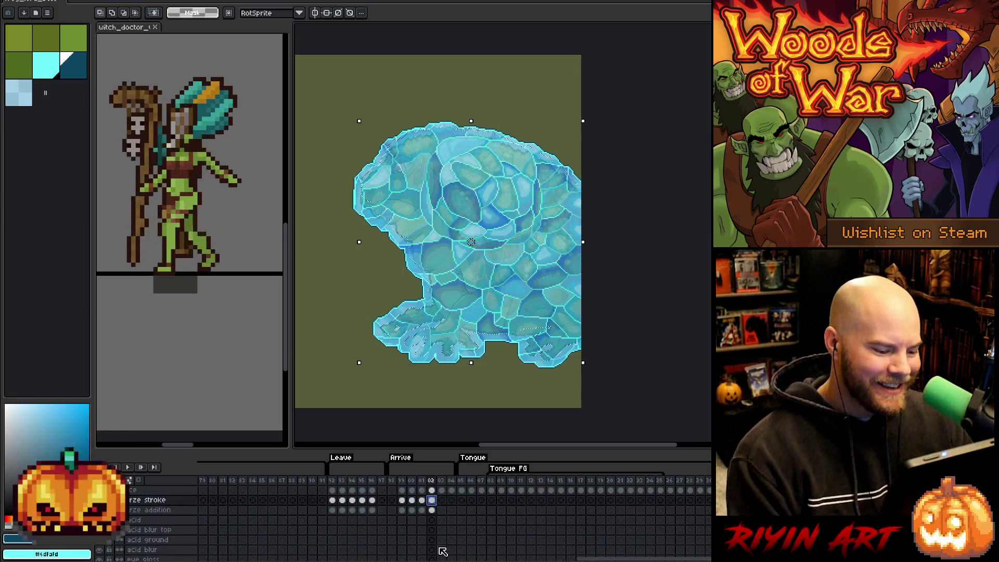
- Pick light cyan on frame 03's frze addition and light blue on its frze stroke
click(443, 510)
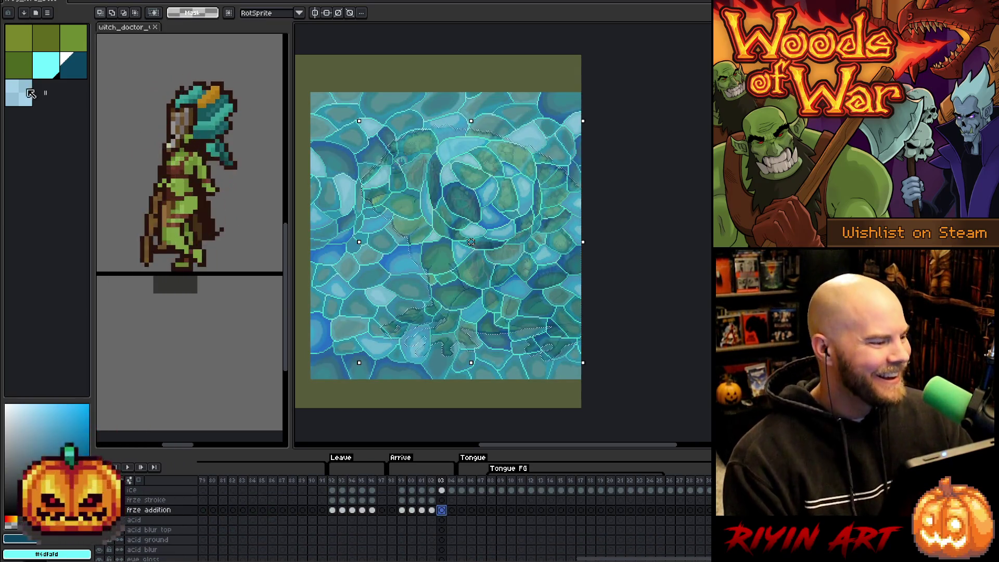
click(47, 72)
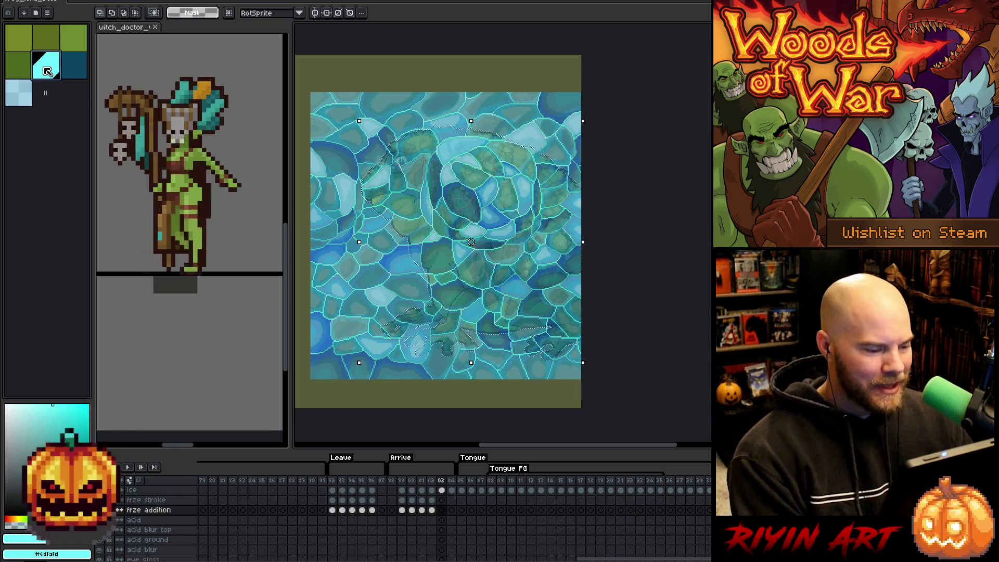
click(442, 500)
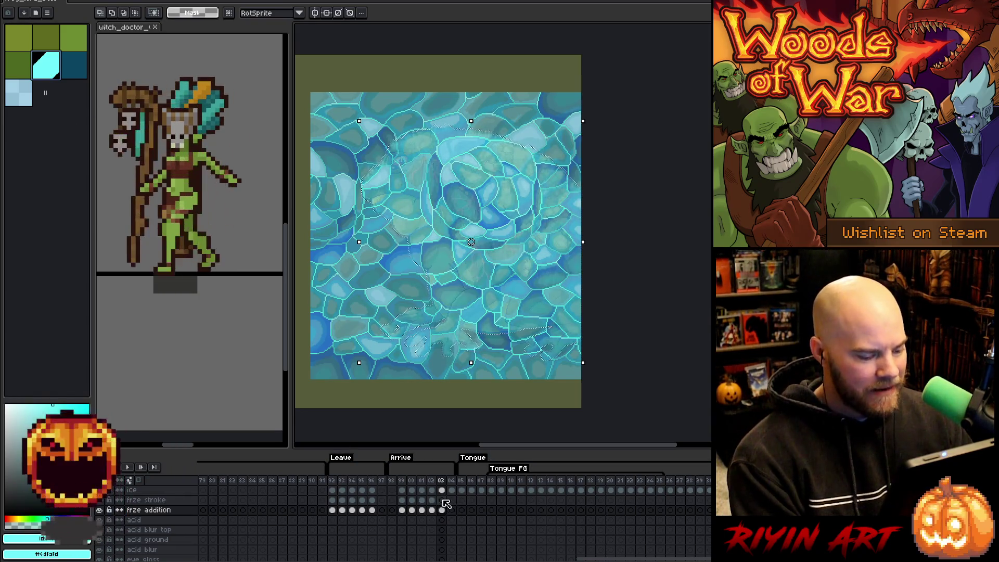
click(24, 99)
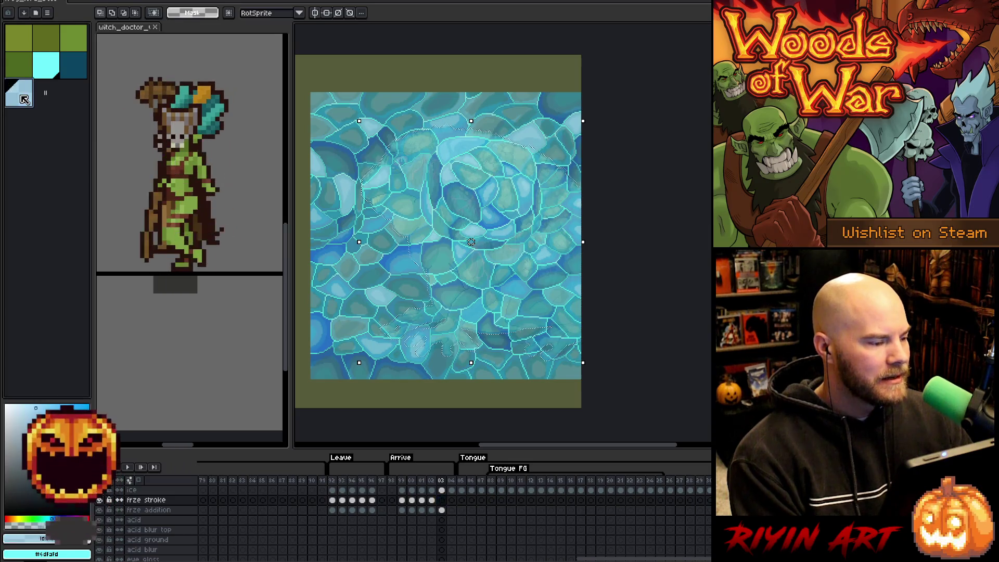
click(125, 13)
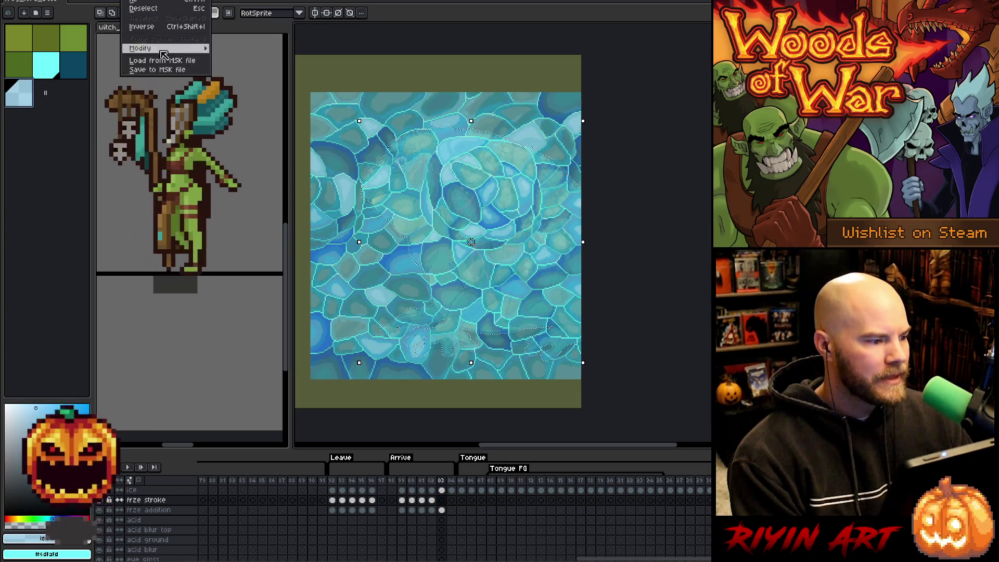
- Expand the selection and cut frame 03's square ice down to the frog silhouette
mouse_move(169, 52)
click(234, 57)
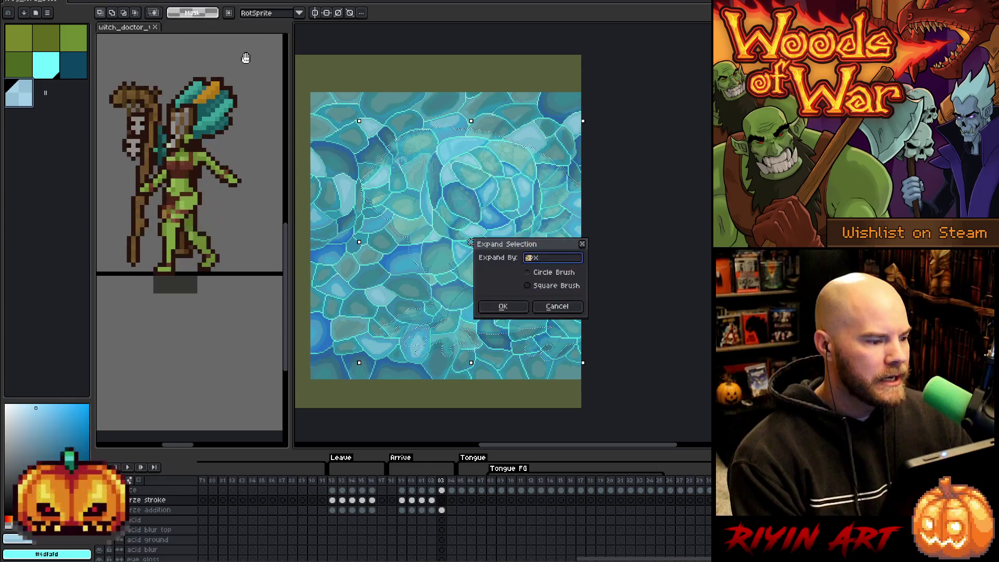
click(505, 307)
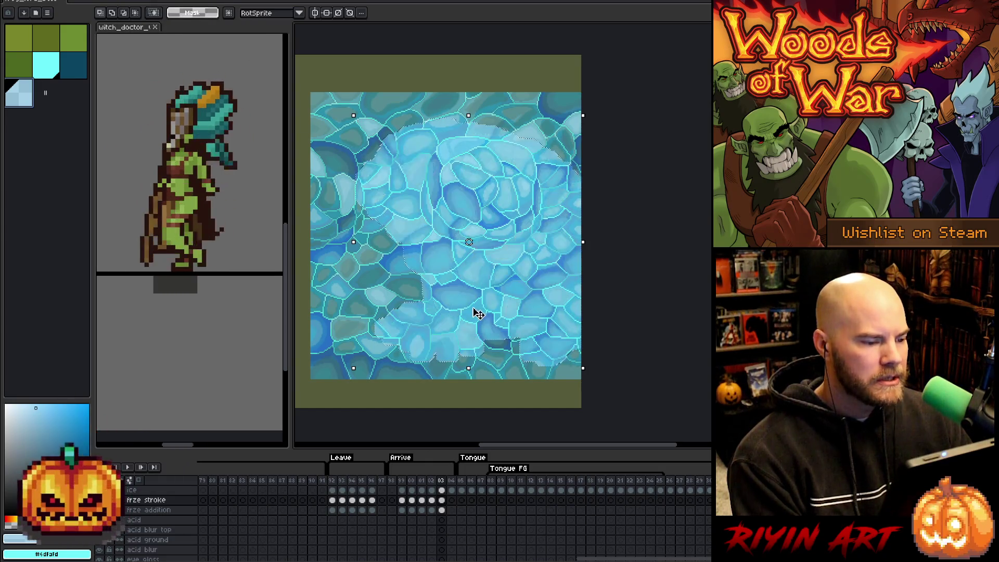
click(442, 500)
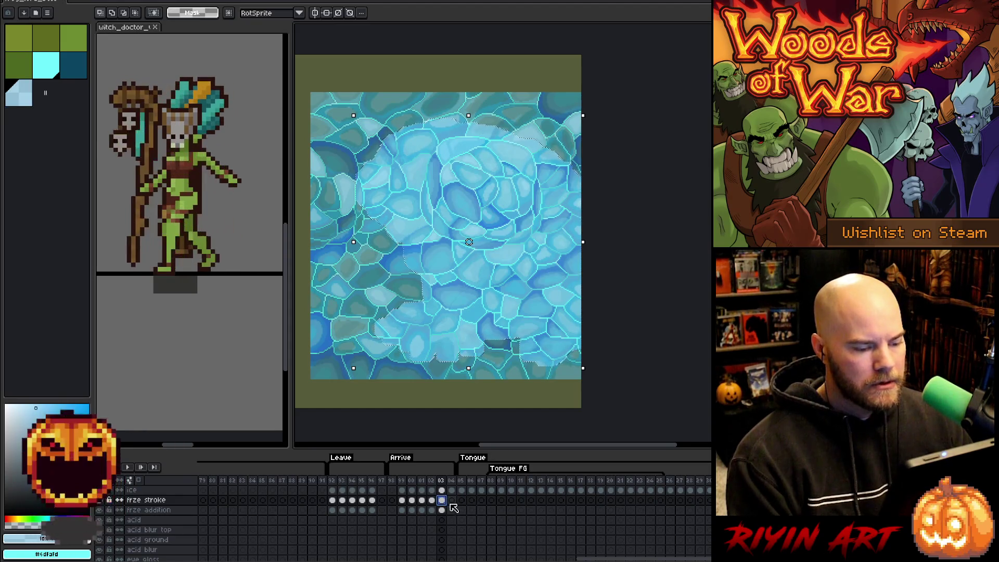
click(443, 501)
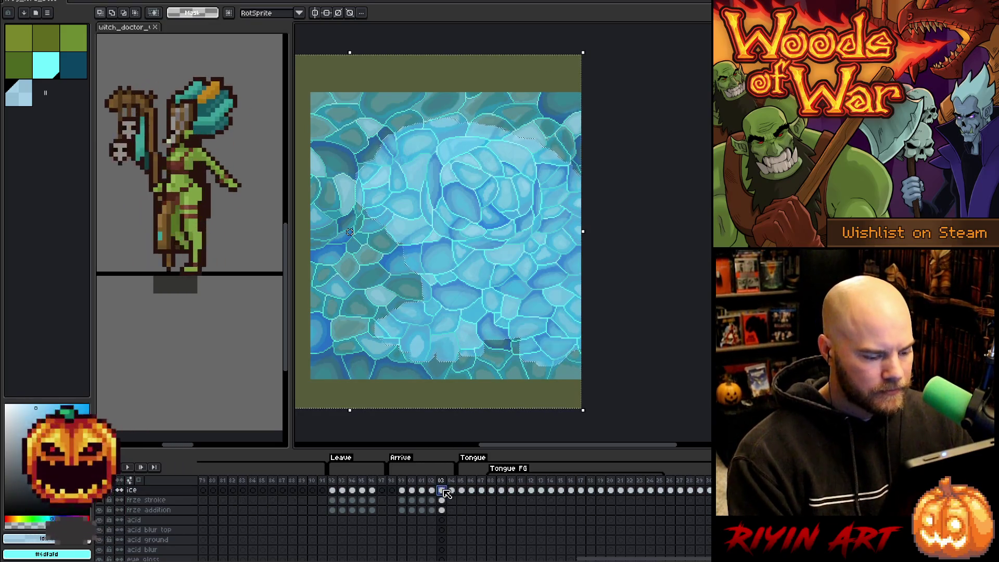
key(ctrl+z)
- Add a cyan outline to frame 03's ice, darken it with dark teal, and deselect
click(443, 500)
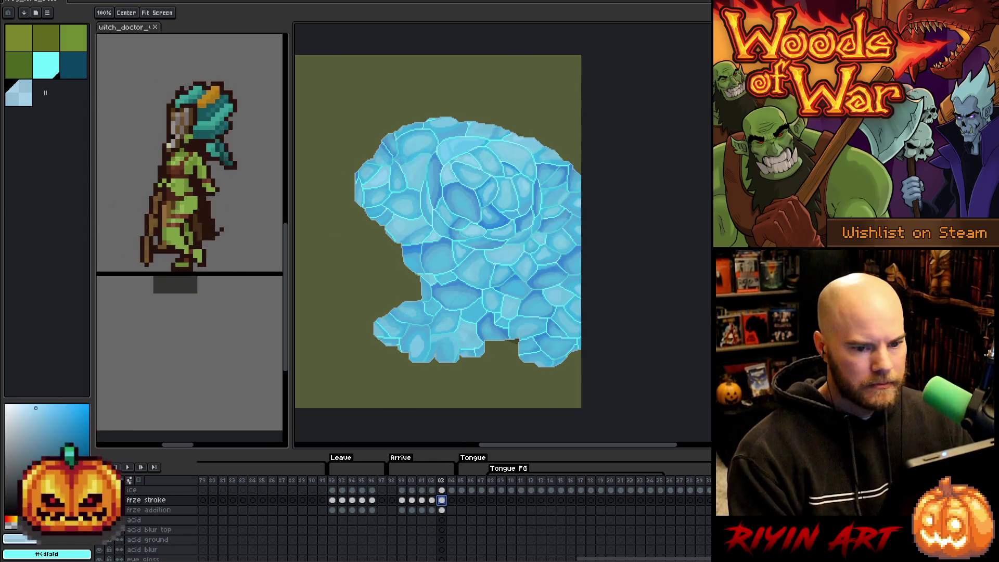
click(46, 65)
key(shift+o)
click(86, 75)
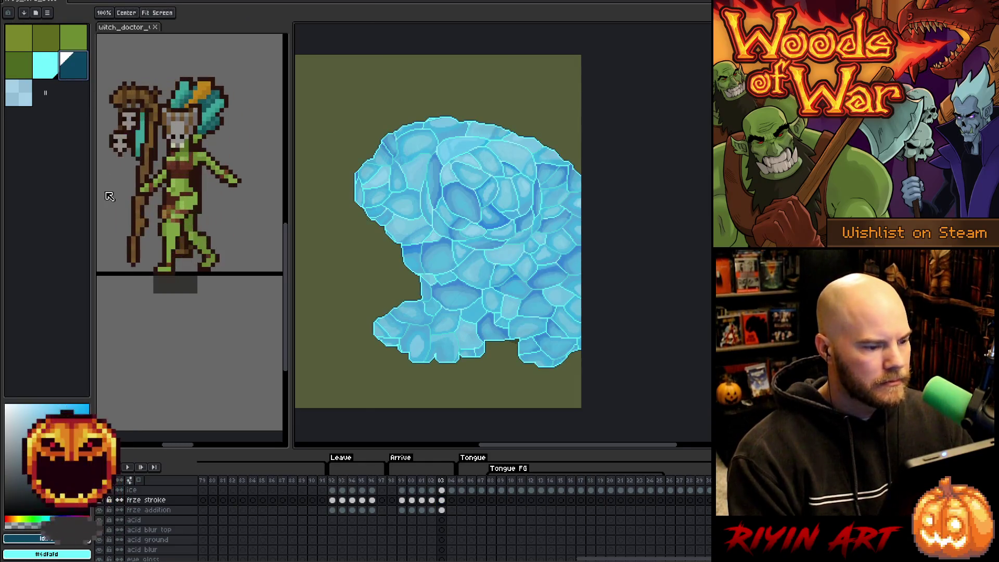
ctrl+click(442, 500)
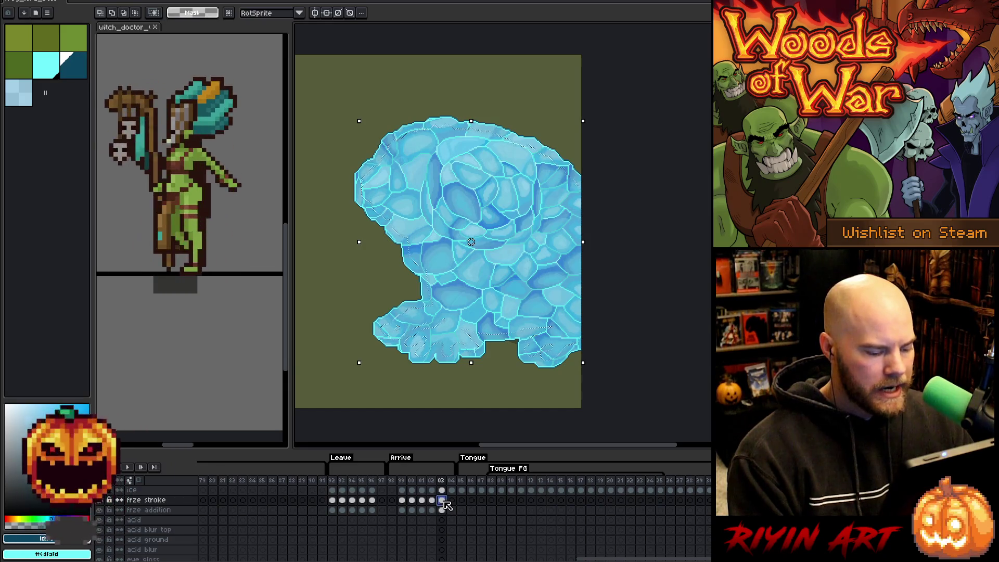
key(Delete)
key(ctrl+d)
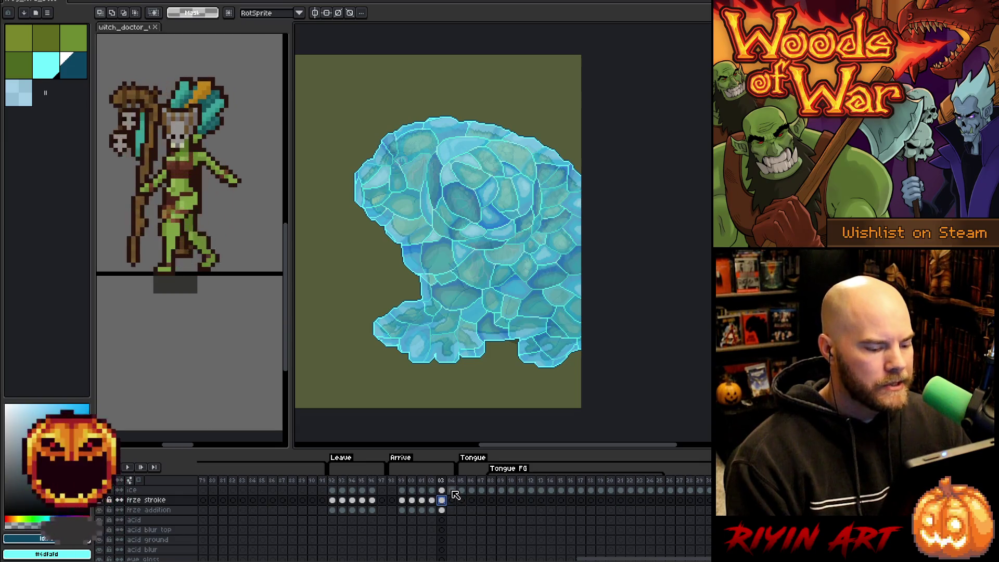
- On frame 04, select the frog silhouette and fill it cyan on the frze addition layer
click(452, 491)
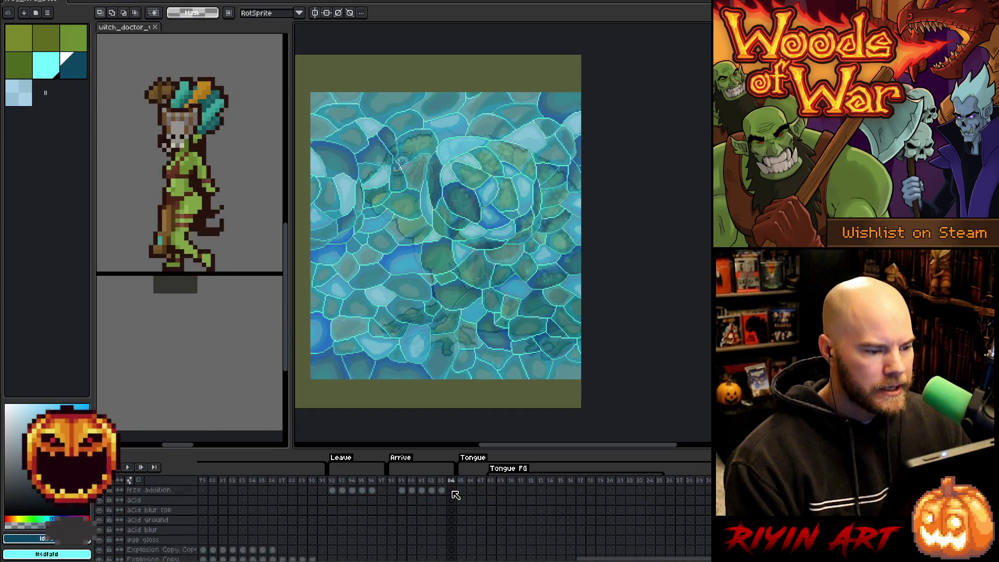
scroll(448, 535, down, 5)
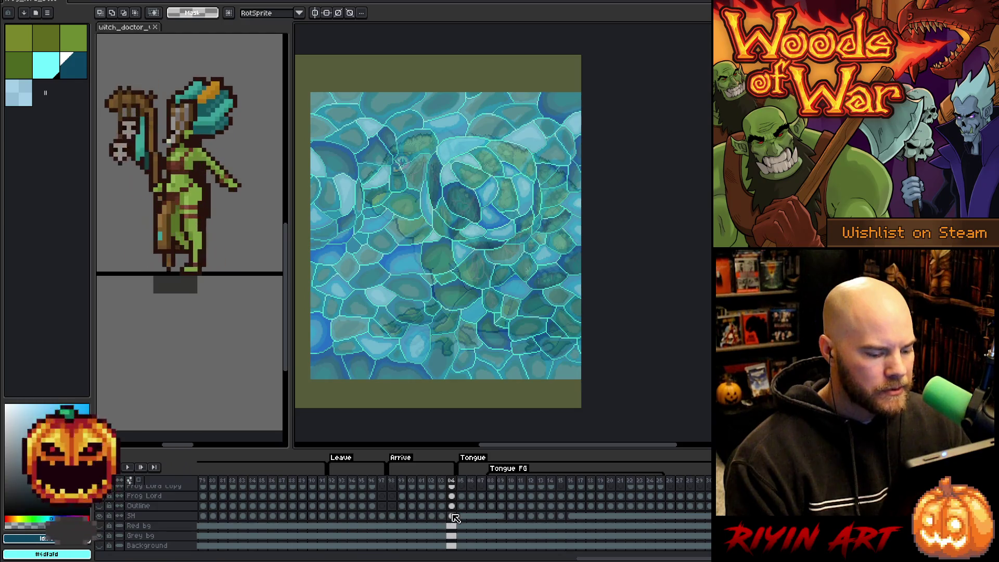
scroll(452, 517, up, 3)
ctrl+click(453, 526)
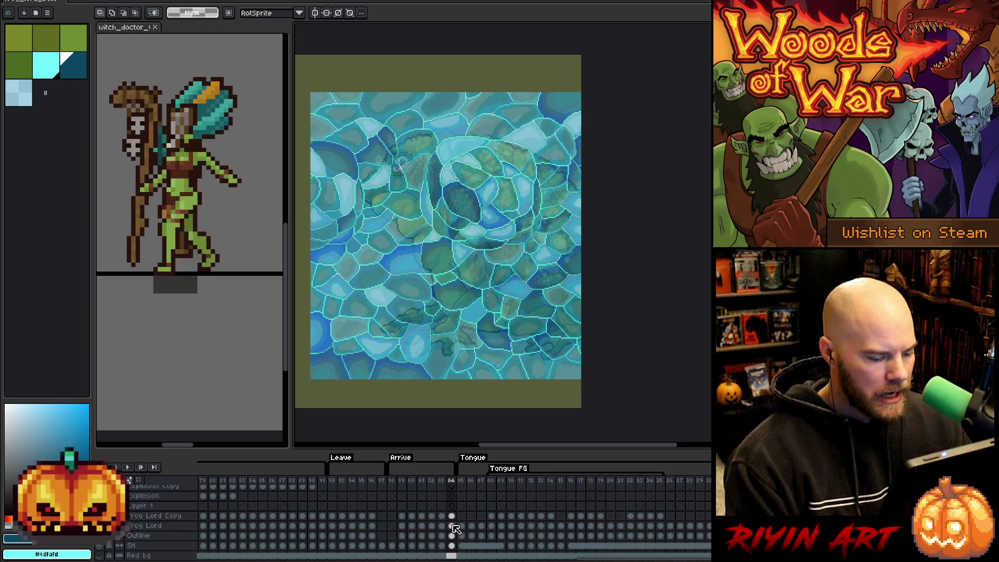
scroll(456, 529, up, 5)
scroll(455, 530, up, 4)
click(452, 510)
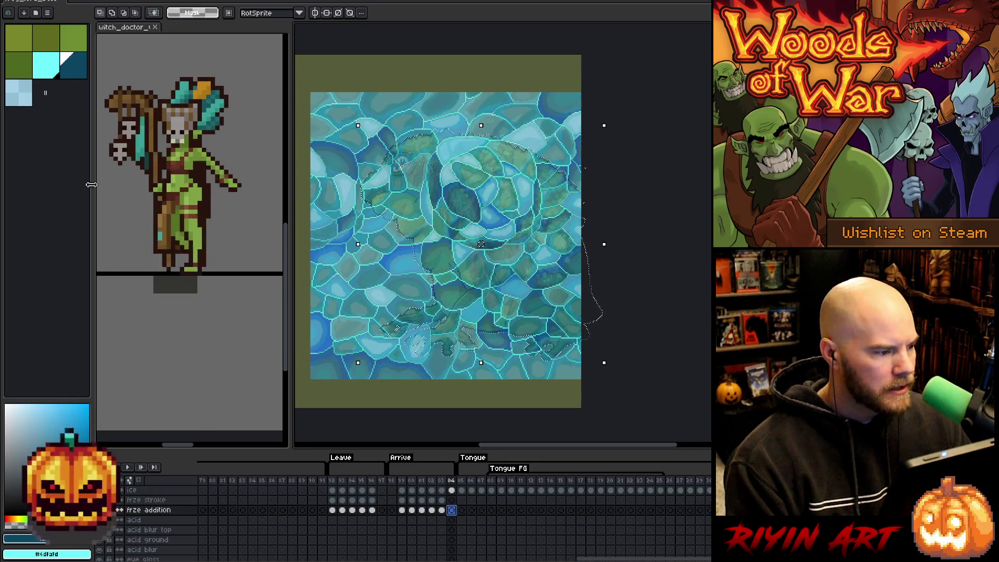
click(55, 61)
key(f)
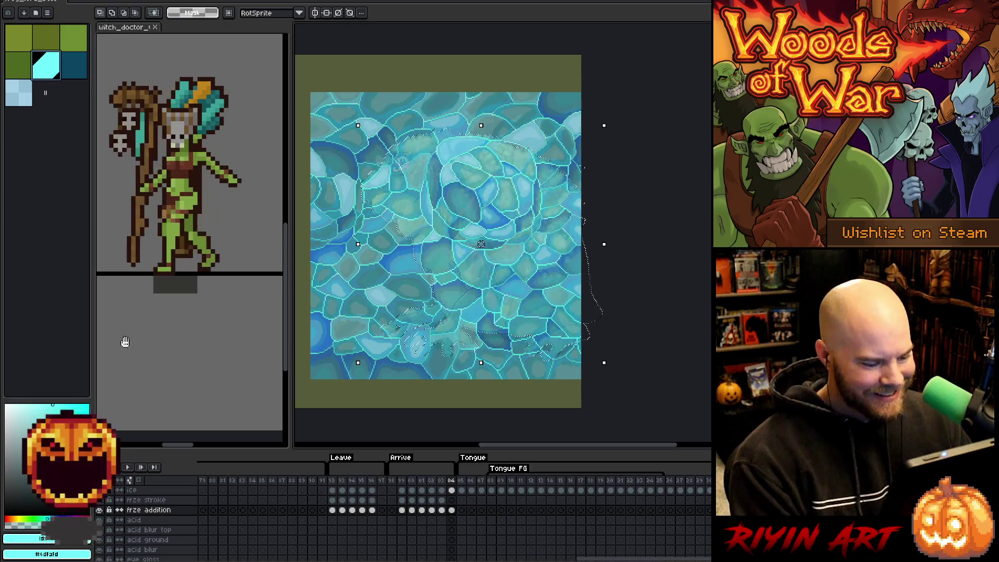
- Expand the selection, fill it light blue on frame 04's frze stroke layer, and save
click(138, 1)
mouse_move(156, 48)
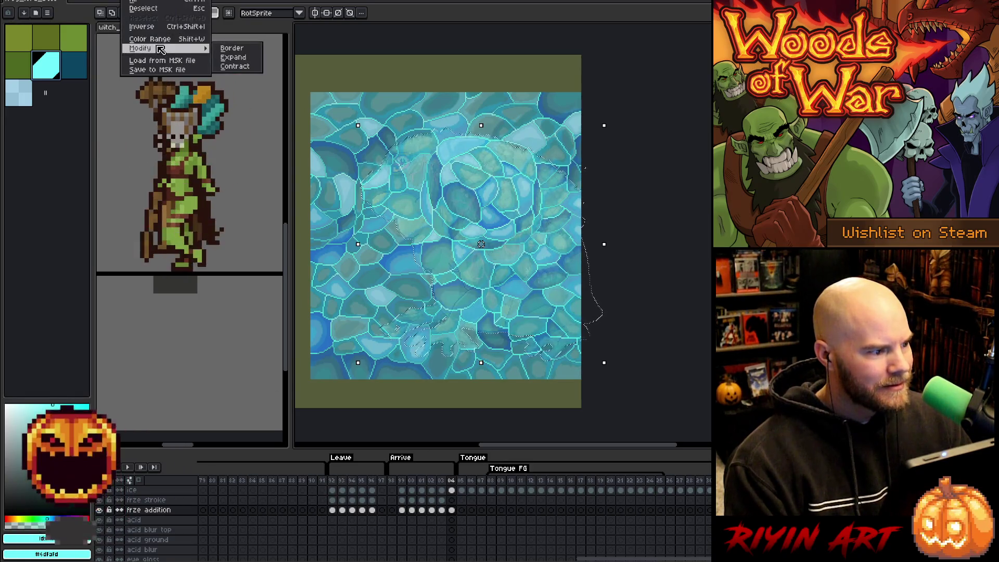
click(228, 60)
key(Return)
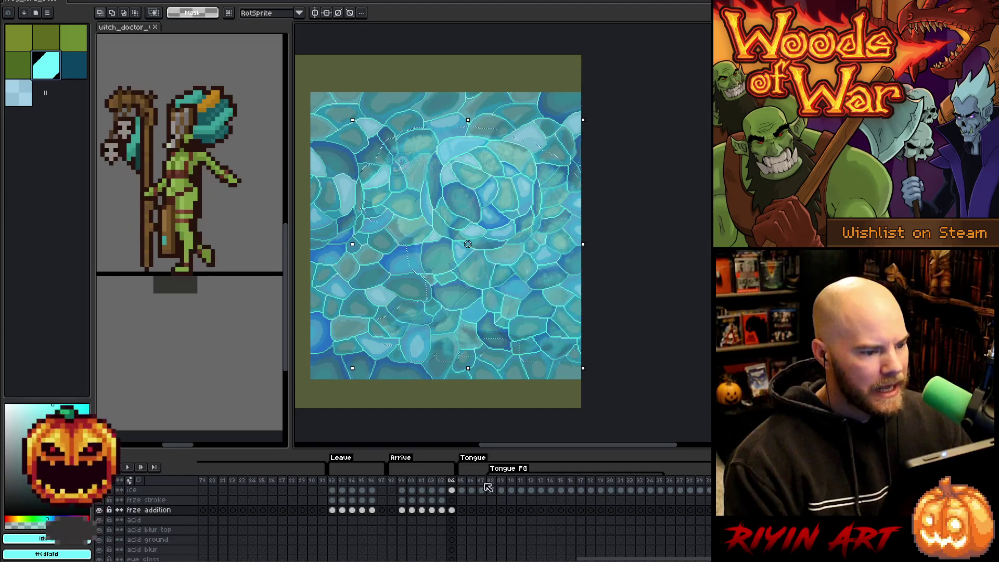
click(451, 500)
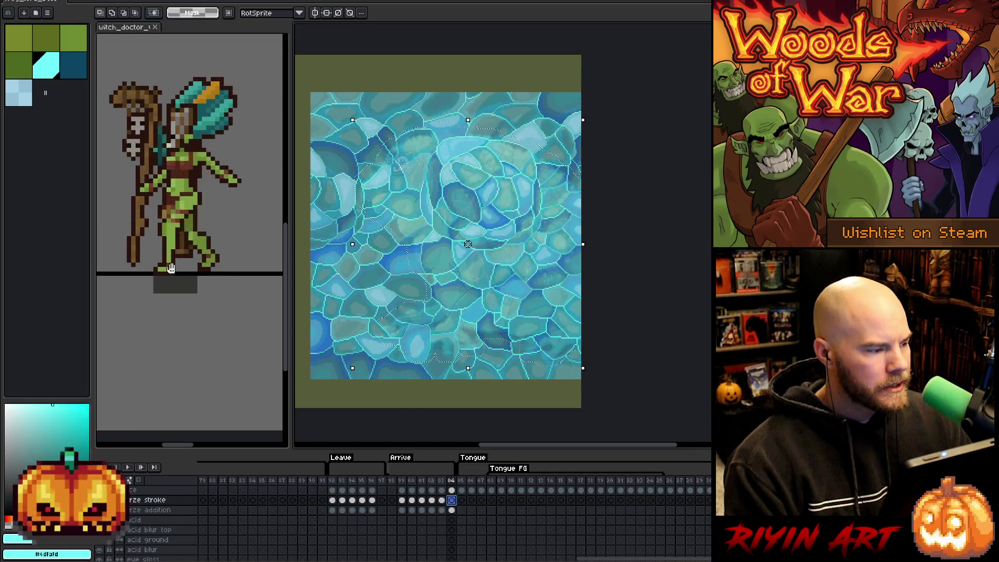
click(30, 99)
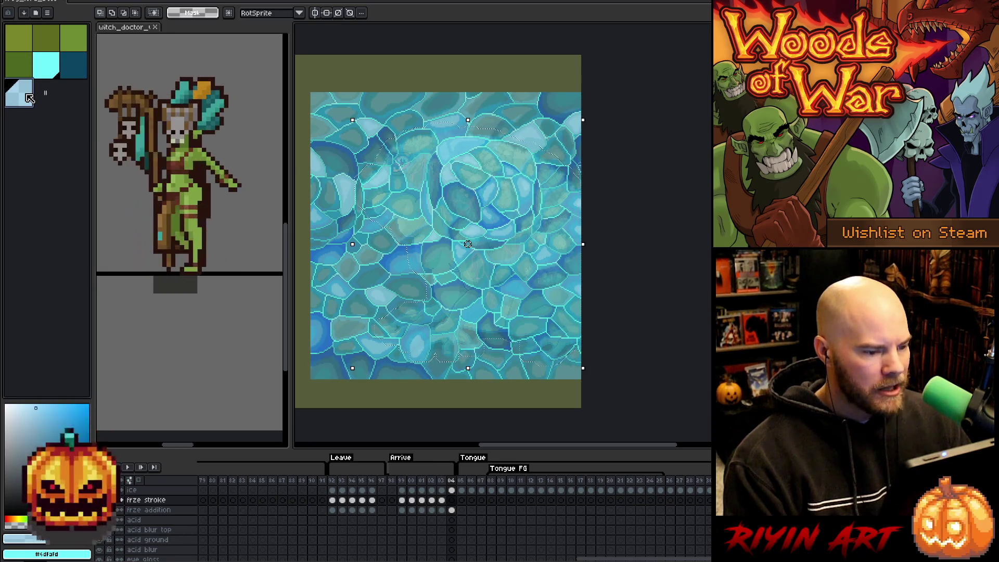
key(ctrl+v)
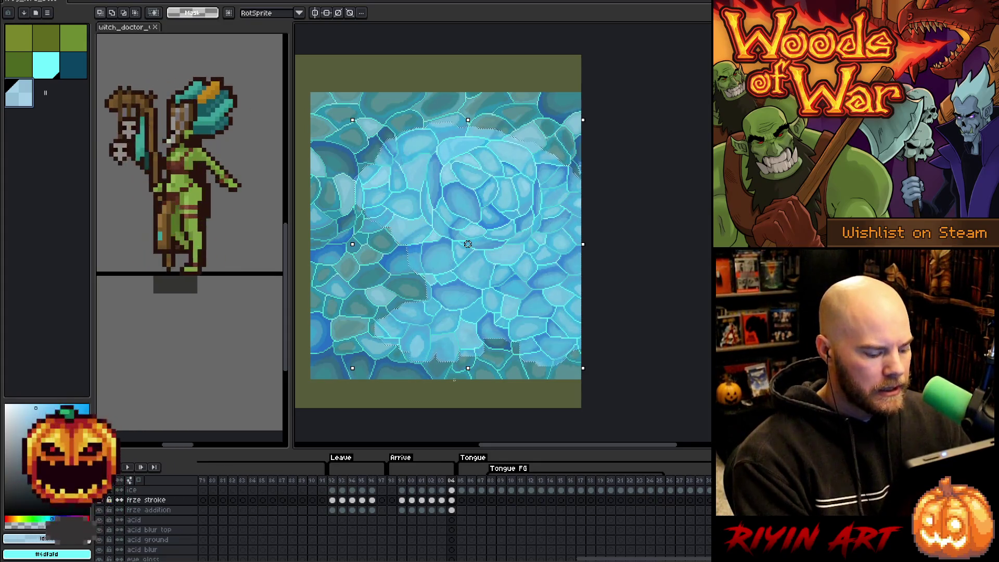
key(ctrl+s)
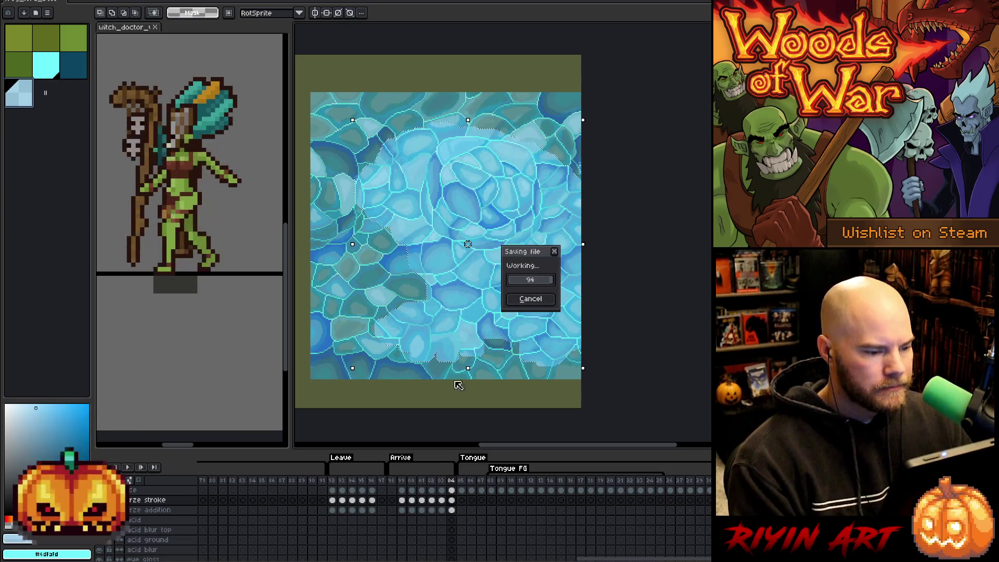
click(452, 501)
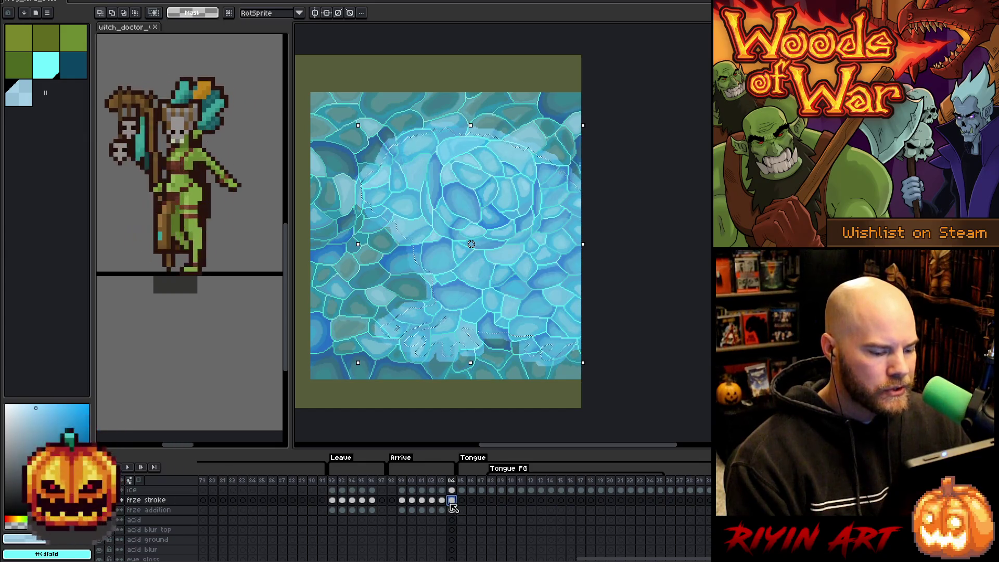
- Check frame 04's cels on the frze addition, ice and frze stroke layers, then deselect
click(452, 510)
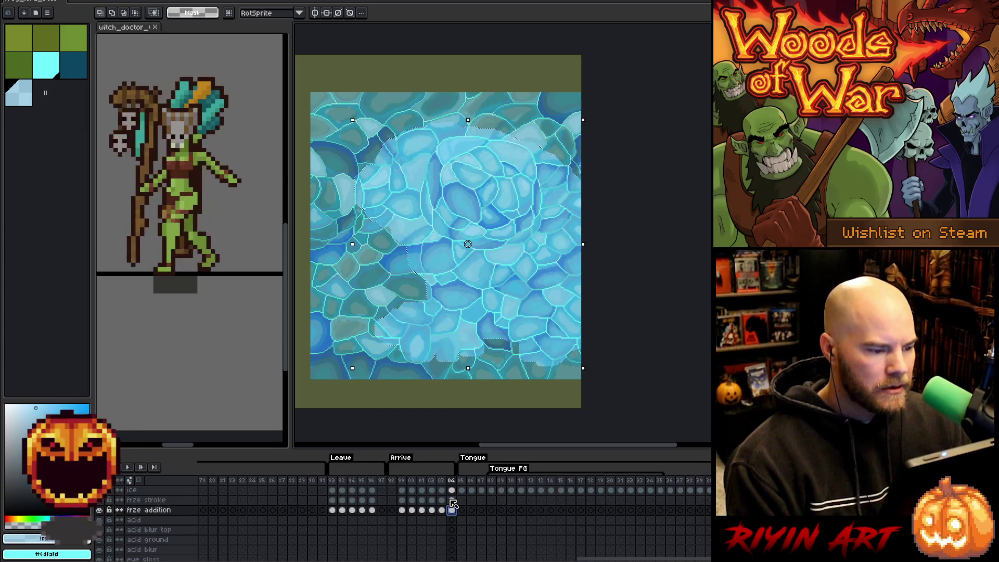
click(452, 491)
key(ctrl+a)
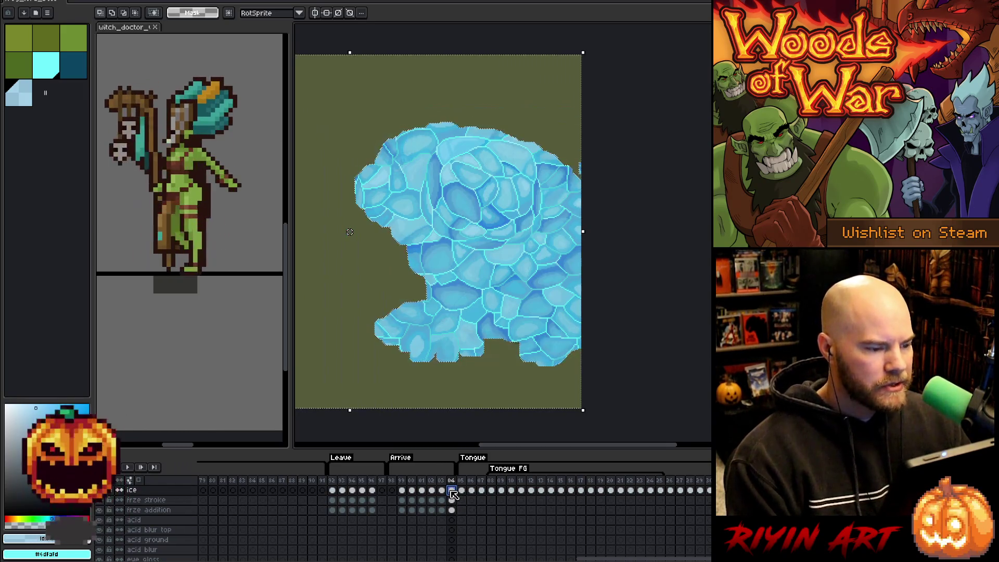
click(453, 500)
key(ctrl+d)
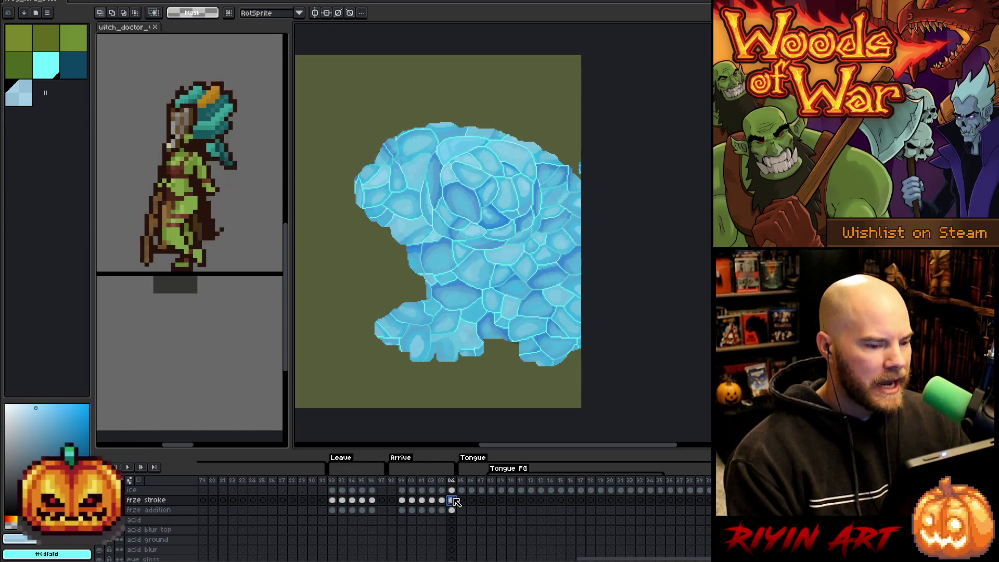
click(452, 500)
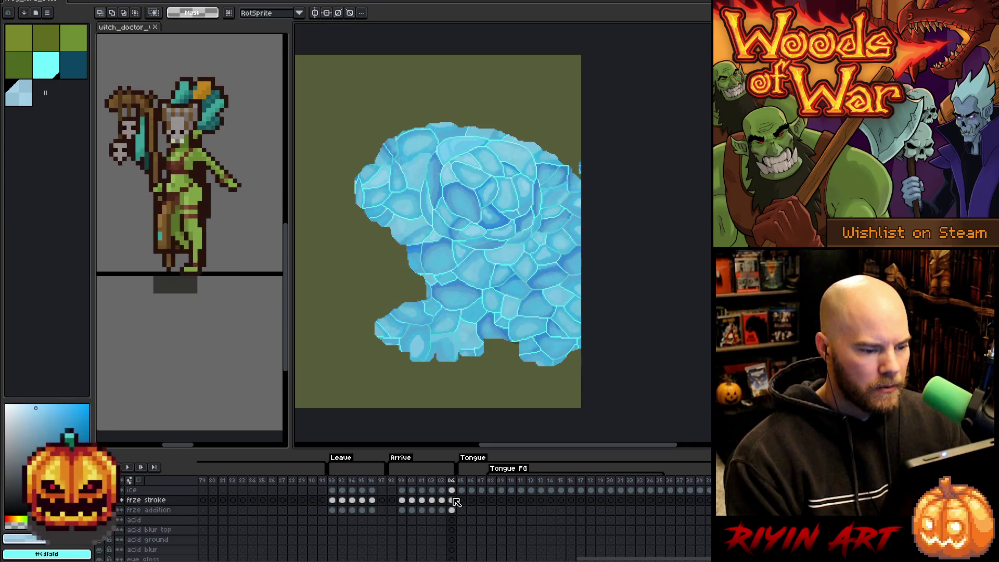
- Hide the freeze layers to view the frog, then marquee the blue strip at the right edge
click(99, 500)
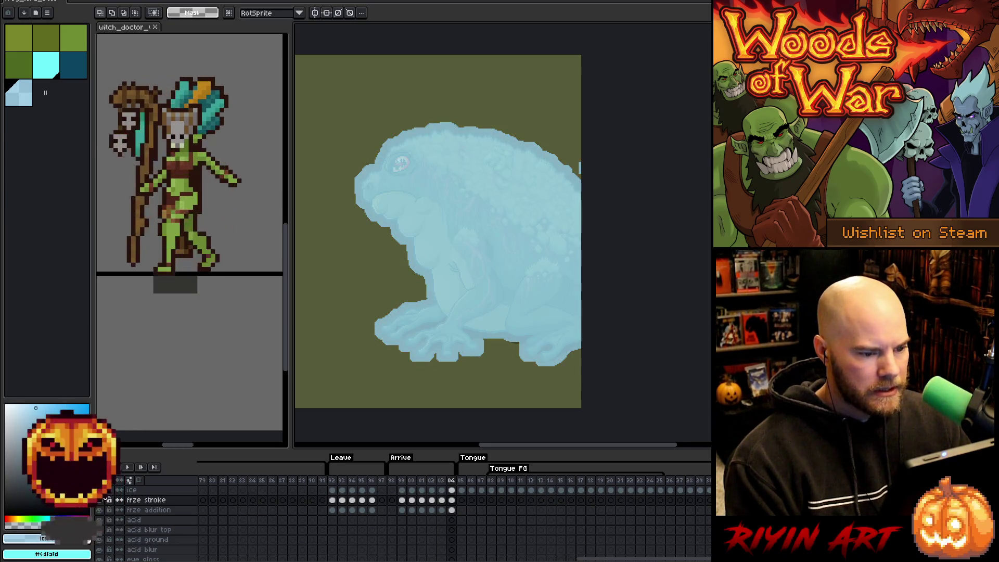
click(99, 510)
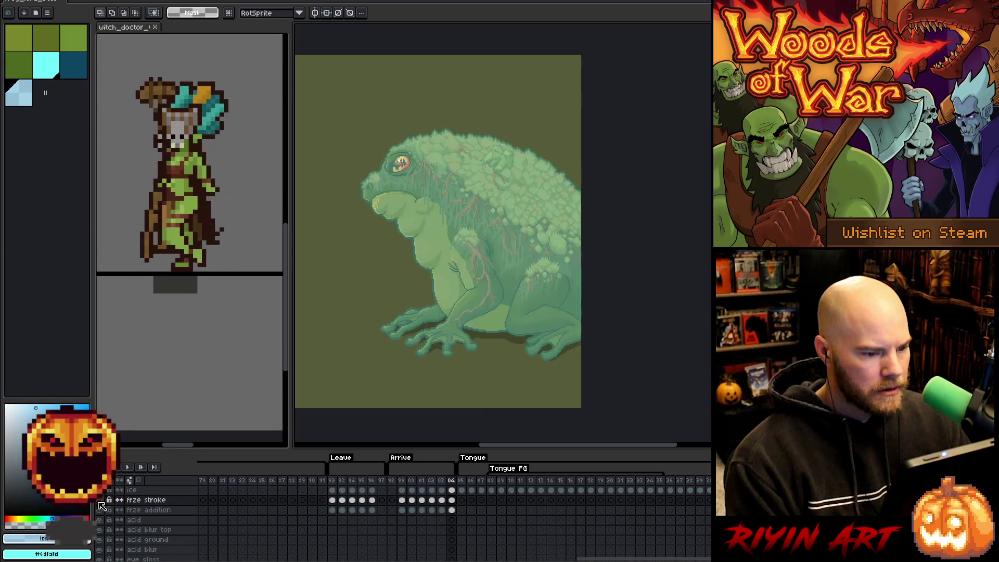
click(99, 505)
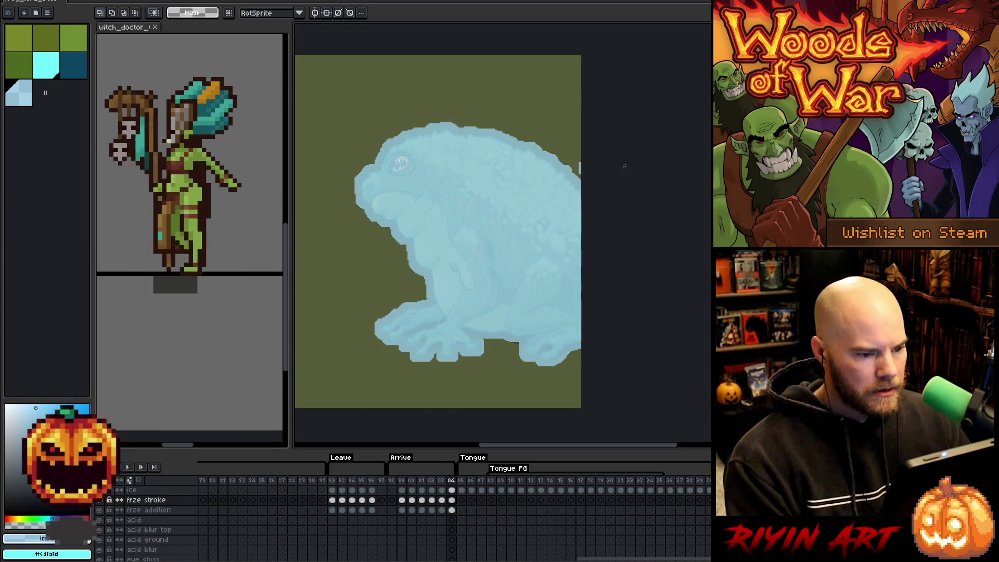
scroll(587, 143, up, 3)
drag(574, 240, 582, 291)
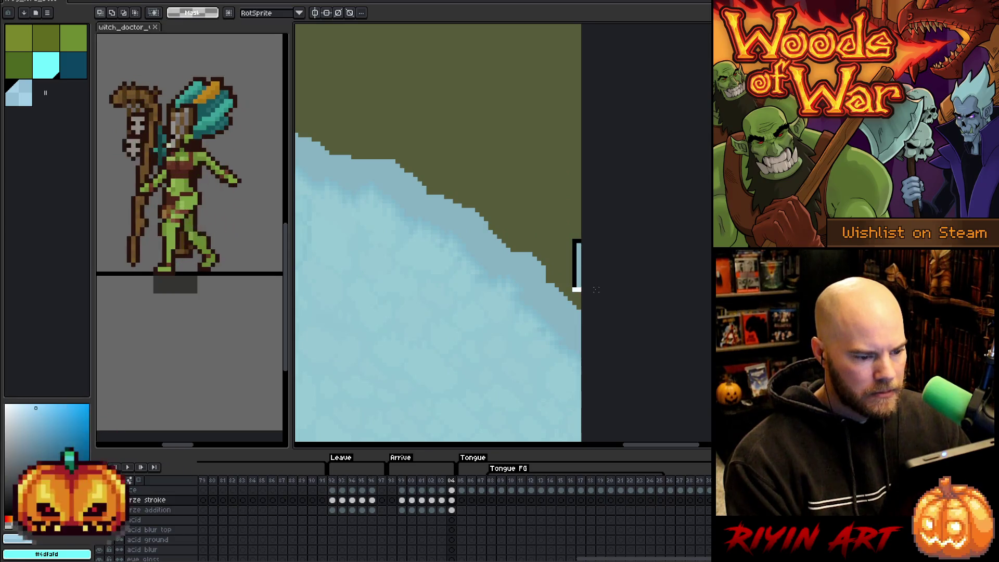
- Clear the stray strip from frame 04's frze addition and ice cels, then deselect
click(452, 511)
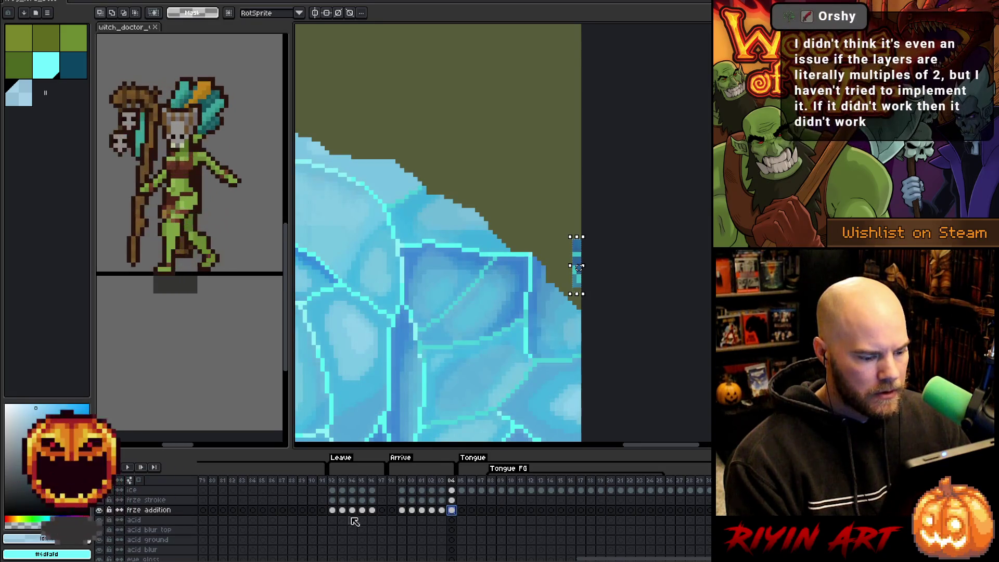
click(452, 490)
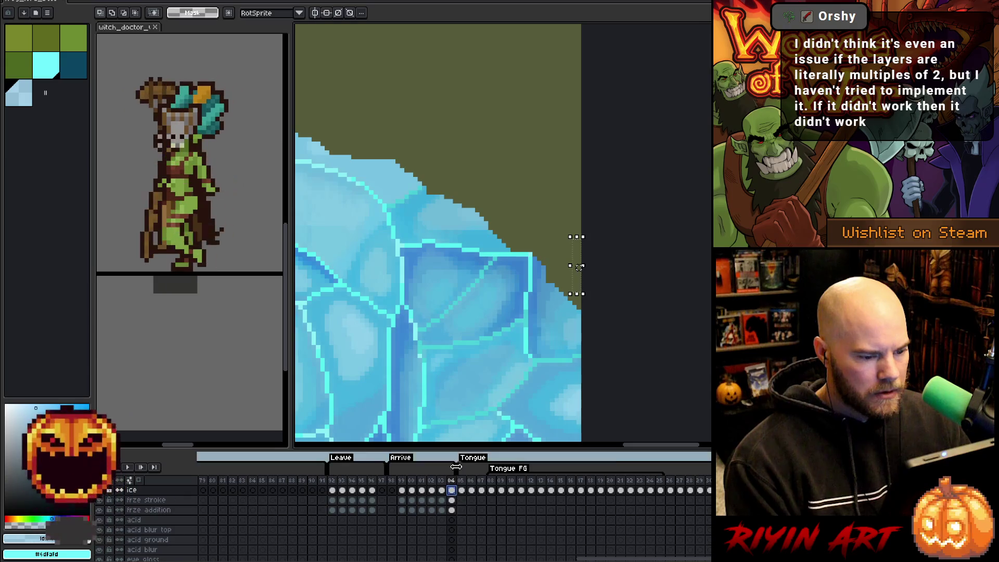
scroll(500, 341, down, 2)
scroll(498, 357, up, 2)
scroll(526, 302, up, 4)
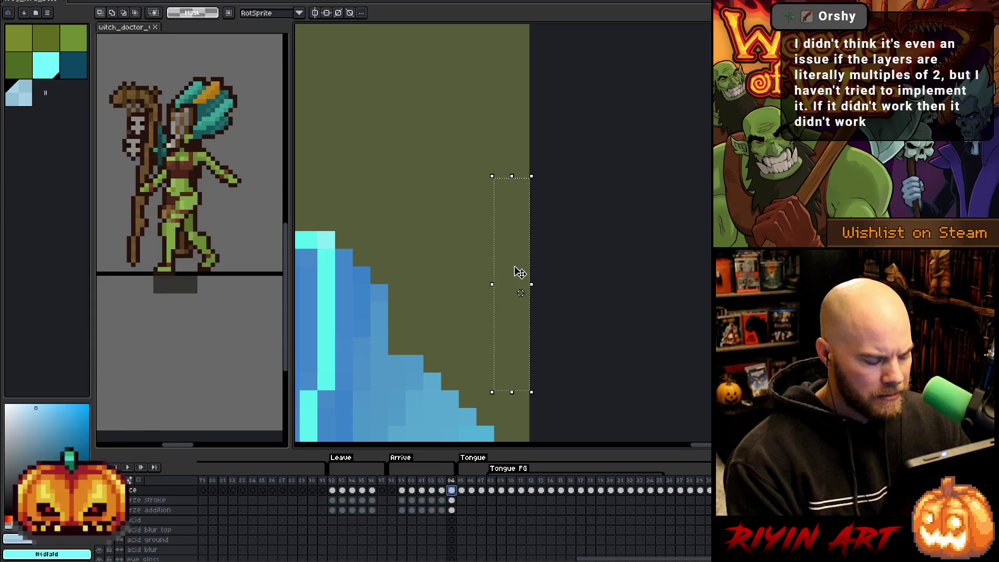
key(ctrl+d)
- With the Move tool, pick layers from the canvas and return to frze stroke
key(v)
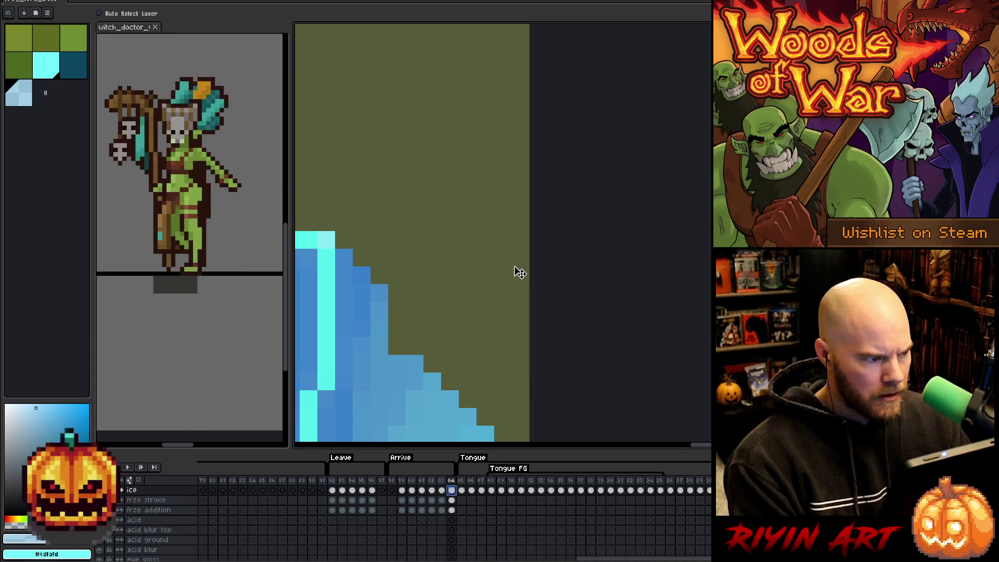
click(520, 272)
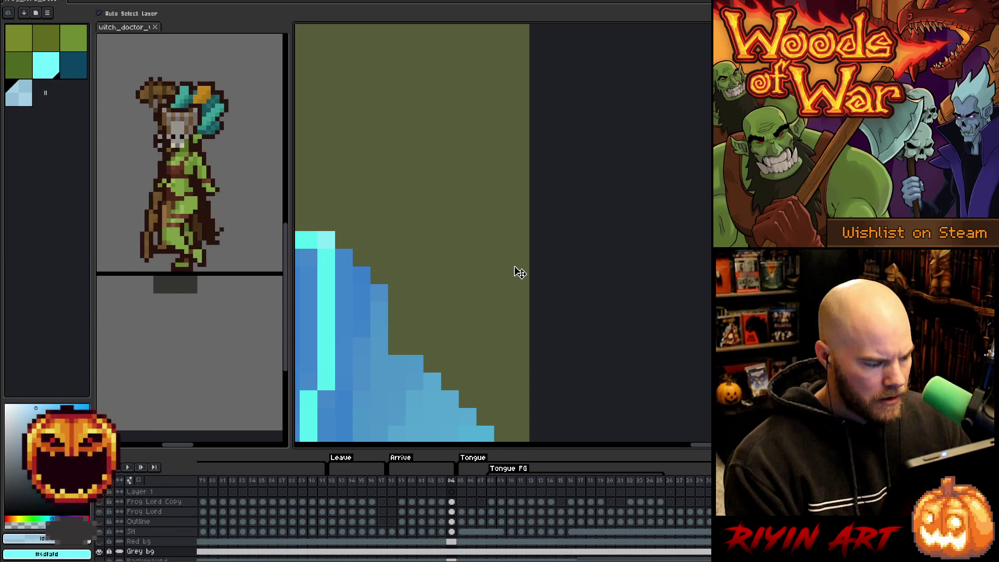
scroll(519, 272, down, 4)
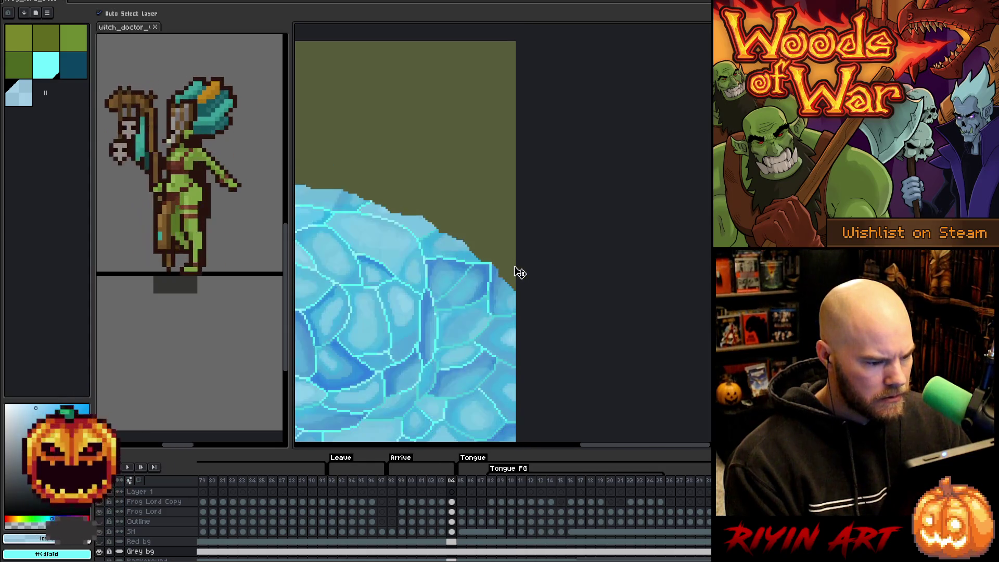
scroll(482, 289, up, 2)
click(495, 295)
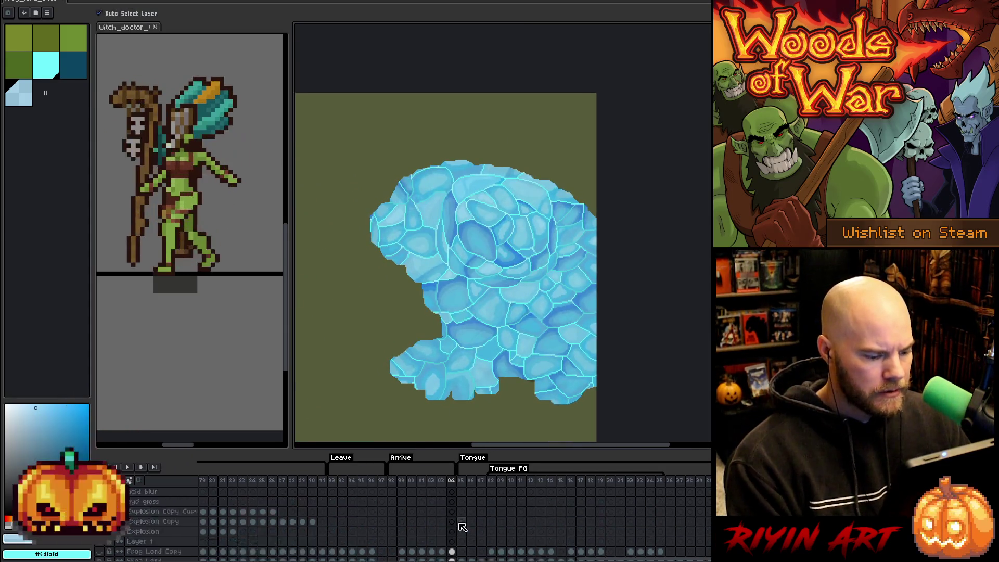
- Fill frame 04's frze stroke ice shape with the dark teal colour
click(452, 500)
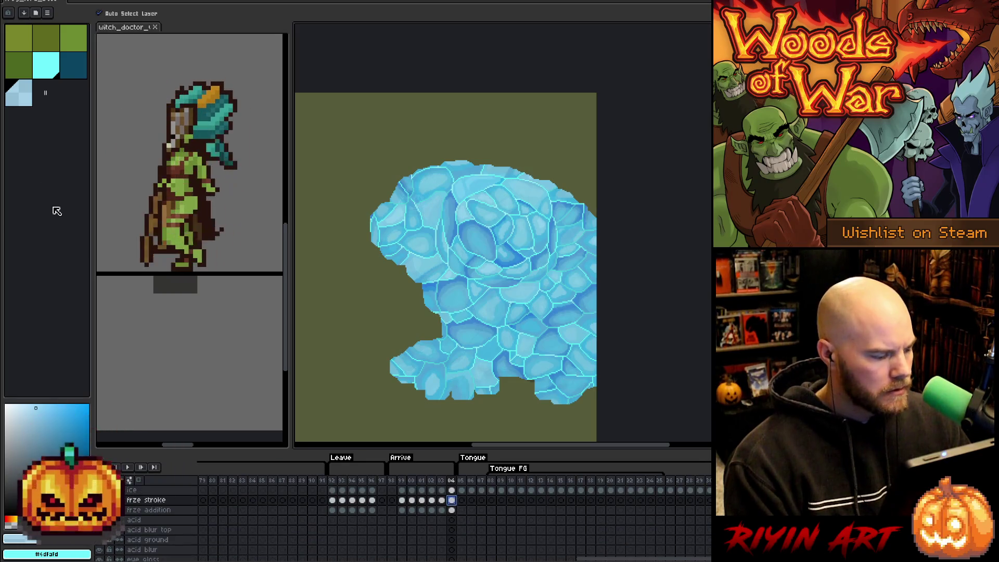
click(47, 72)
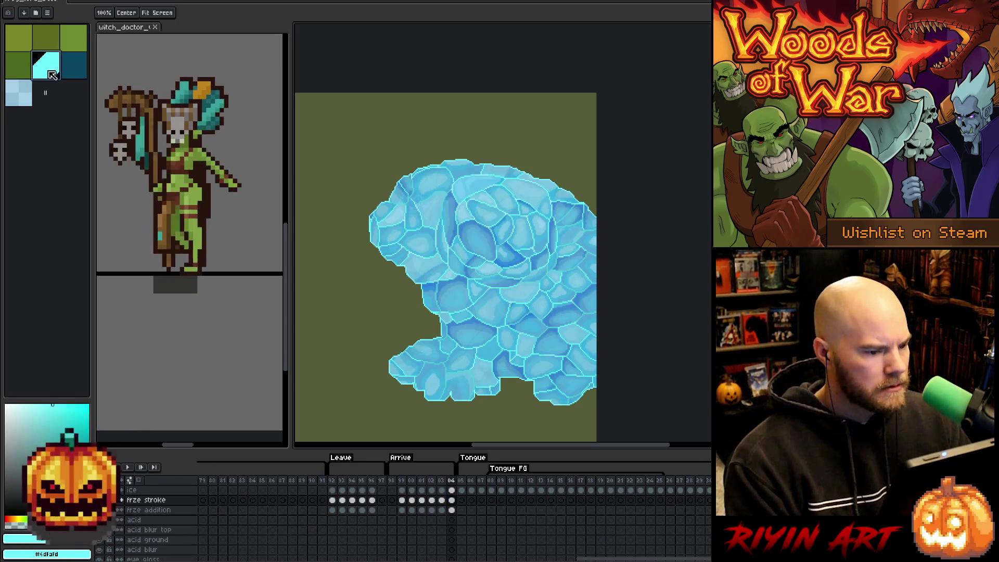
click(80, 73)
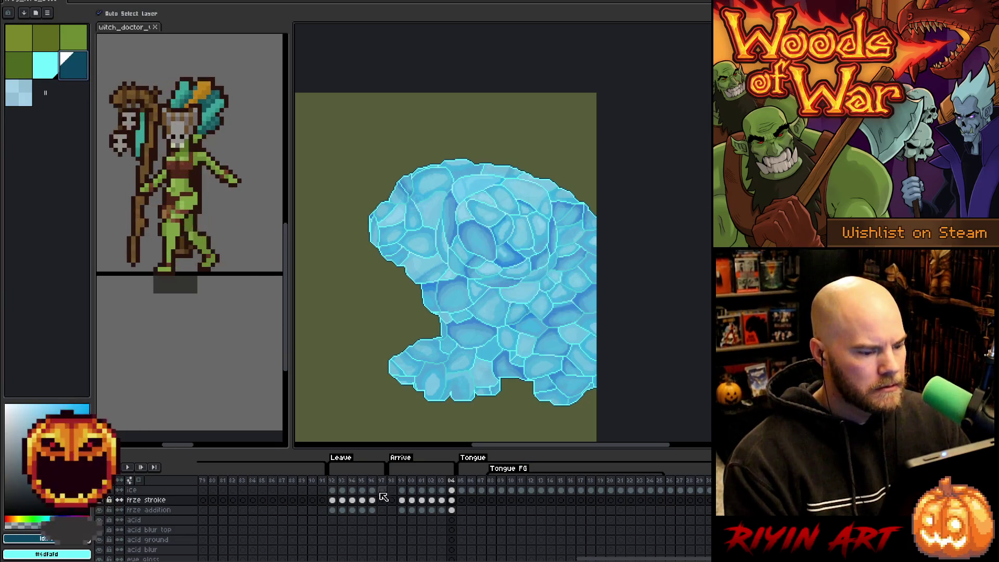
ctrl+click(452, 500)
key(f)
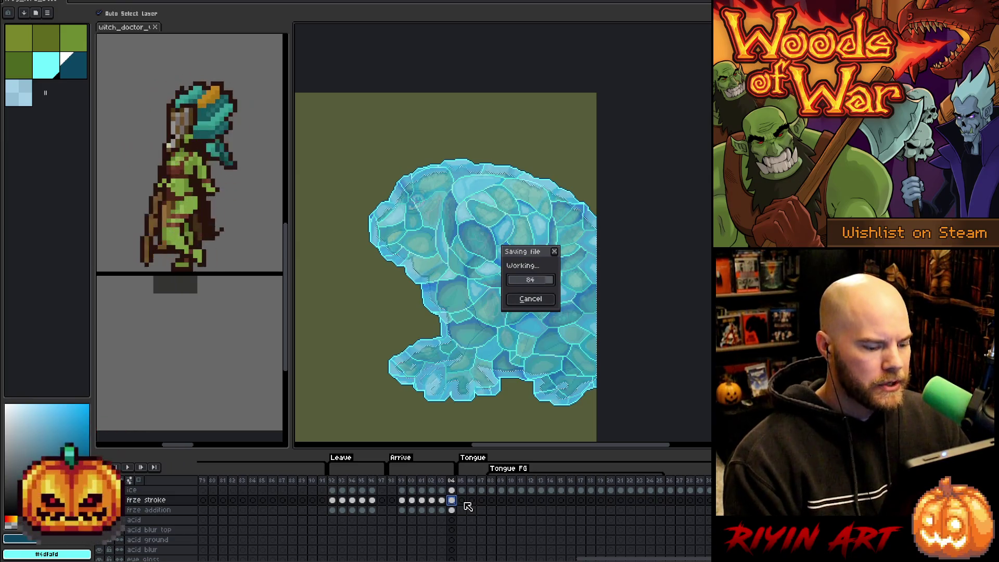
- Go to frame 05 with its uncut square ice and save the file
click(465, 503)
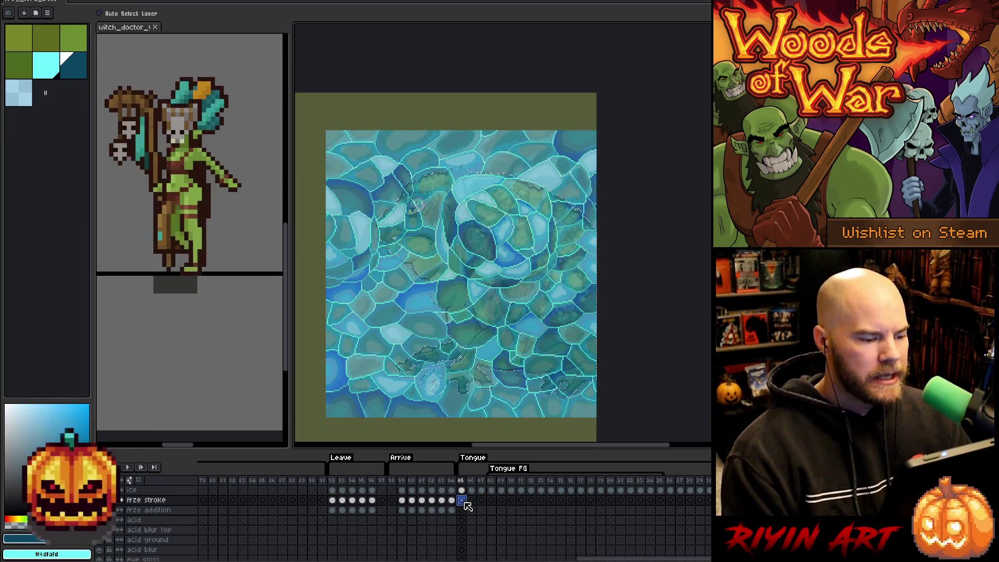
scroll(440, 342, down, 1)
scroll(452, 306, up, 2)
scroll(457, 299, down, 2)
scroll(445, 293, up, 1)
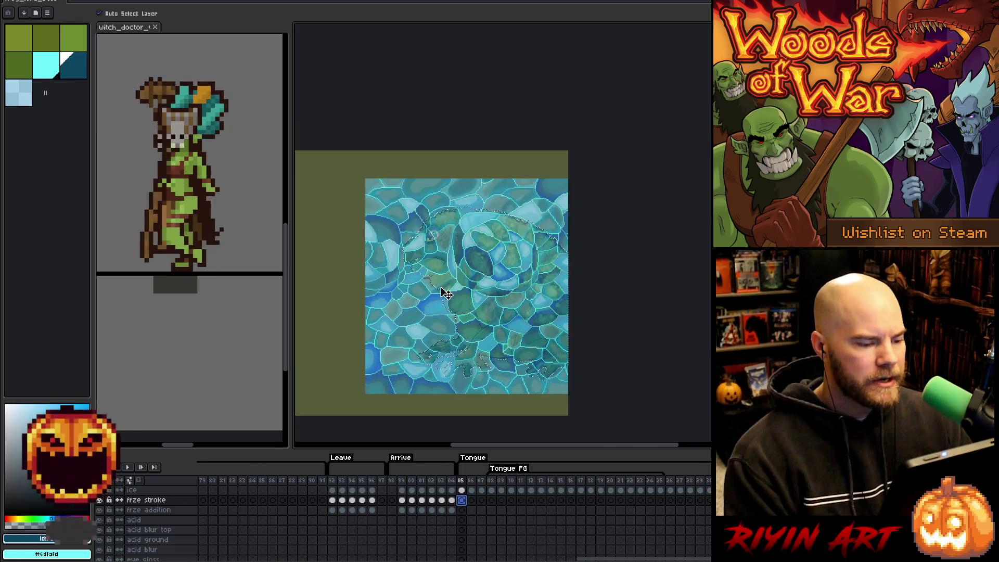
scroll(519, 264, up, 2)
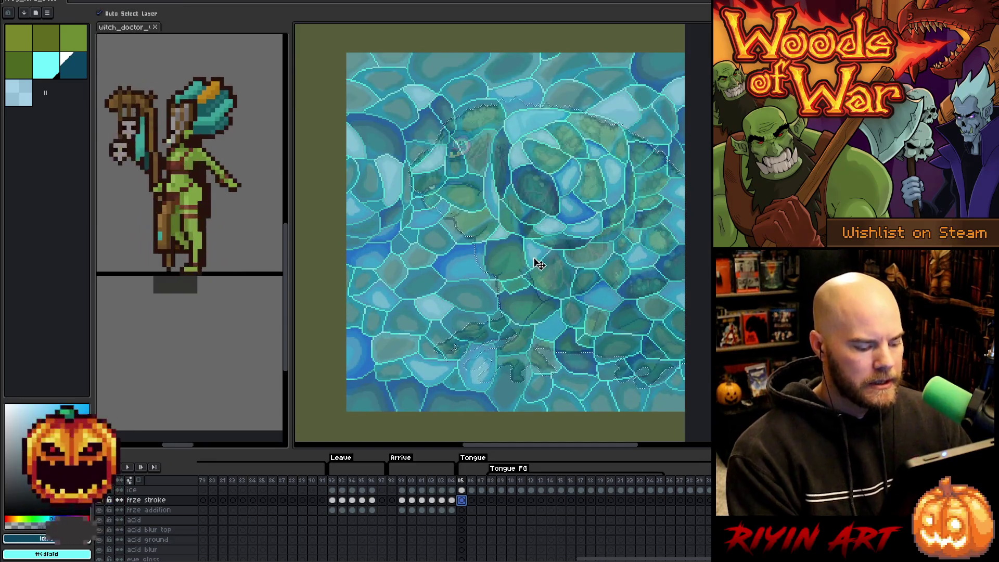
key(ctrl+s)
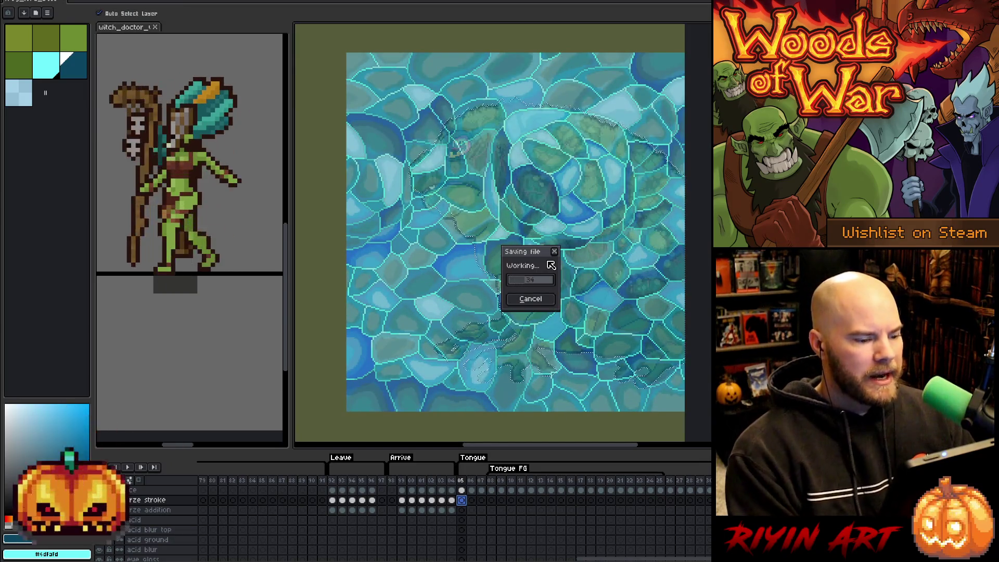
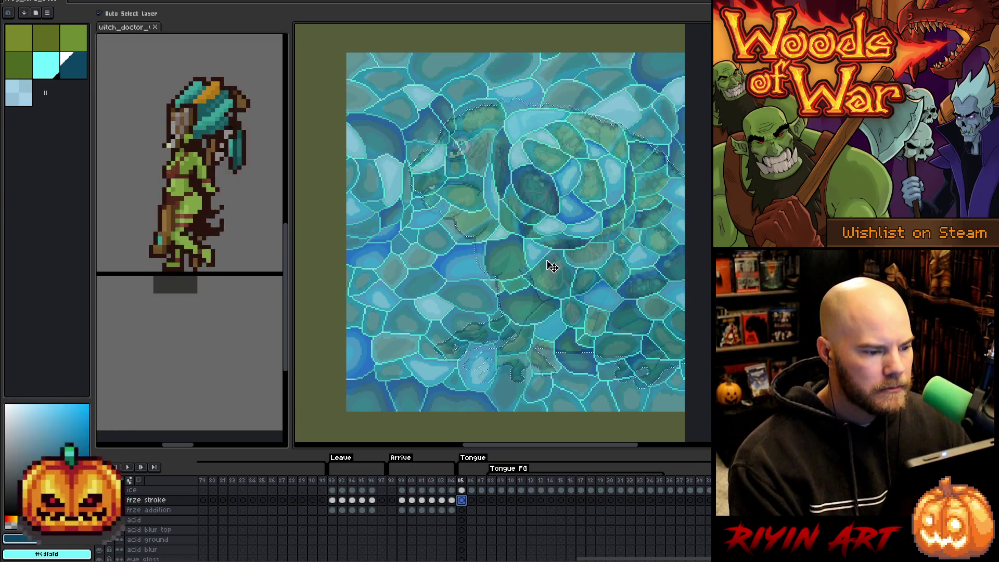
- Compare the frame 05 ice and frze stroke cels against frame 04
click(463, 490)
click(463, 501)
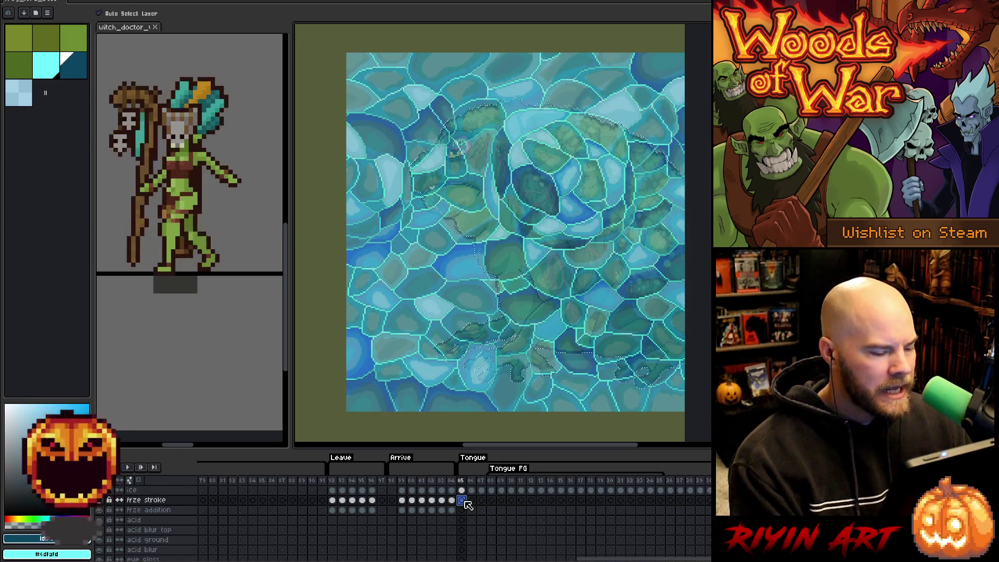
drag(500, 447, 513, 448)
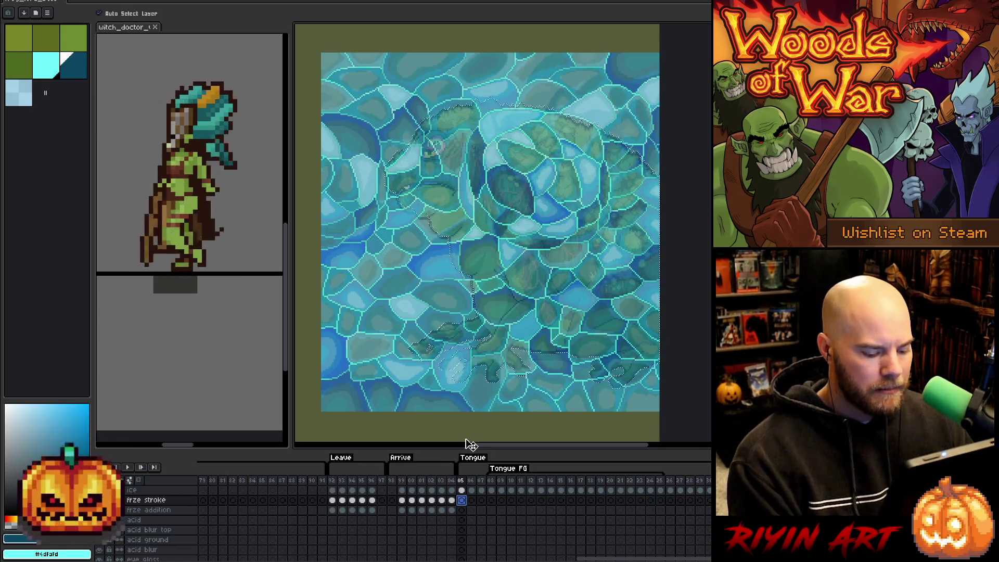
click(455, 481)
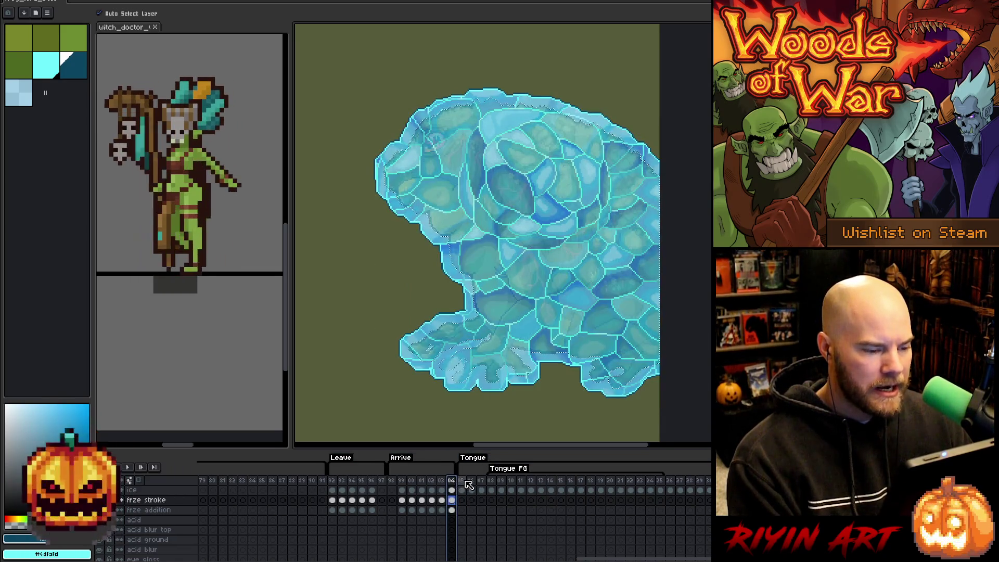
click(465, 482)
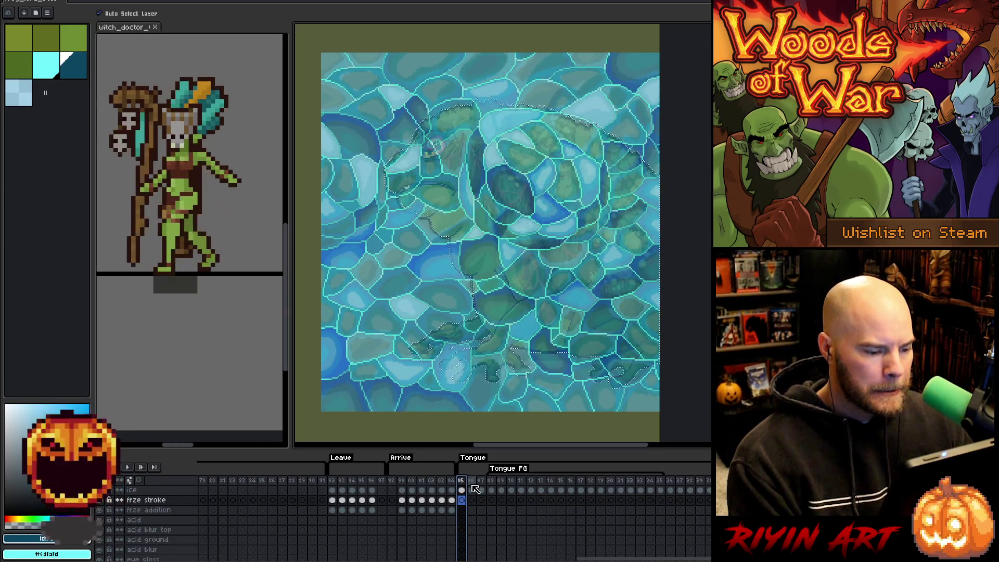
- Check the Frog Lord Copy cel at frame 06, then return to frze addition at frame 05
scroll(463, 518, down, 6)
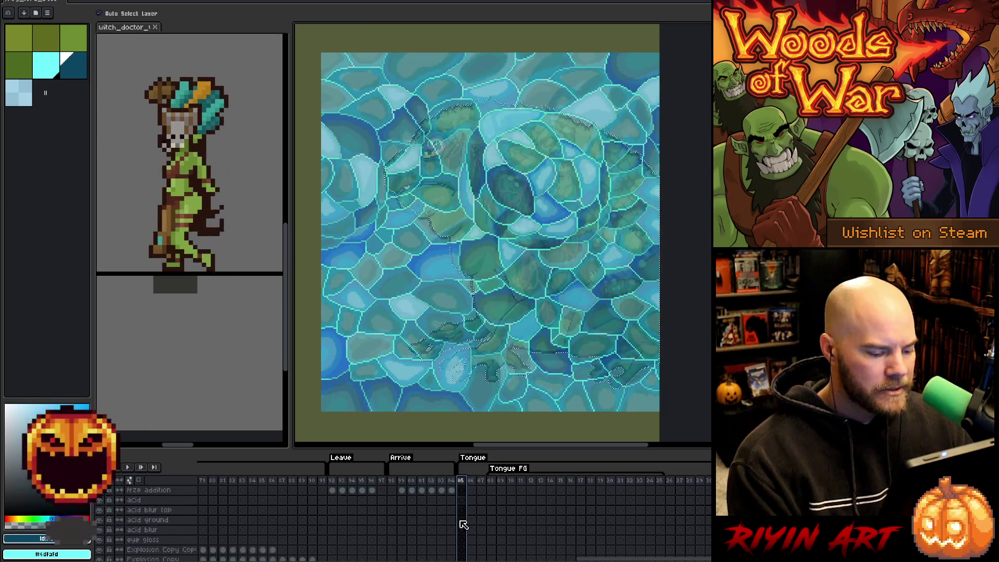
click(471, 529)
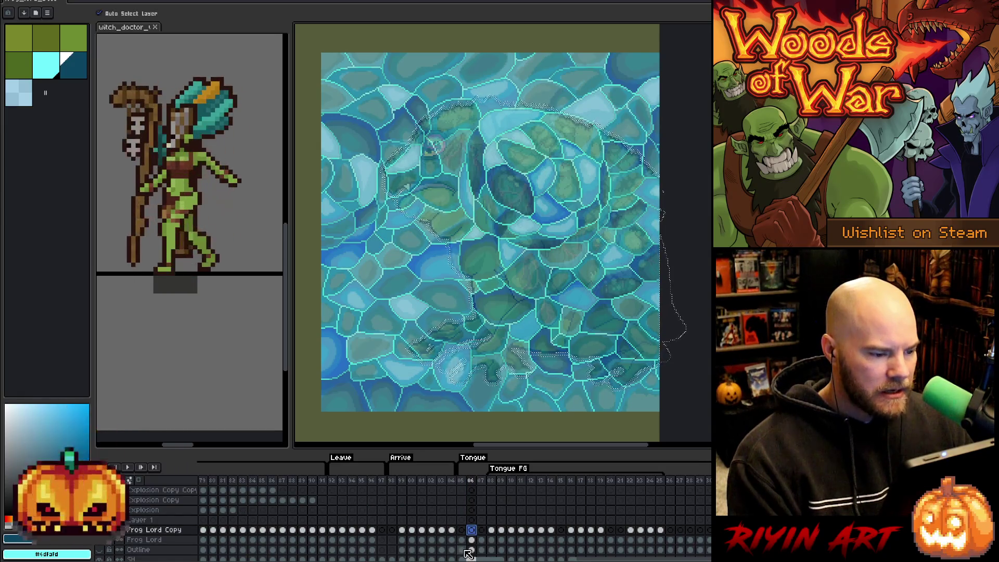
scroll(465, 498, up, 5)
click(462, 499)
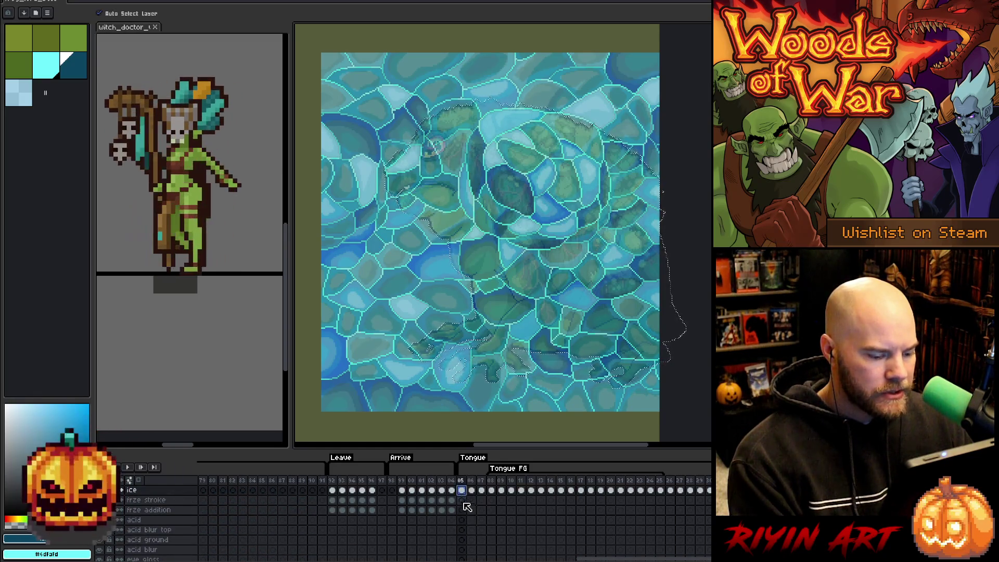
click(462, 510)
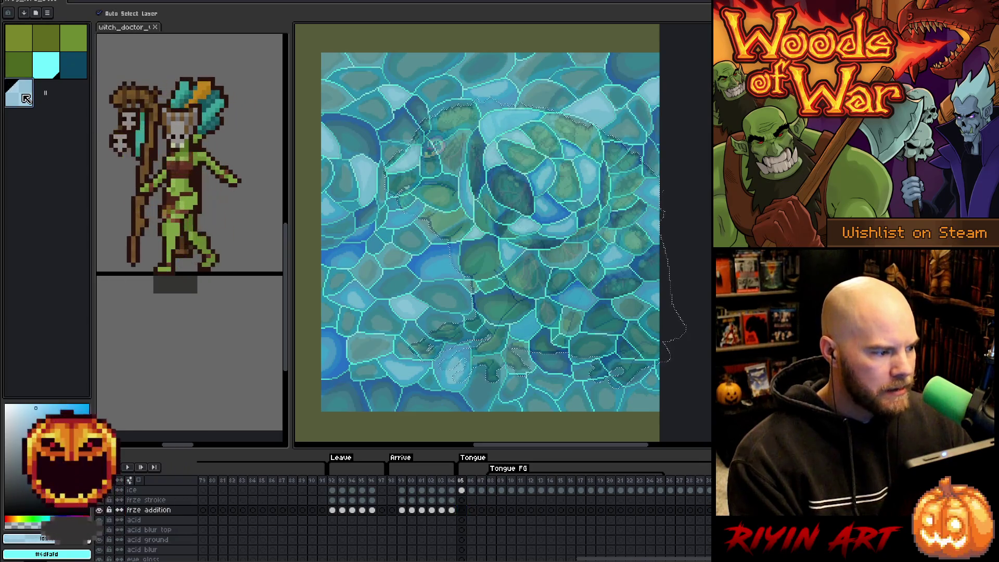
- Pick light cyan and, on frze stroke at frame 05, bring up the selection options
click(54, 70)
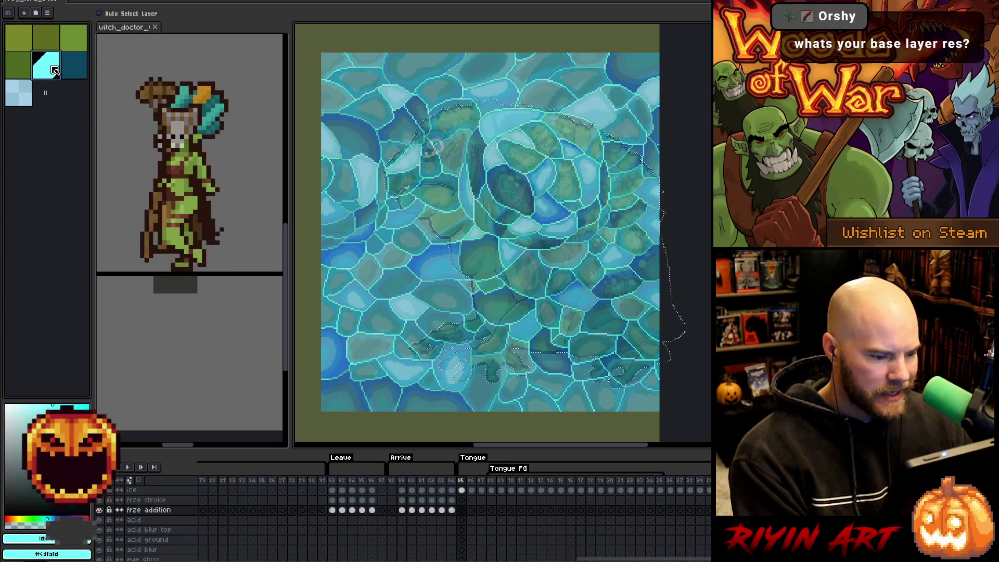
click(462, 500)
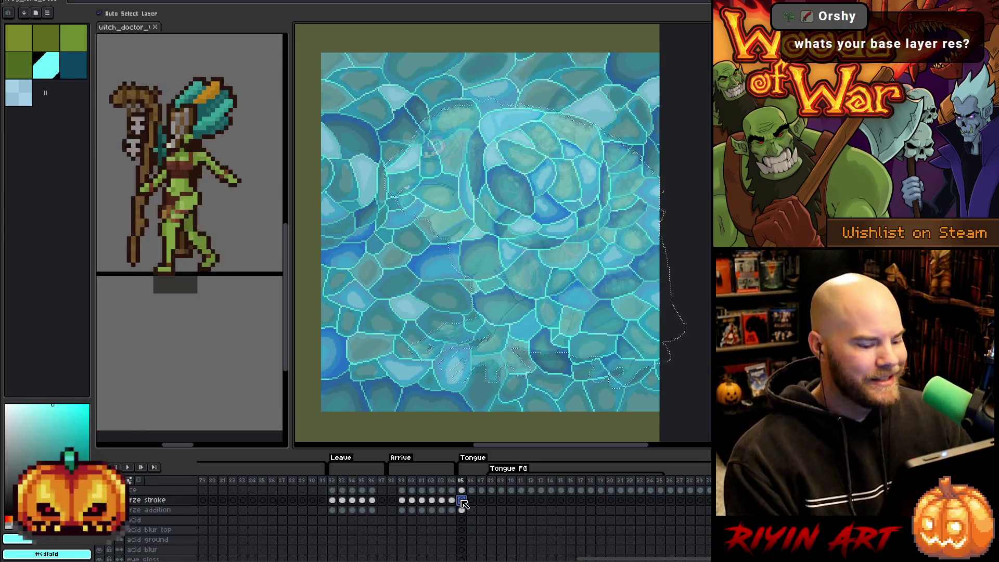
key(alt+s)
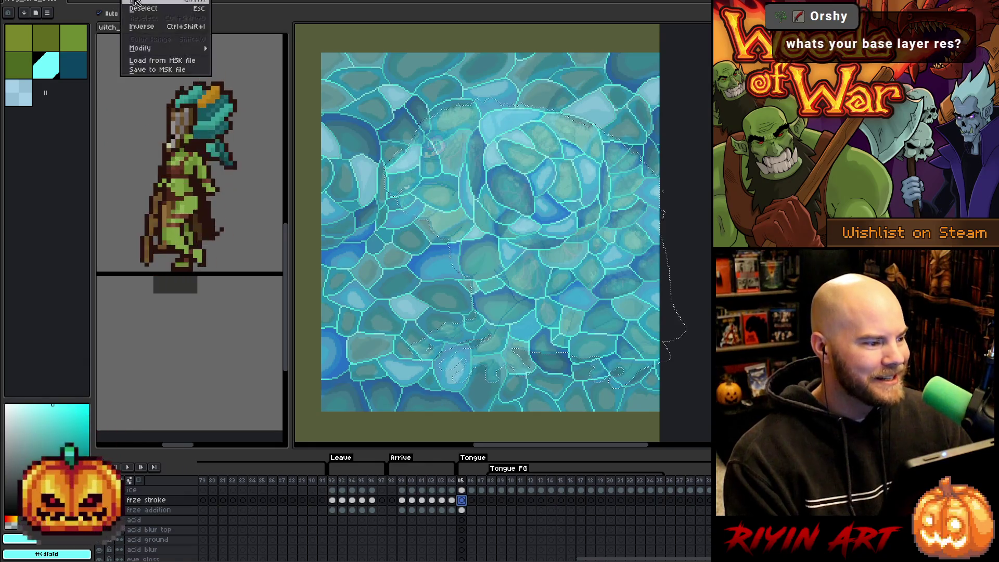
- Expand the selection and fill it with light cyan on frze stroke
mouse_move(172, 48)
click(227, 58)
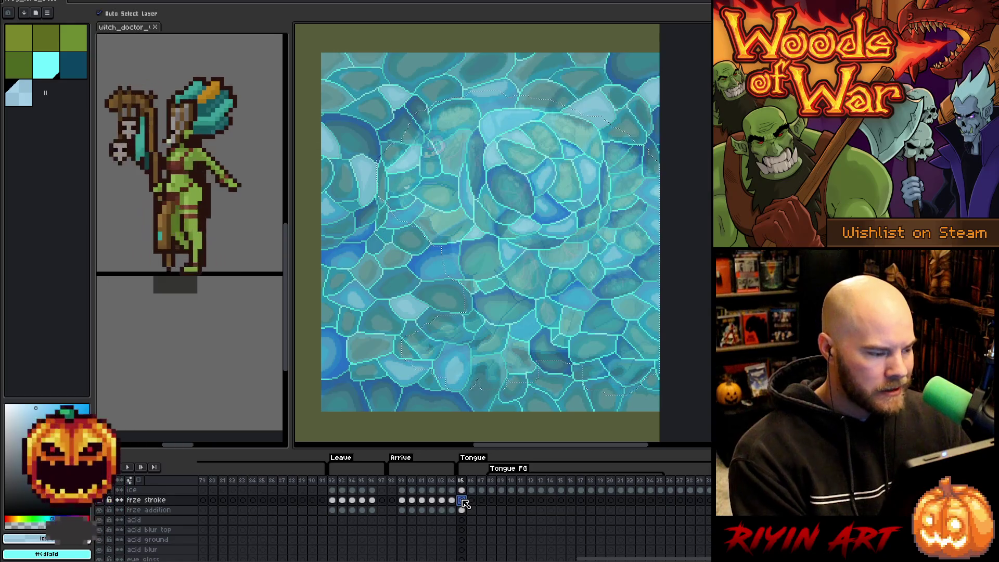
key(f)
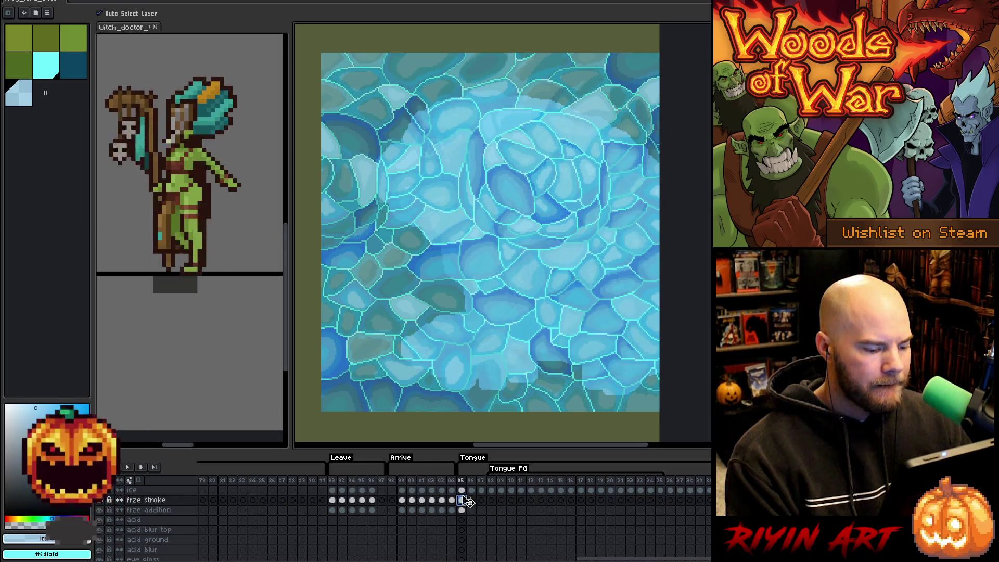
- Compare the ice, frze stroke and frze addition cels at frame 05, ending on ice
click(462, 490)
click(466, 502)
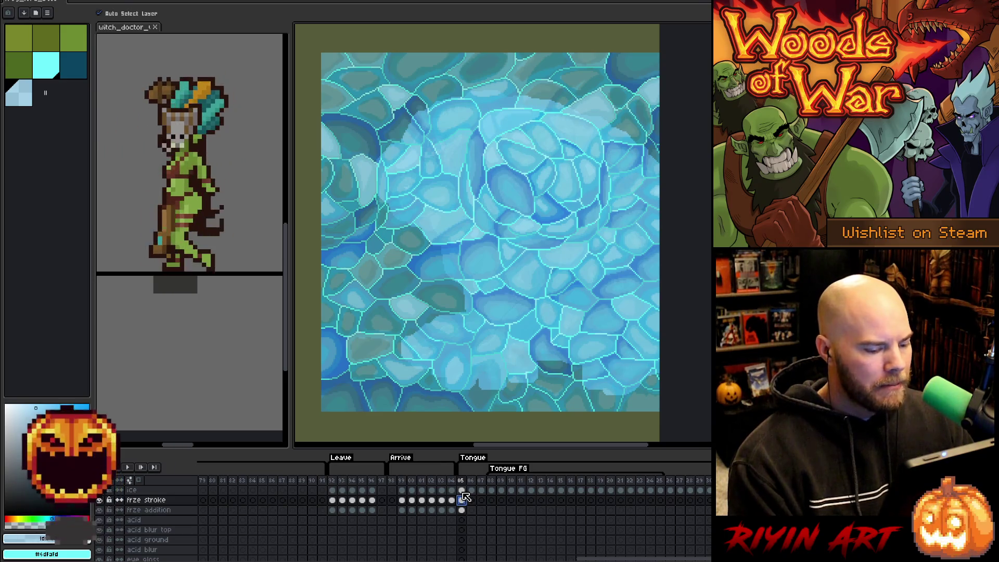
click(462, 509)
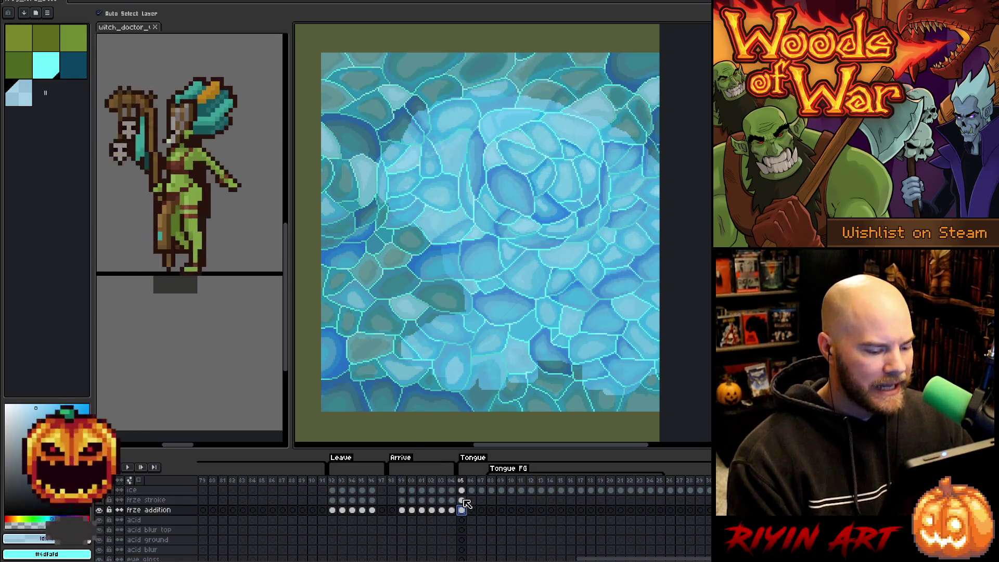
click(463, 491)
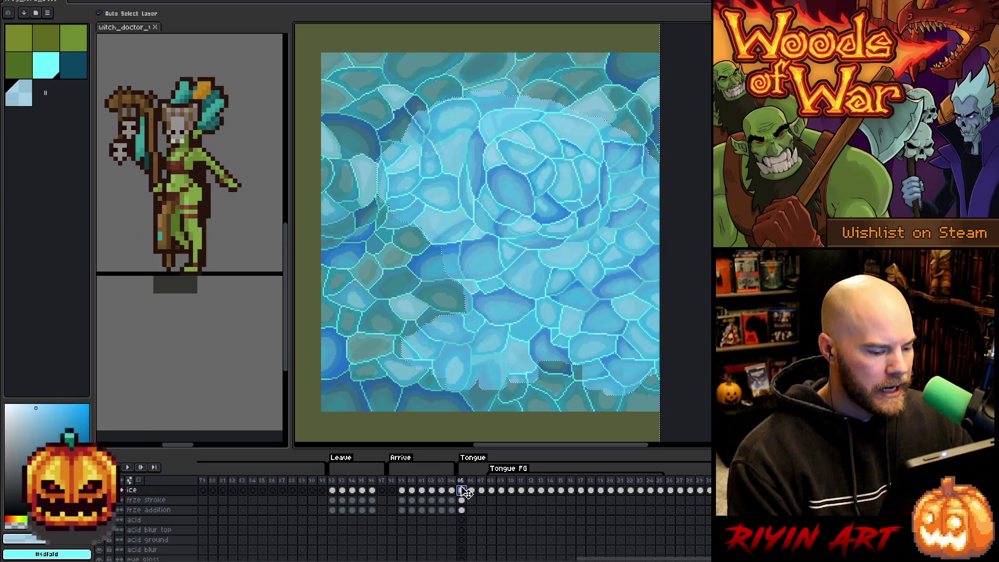
- Delete the frame 05 ice texture outside the frog's blob selection, then return to frze stroke
key(Delete)
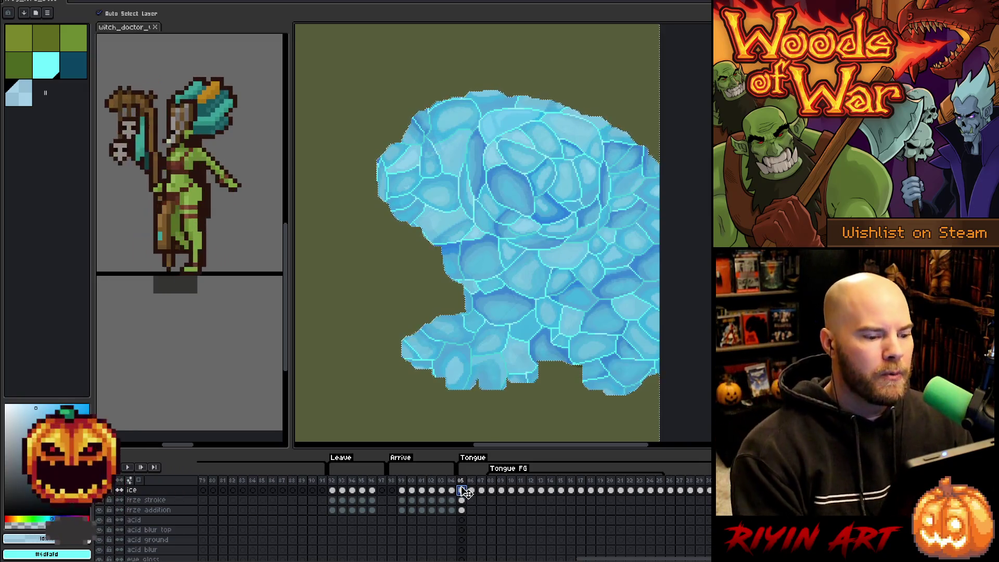
click(465, 501)
click(464, 490)
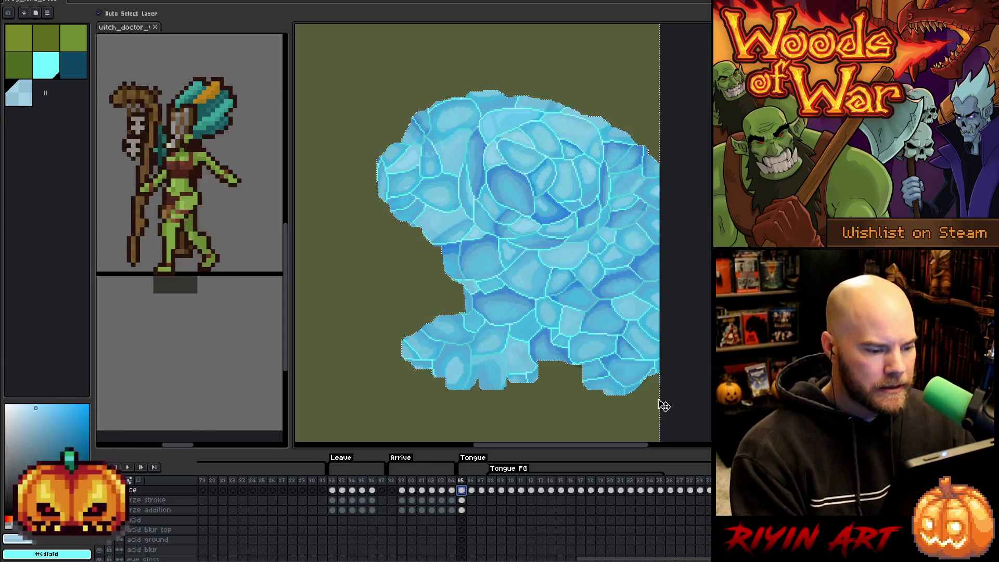
click(463, 501)
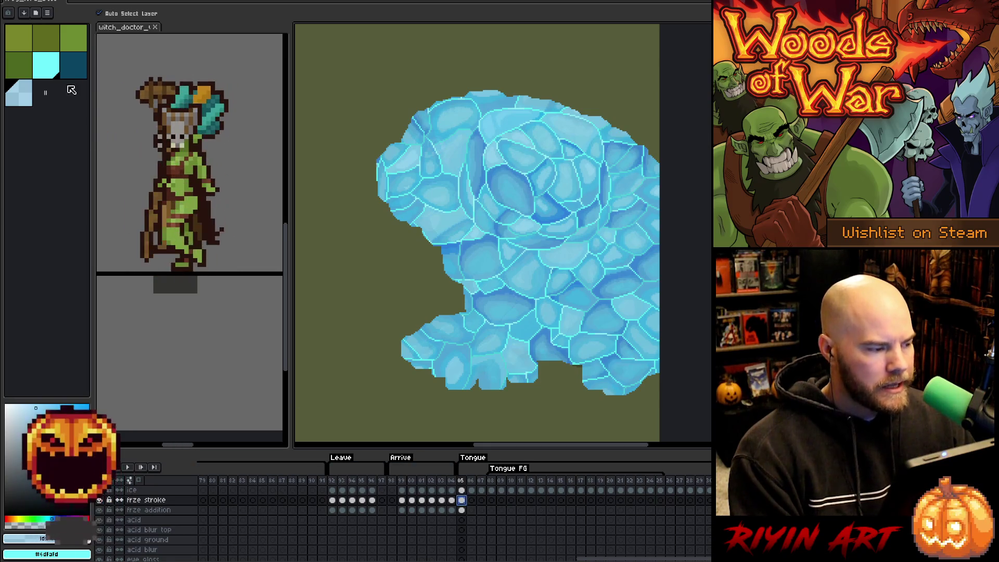
- Pick dark teal and clear the light cyan fill from the frame 05 frze stroke ice shape
click(46, 64)
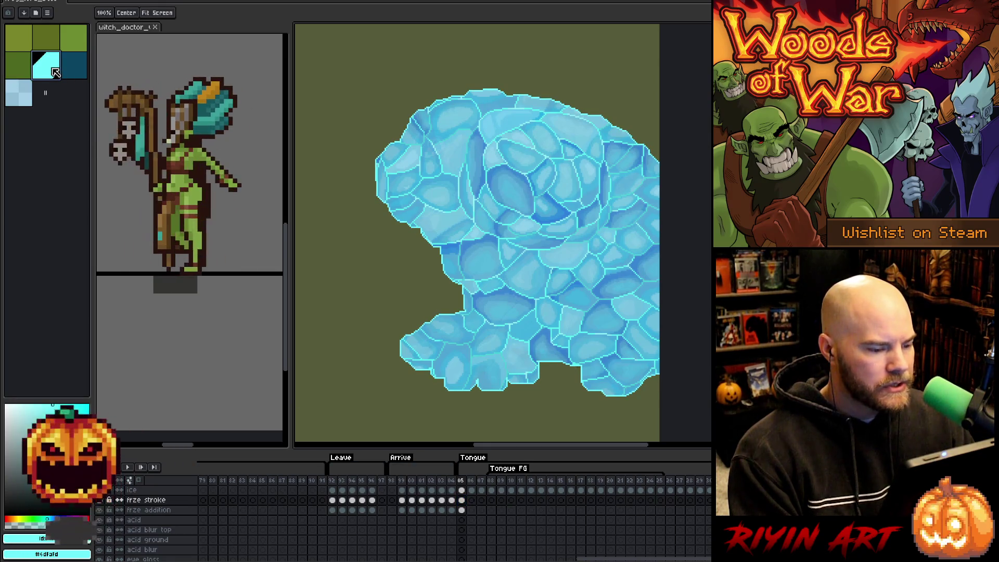
click(80, 73)
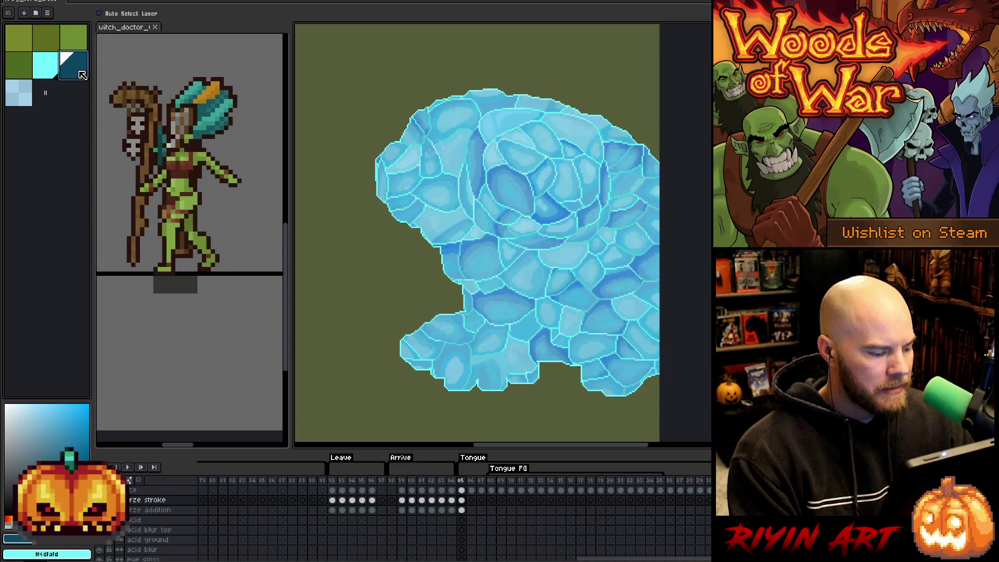
click(462, 500)
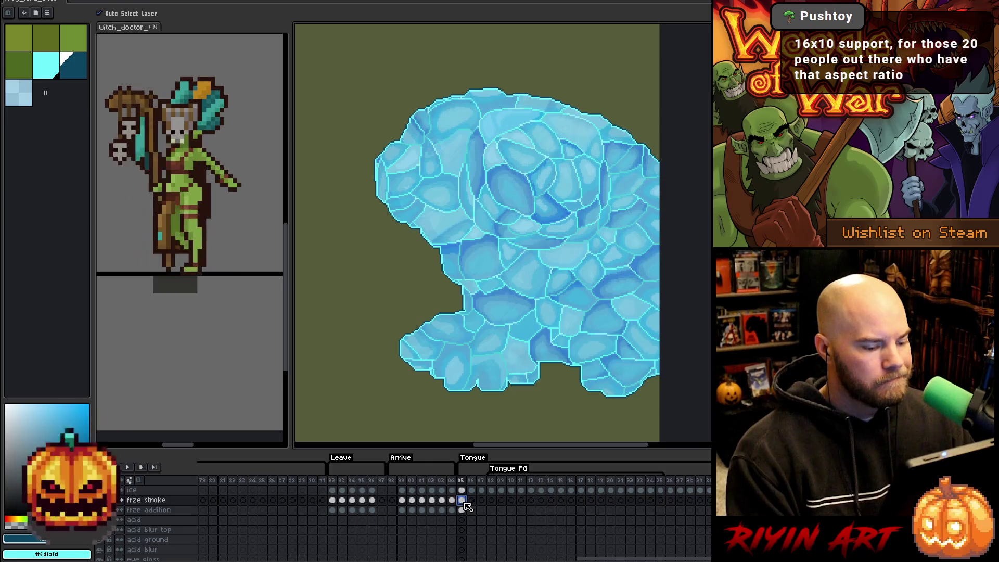
ctrl+click(463, 500)
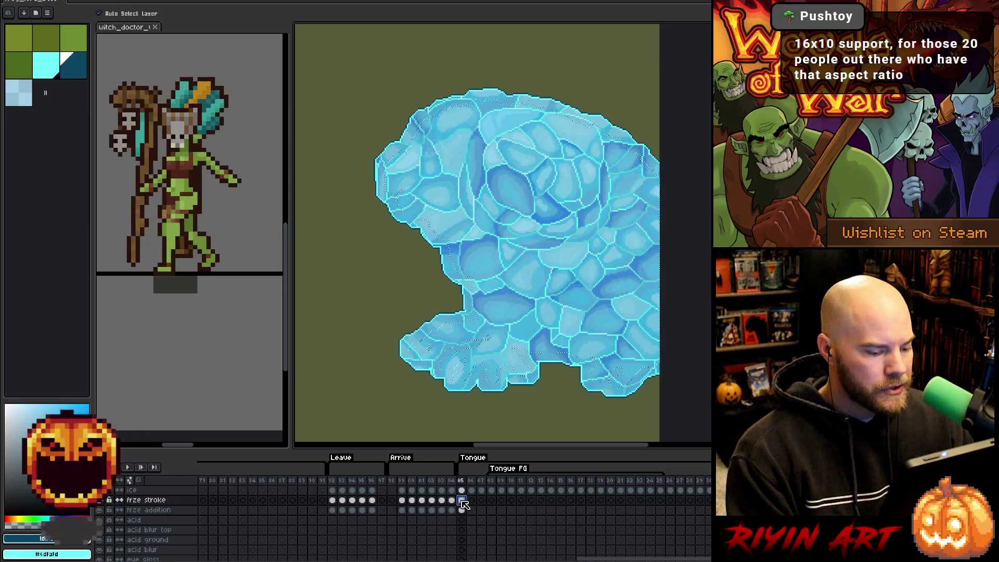
key(Delete)
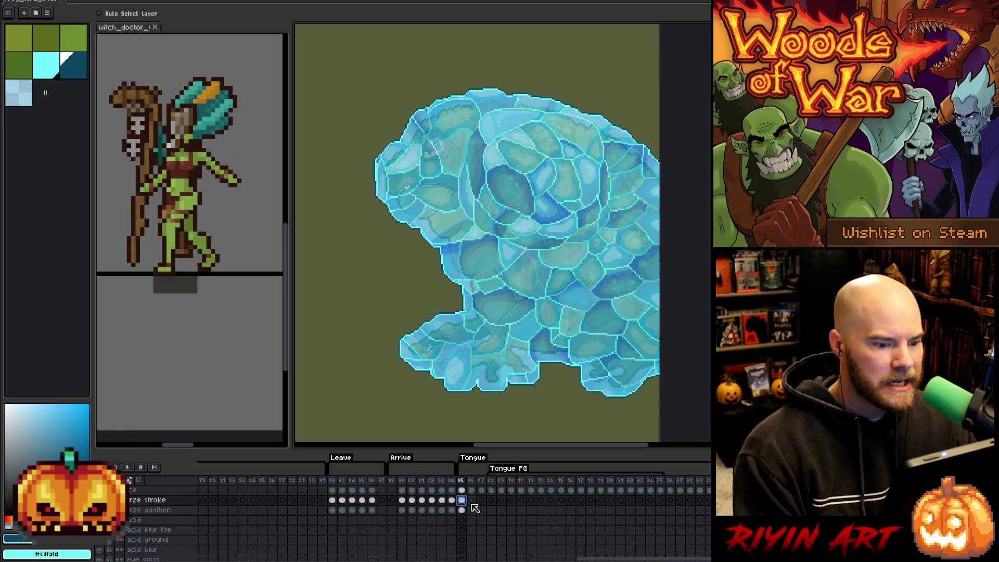
- Scroll through the timeline and go to frame 06 on the frze addition layer
scroll(471, 531, down, 5)
scroll(474, 531, down, 3)
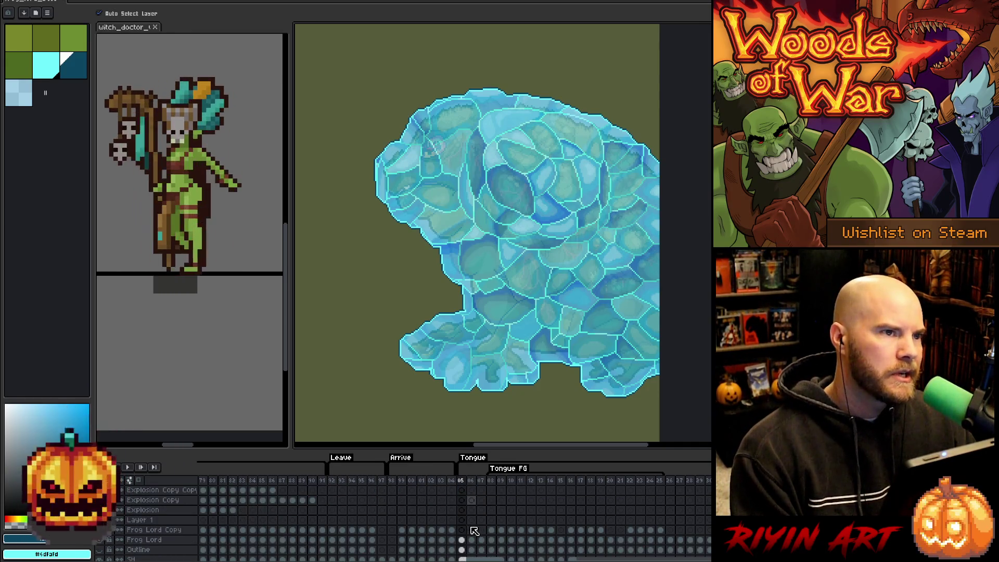
scroll(474, 530, up, 5)
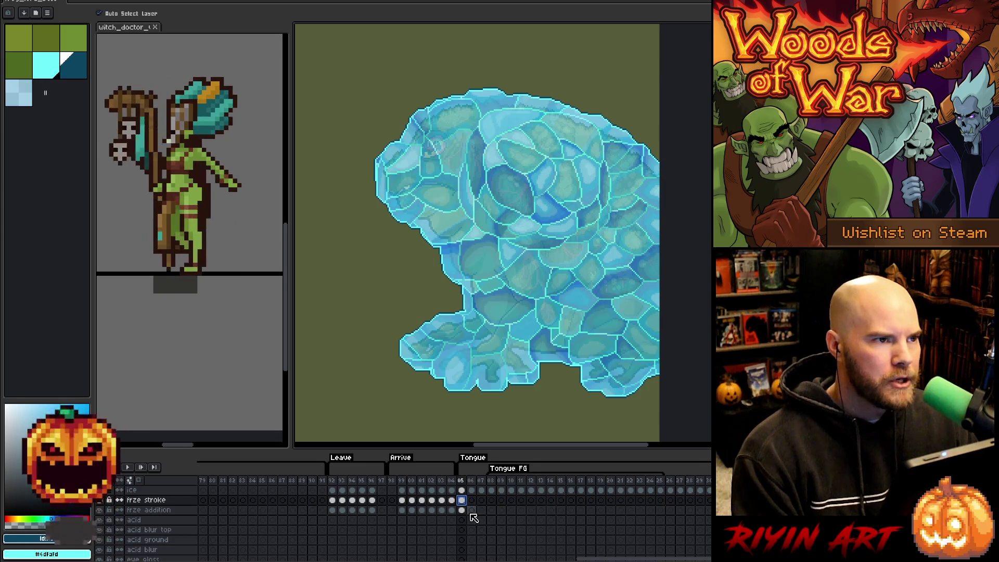
scroll(474, 517, down, 5)
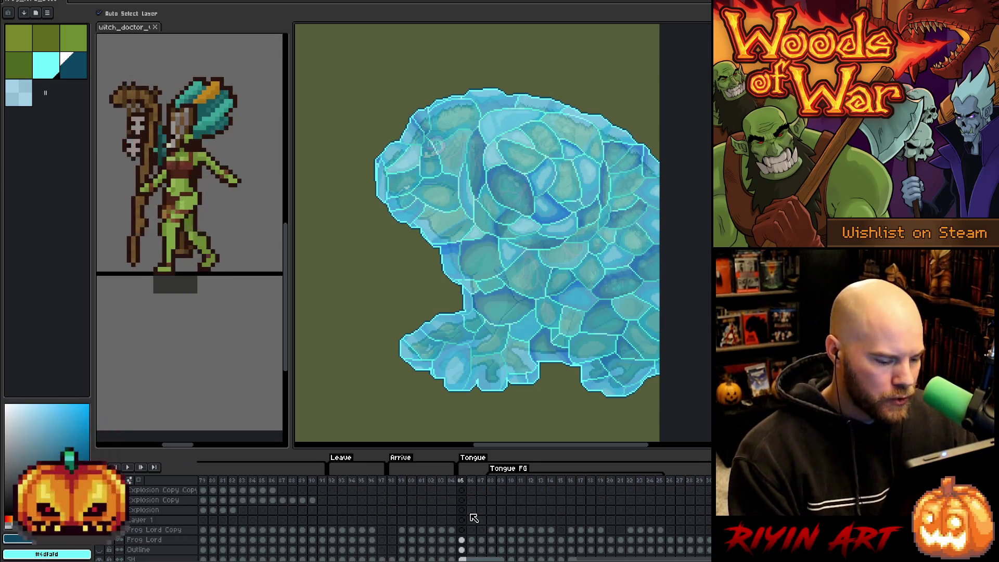
scroll(473, 518, down, 3)
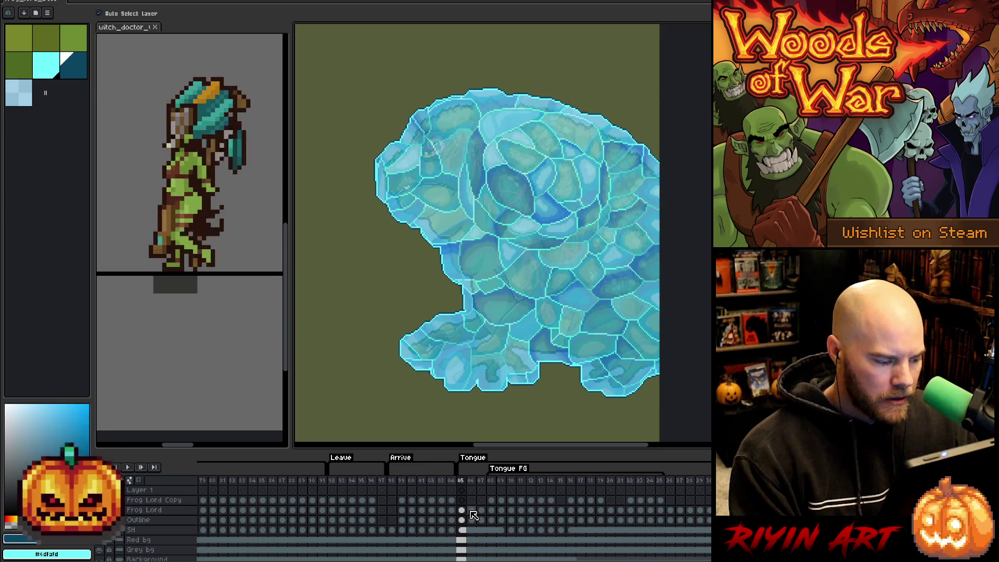
scroll(473, 515, up, 8)
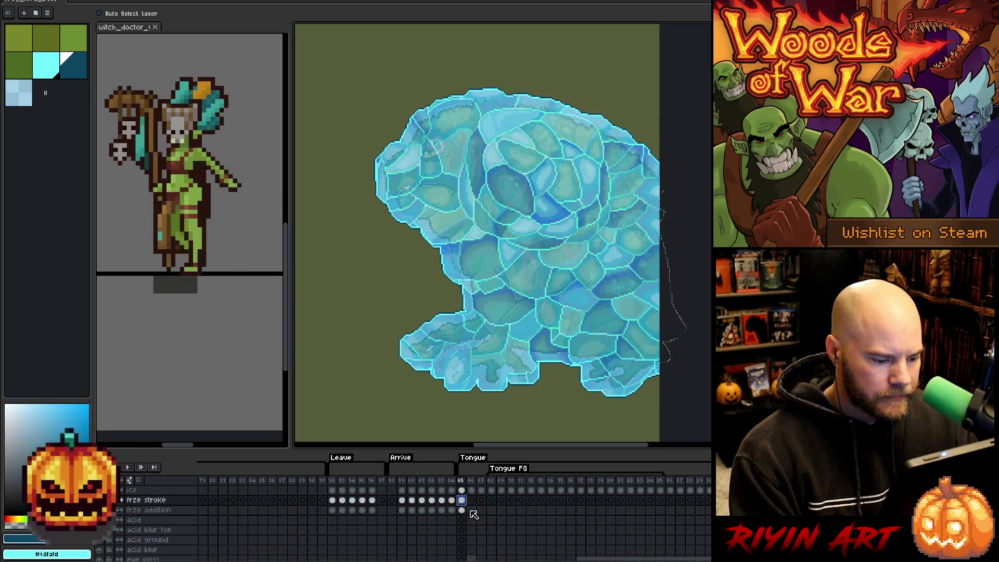
click(471, 511)
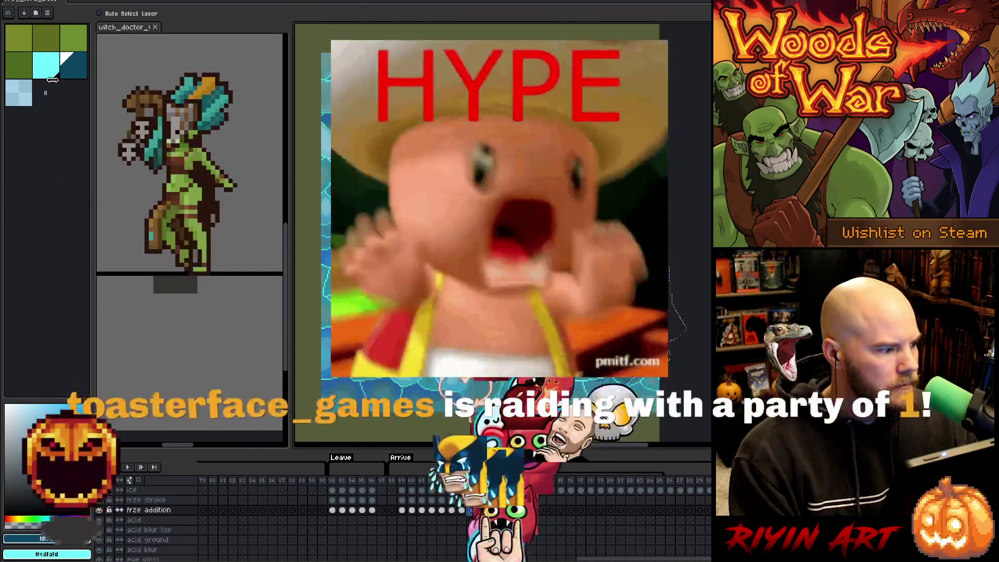
- Pick the light cyan swatch for painting on frame 06
click(52, 77)
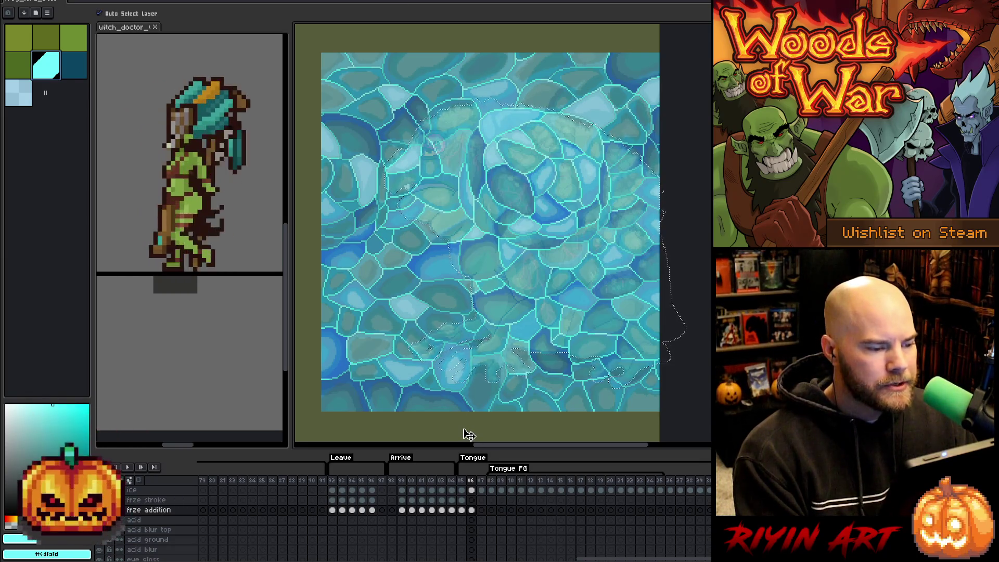
- Contract the frame 06 selection and fill it with light blue on frze stroke
click(472, 500)
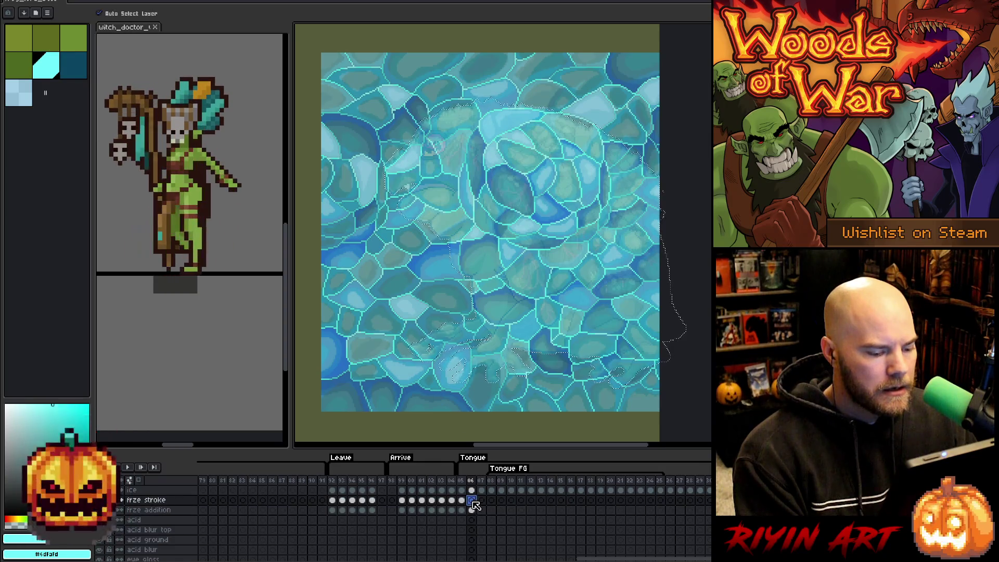
click(136, 1)
mouse_move(167, 50)
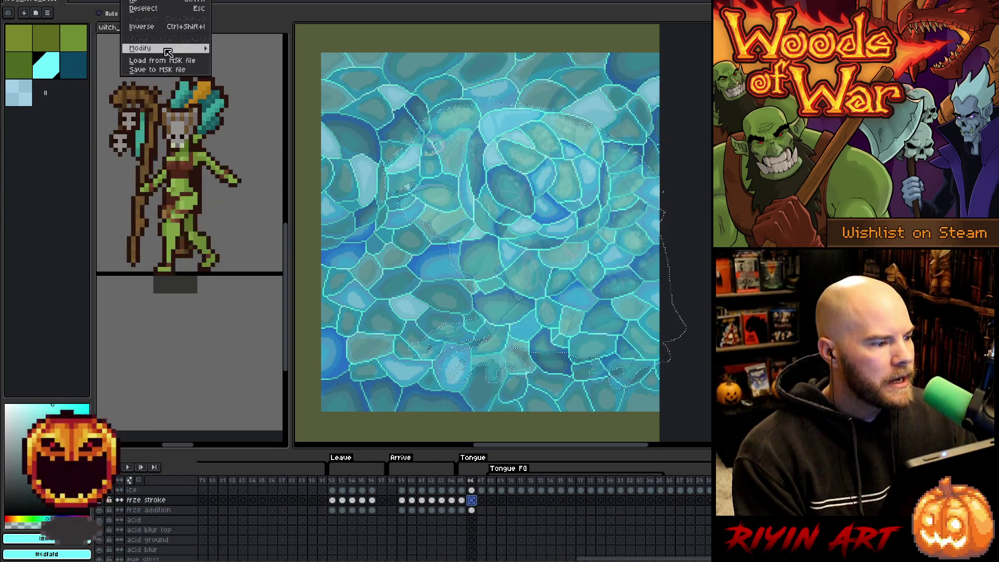
click(232, 66)
key(Return)
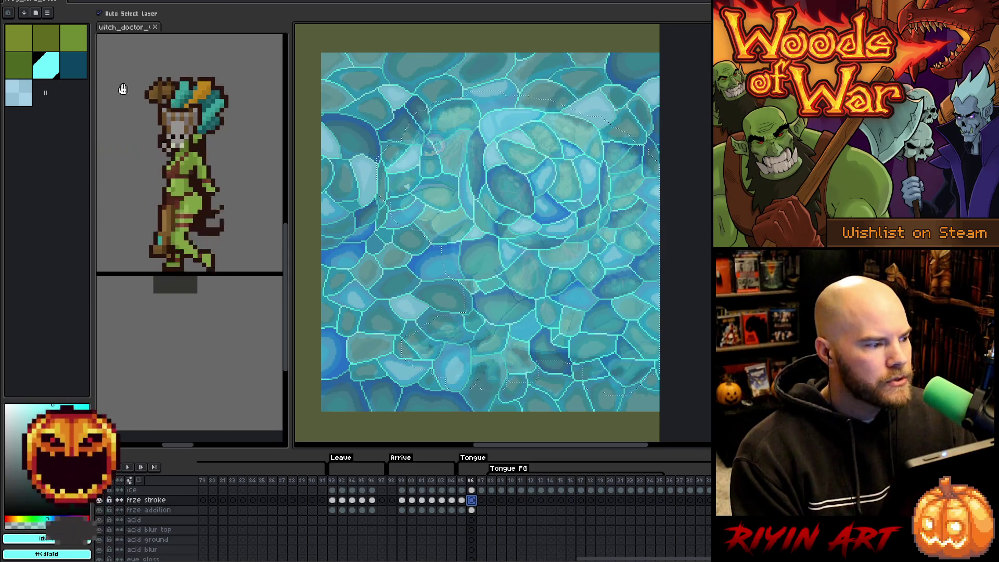
click(19, 99)
key(f)
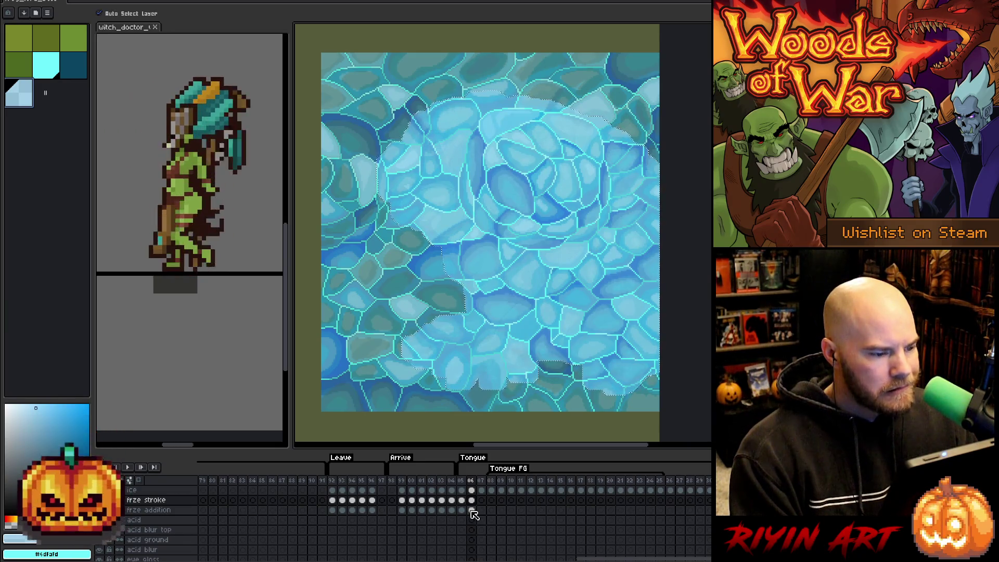
- Check the frame 06 ice shape, then return to frze stroke with dark teal selected
click(472, 492)
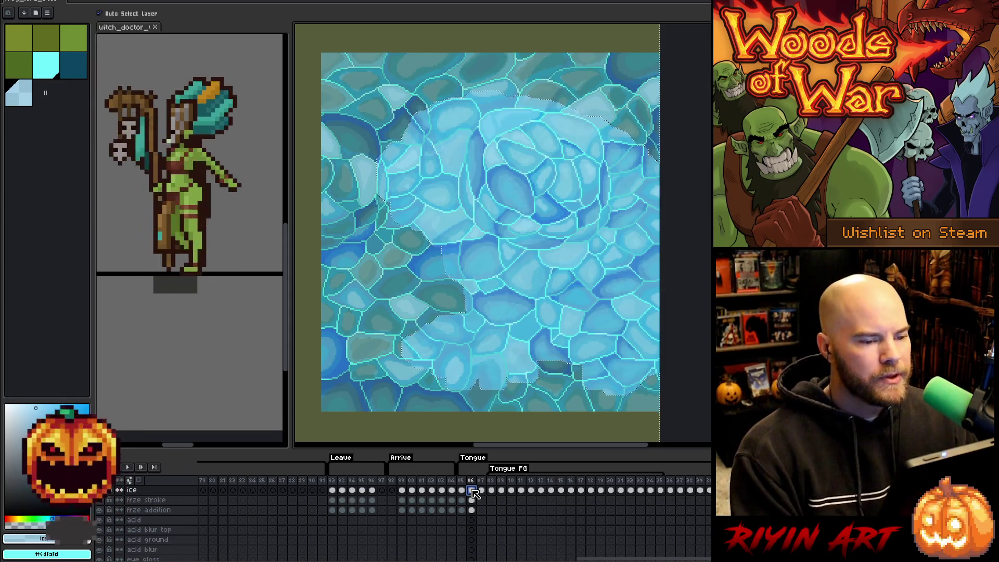
click(471, 491)
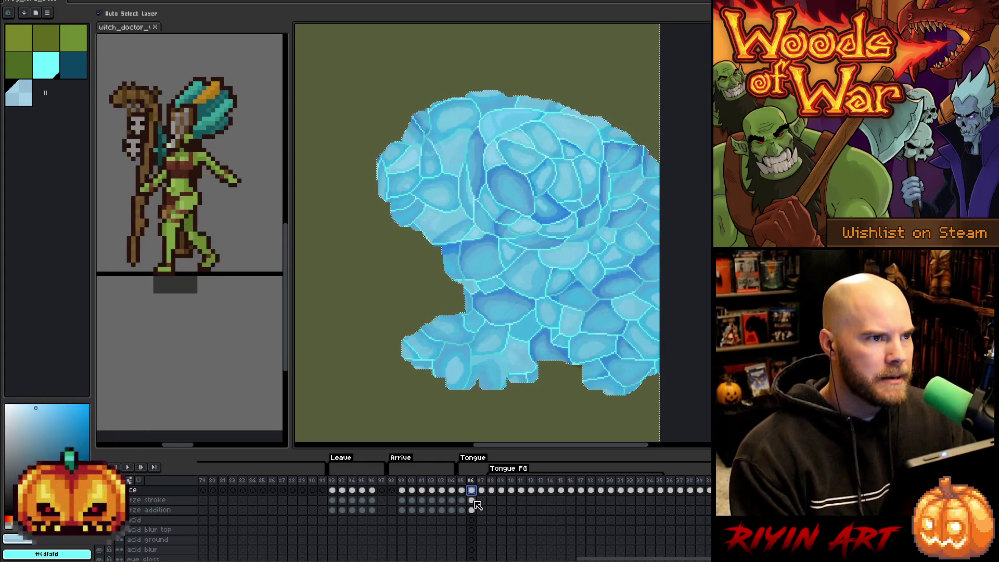
click(472, 501)
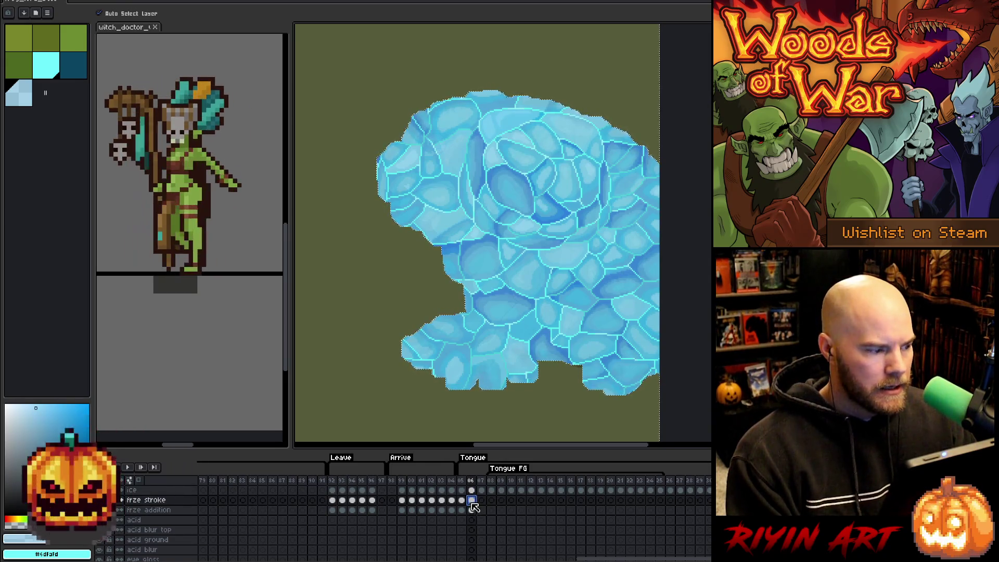
click(54, 72)
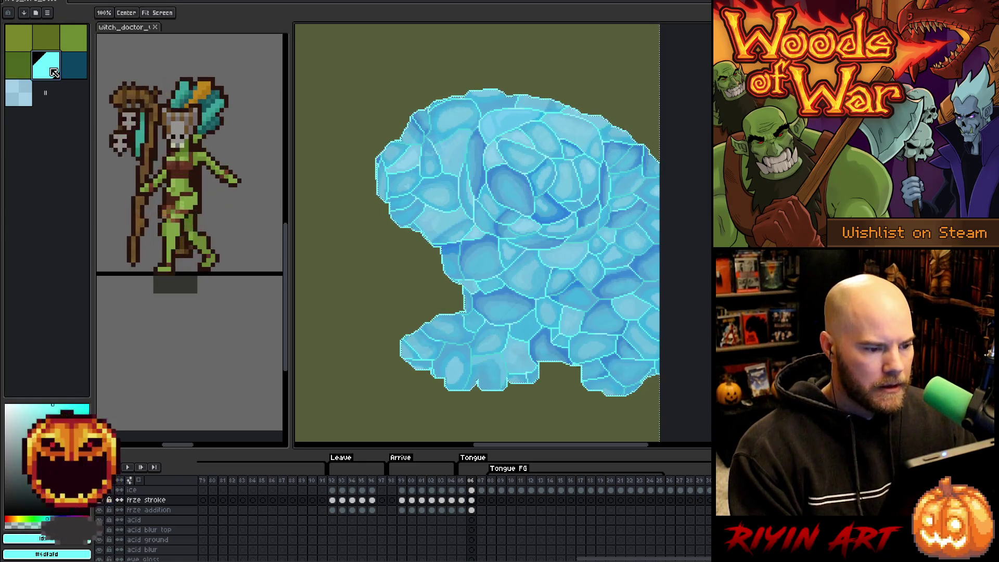
click(80, 71)
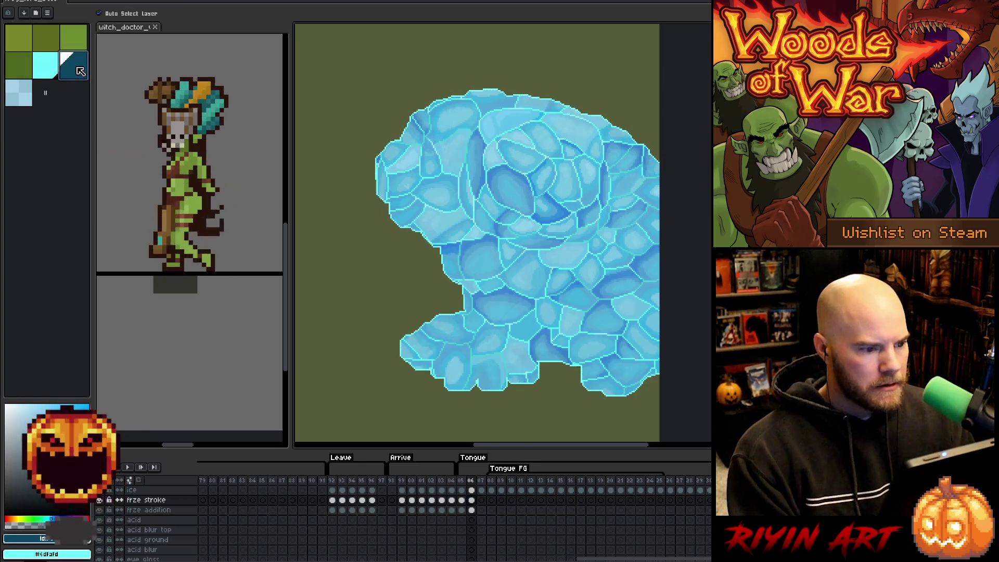
- Apply the Shift+R effect, move to frame 07 on frze stroke and reapply it with cyan
key(shift+r)
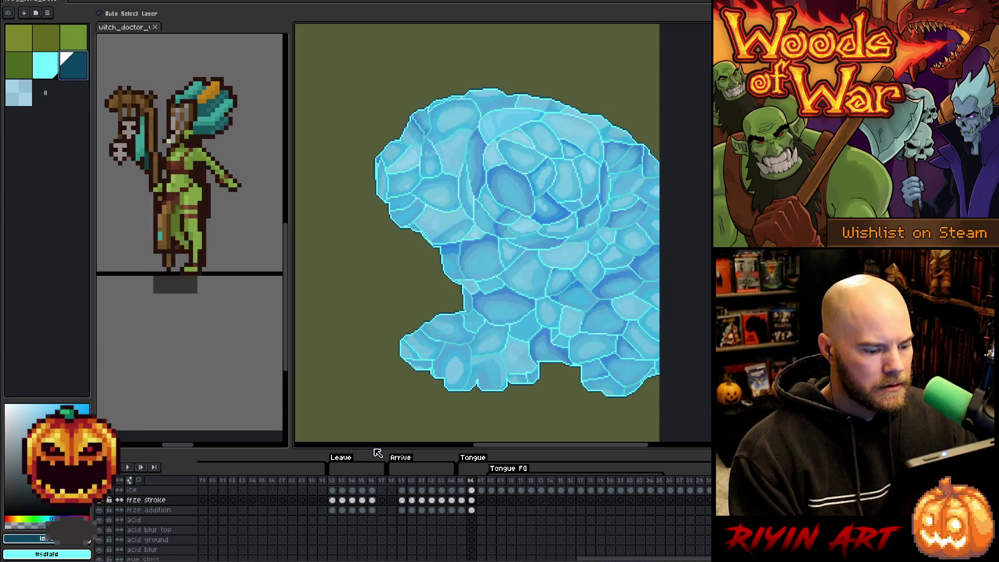
click(481, 500)
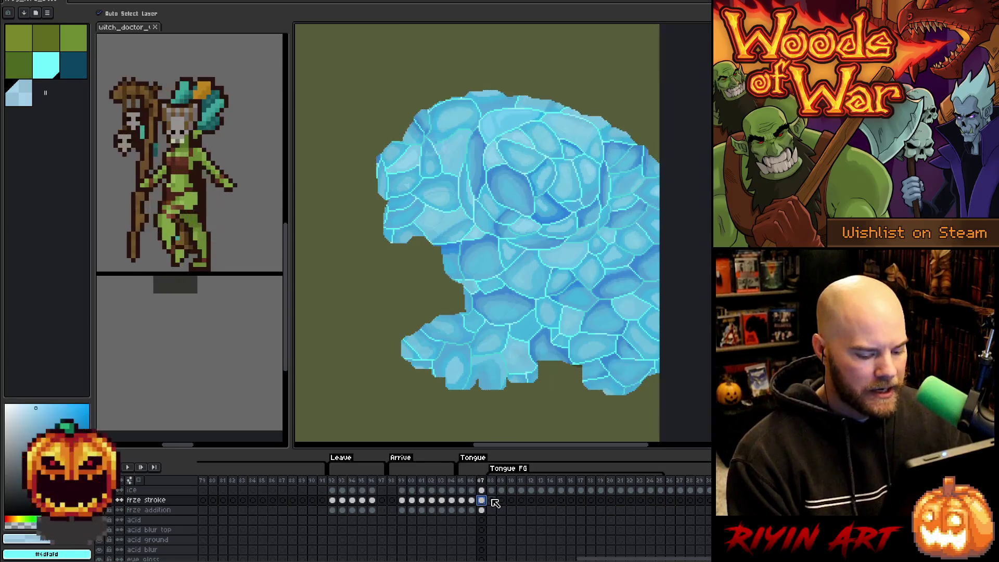
click(56, 67)
key(shift+r)
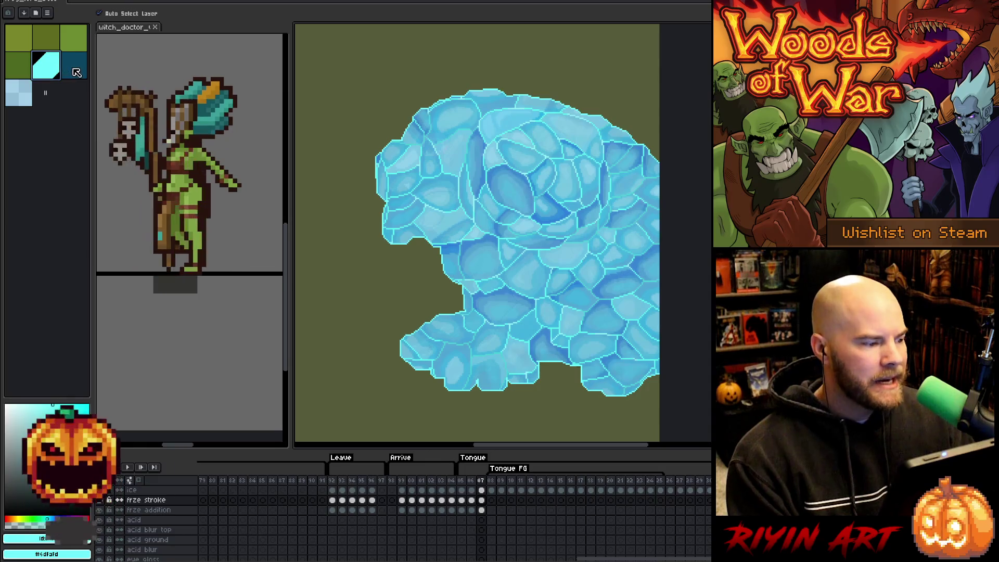
key(v)
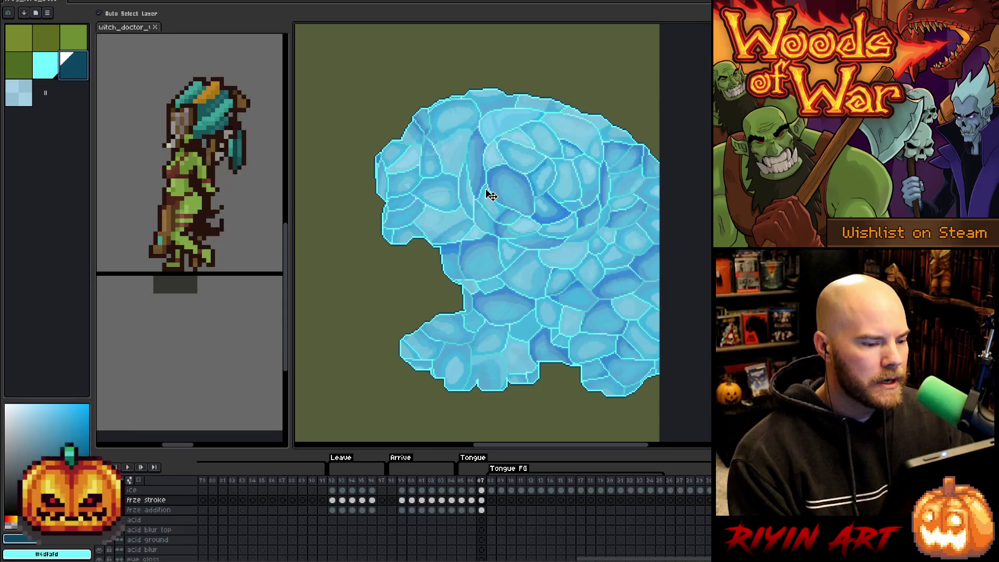
- Select the frame 07 ice shape and fill it with the darker tint on frze stroke
click(483, 491)
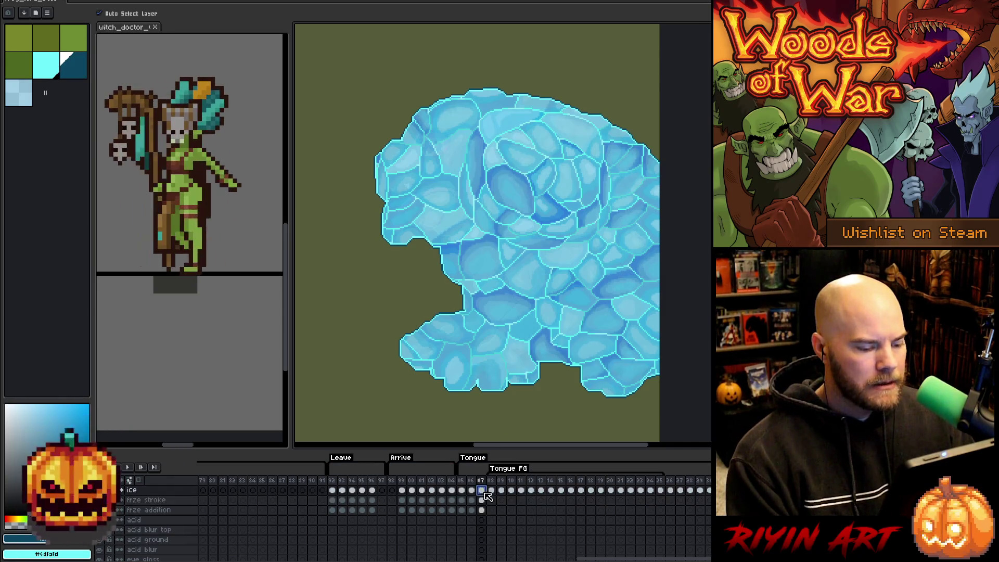
ctrl+click(481, 510)
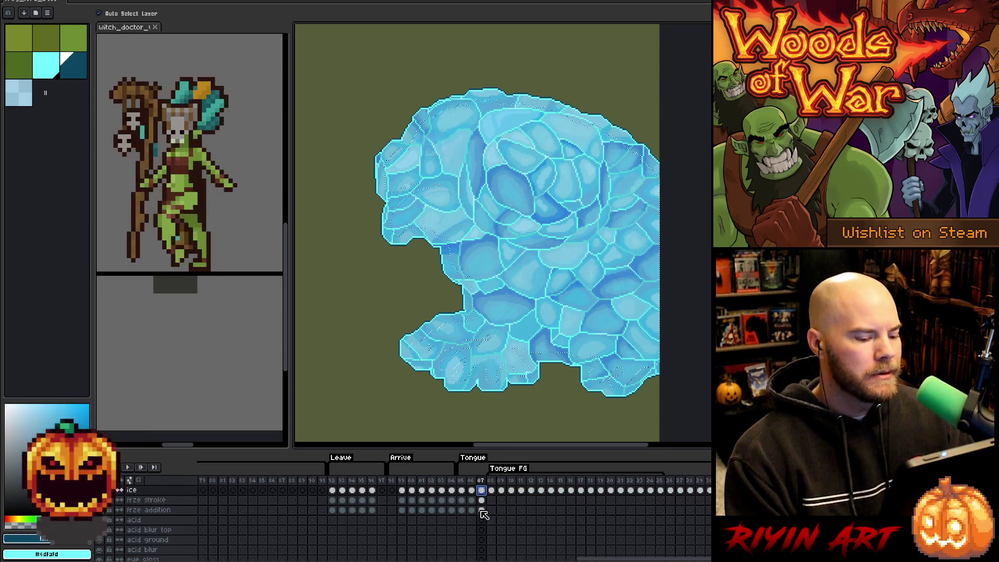
click(482, 501)
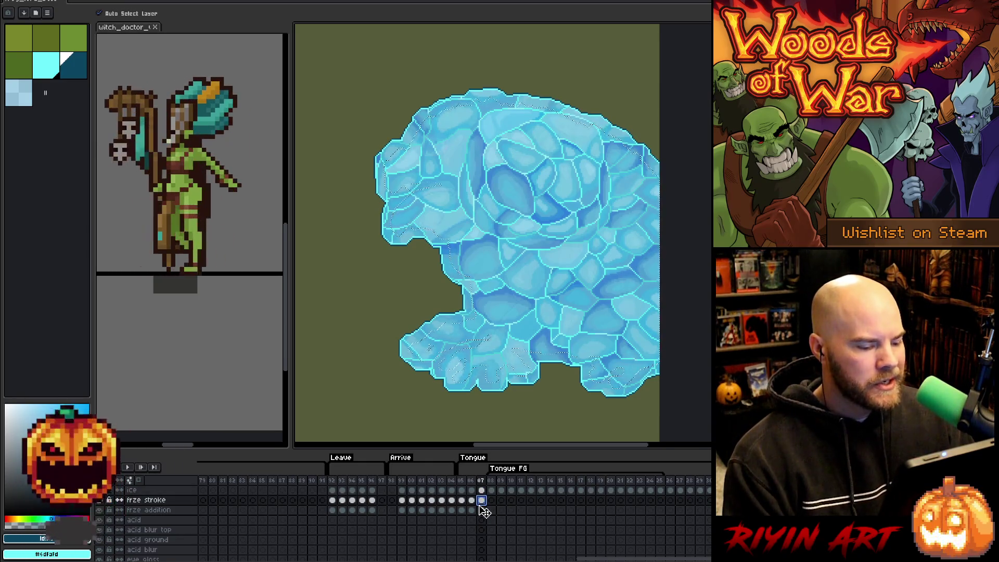
key(Delete)
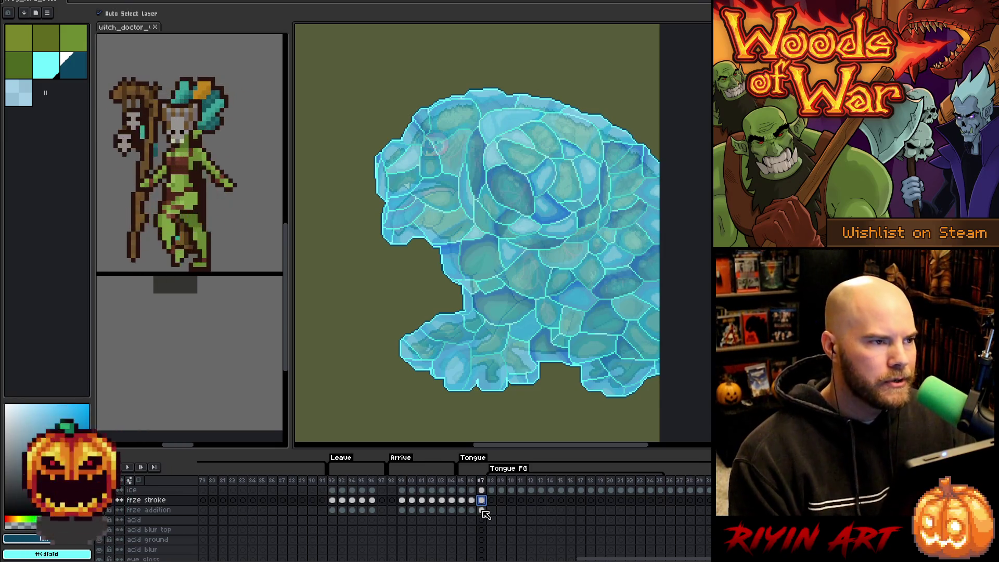
- Scroll the timeline and open frame 08 of the frze addition layer
scroll(487, 517, down, 5)
scroll(493, 525, down, 3)
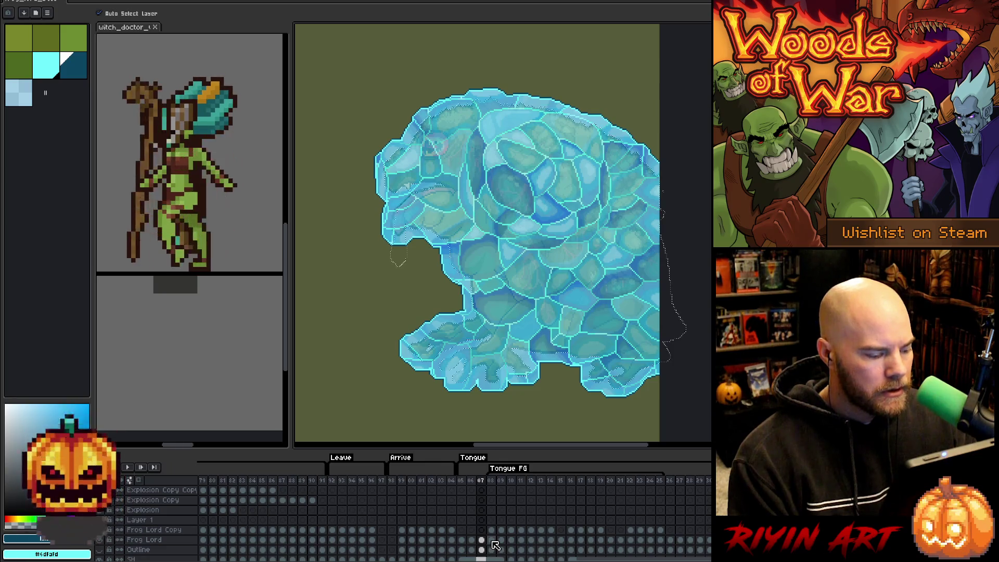
scroll(495, 541, up, 8)
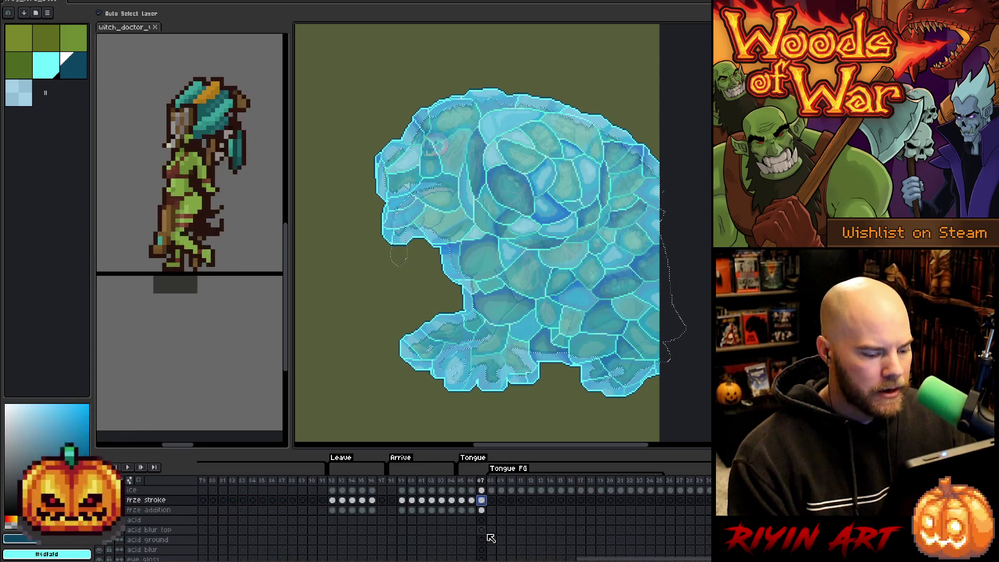
click(492, 510)
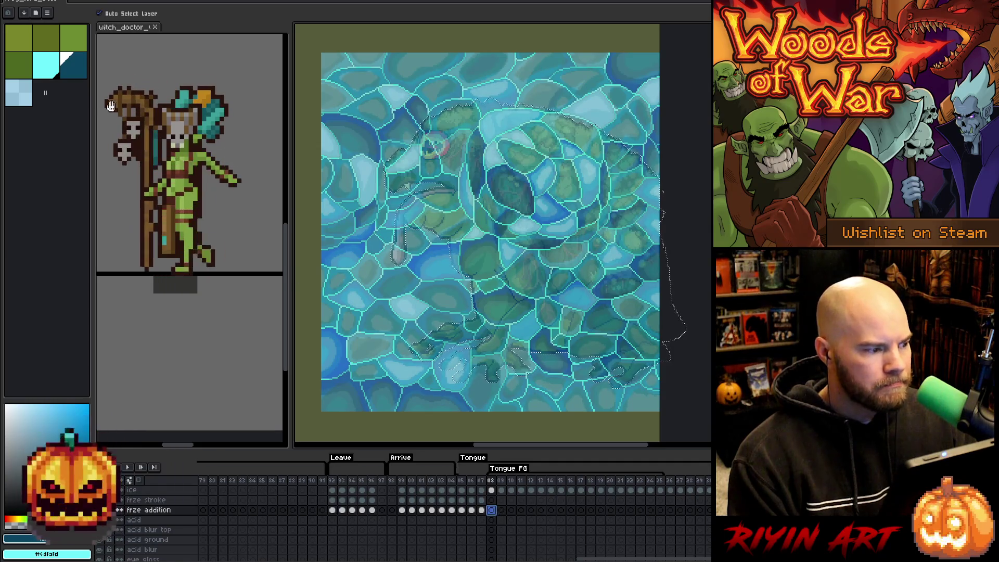
- Pick cyan and expand the frame 08 selection on the frze stroke layer
click(45, 72)
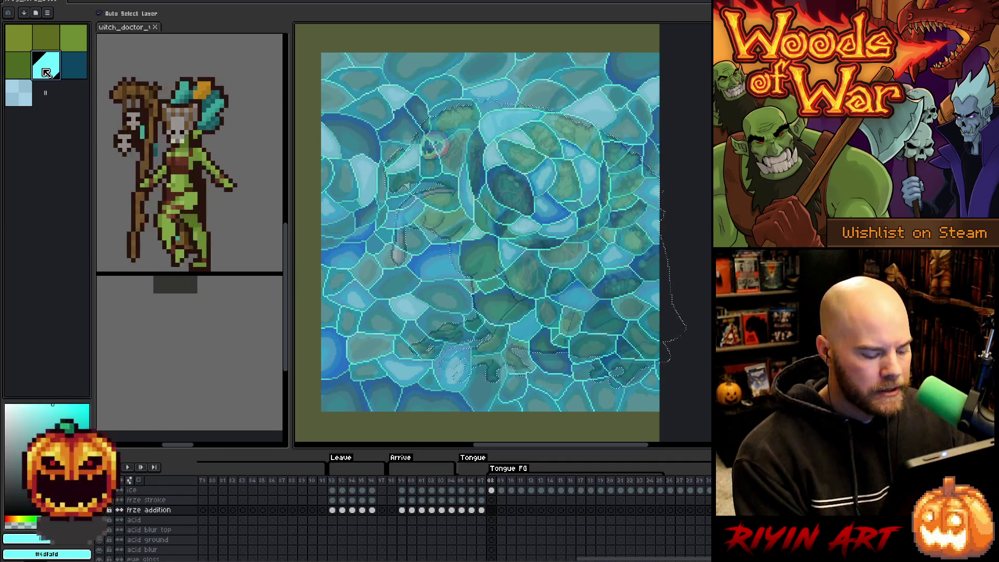
click(492, 500)
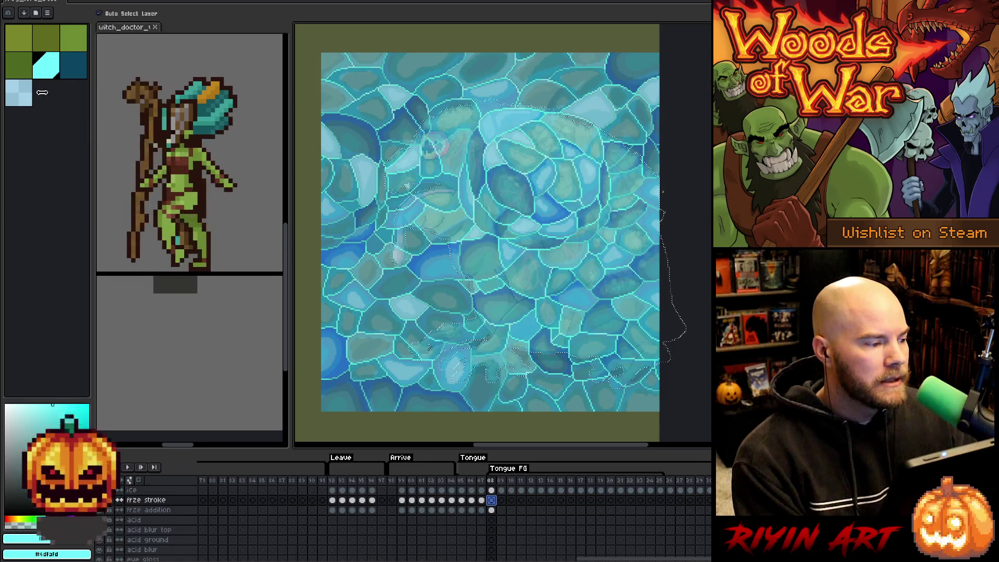
click(141, 1)
mouse_move(172, 47)
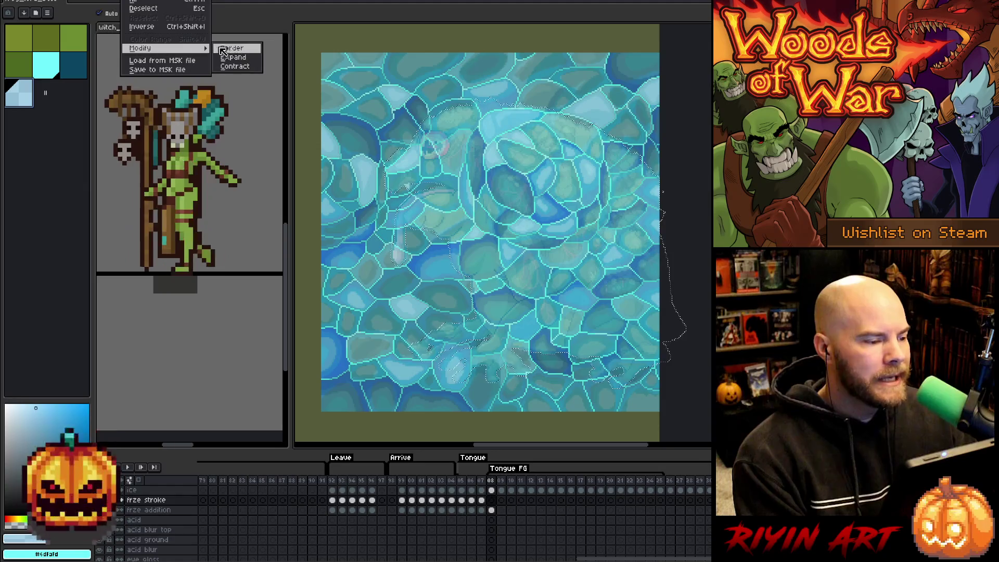
click(243, 58)
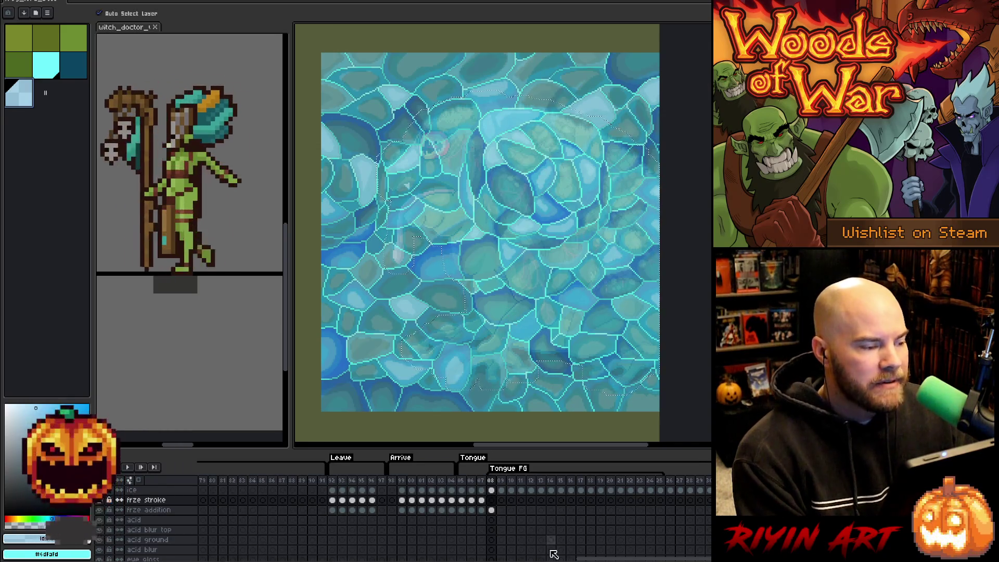
- Compare frame 08's ice and frze stroke cels, pick dark teal, then advance to frame 09
click(492, 500)
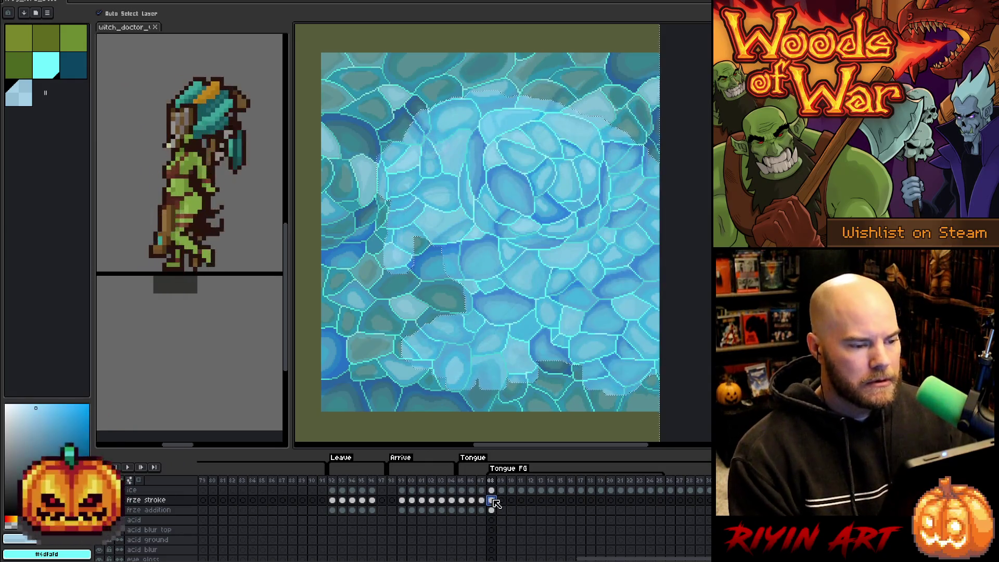
click(491, 491)
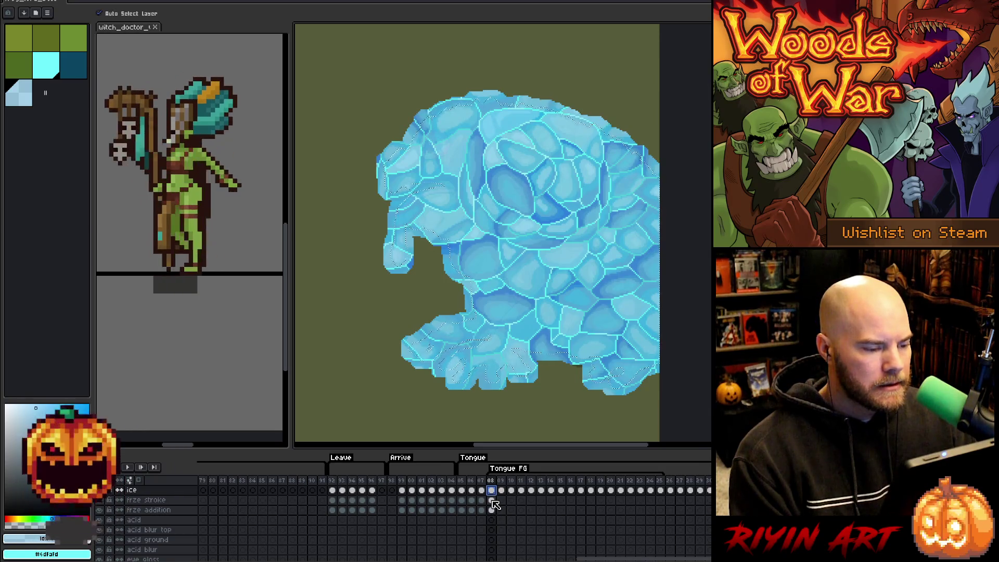
click(491, 500)
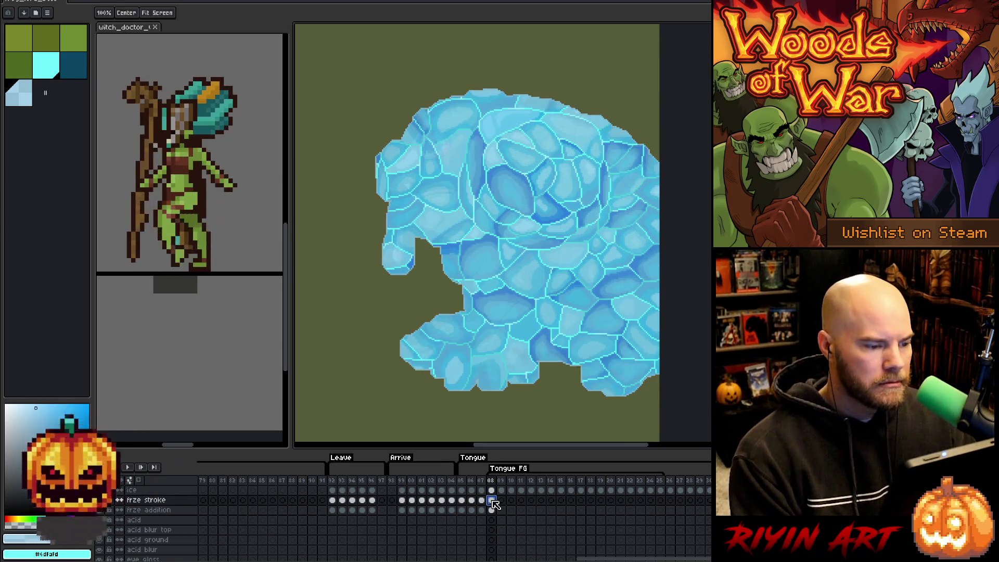
key(v)
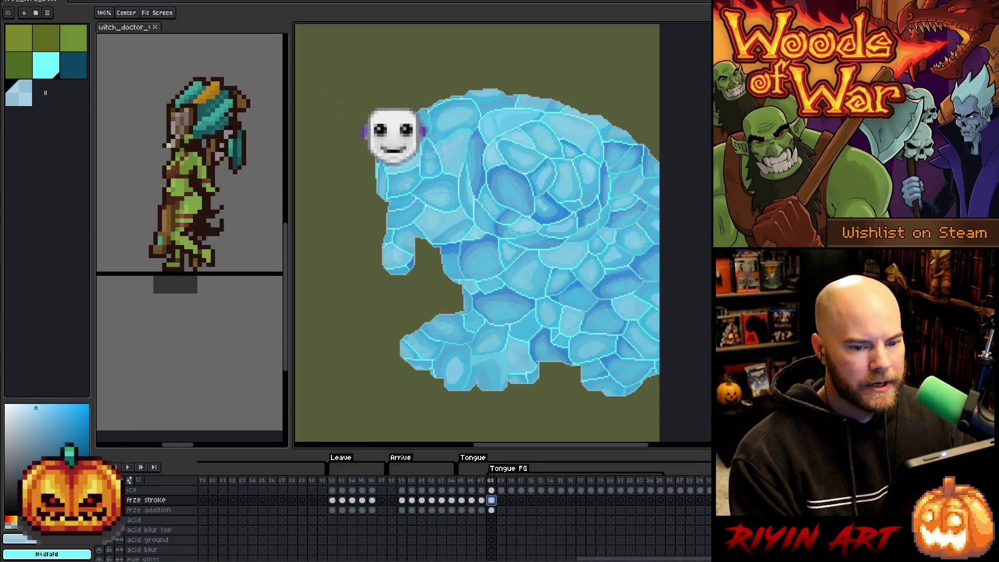
click(52, 75)
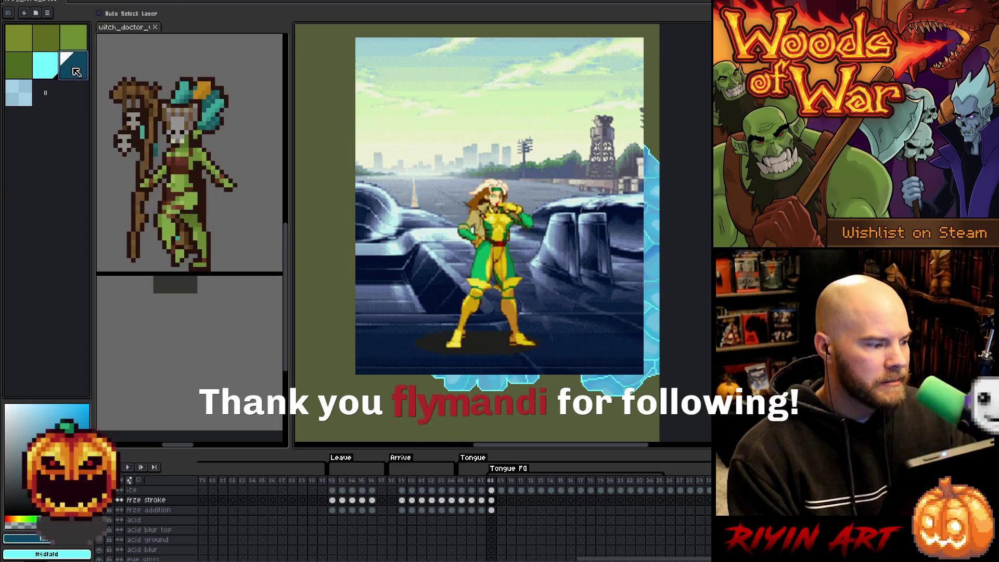
click(76, 77)
click(492, 501)
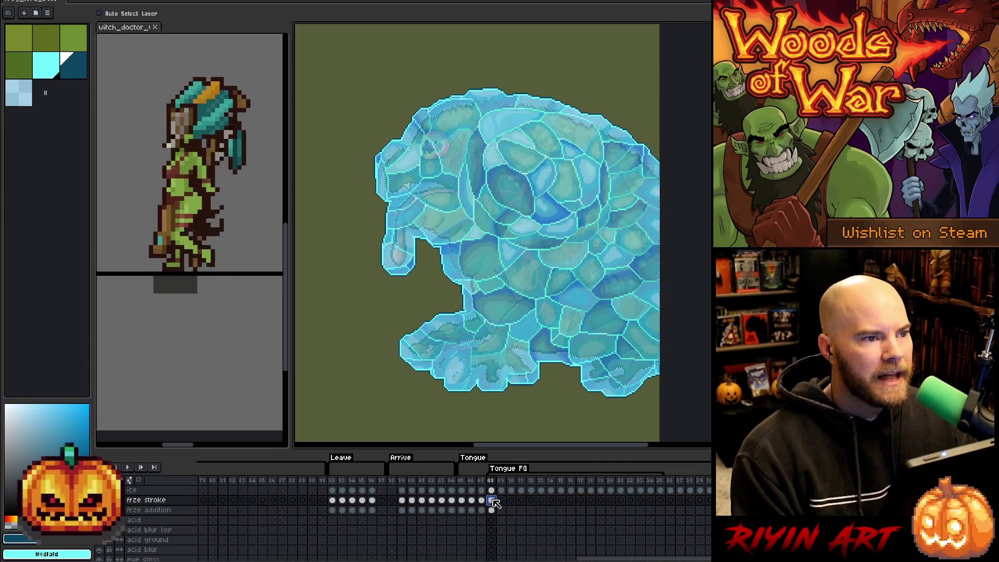
click(502, 510)
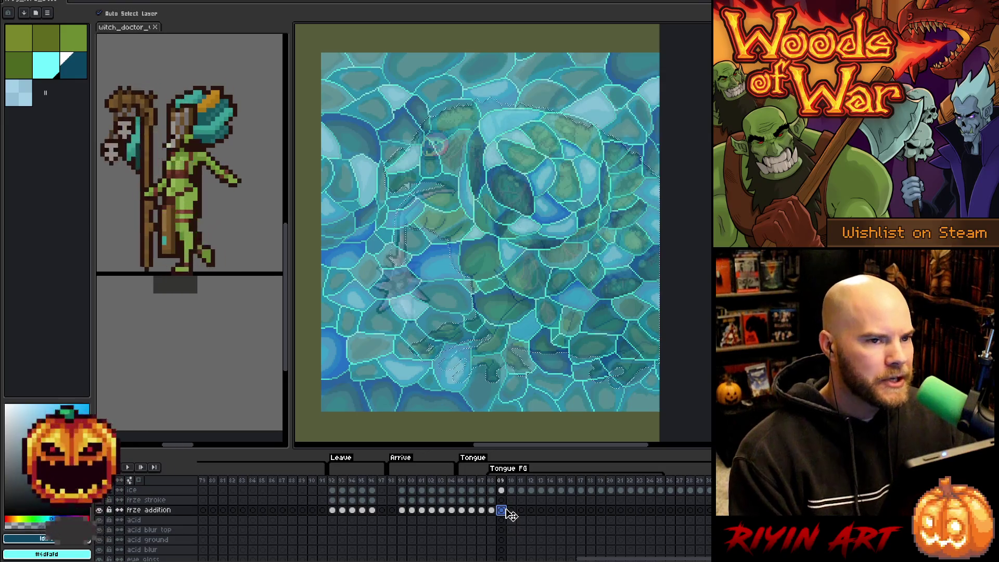
- Expand the frame 09 ice selection on the frze stroke layer for the light blue fill
scroll(510, 517, down, 10)
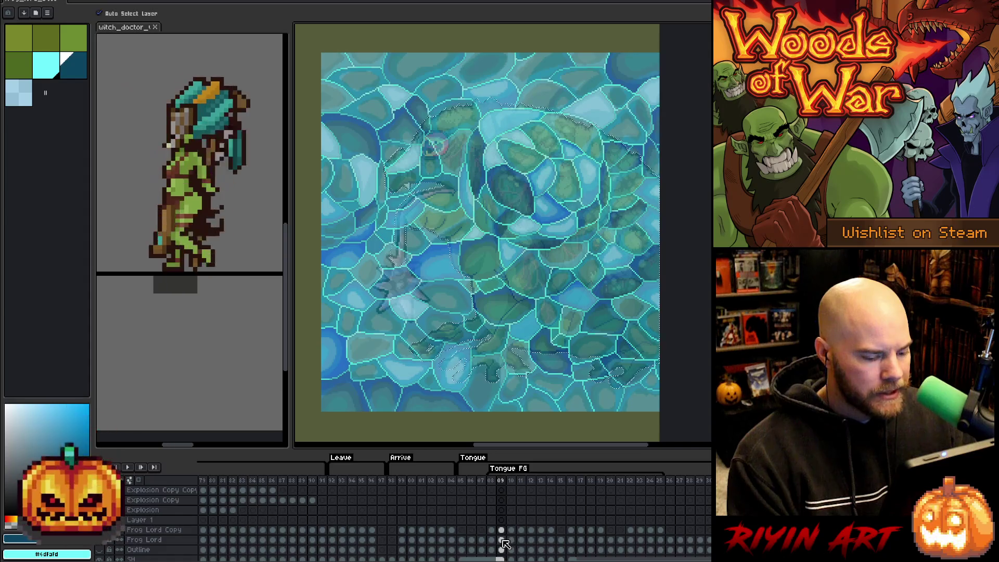
scroll(506, 543, up, 10)
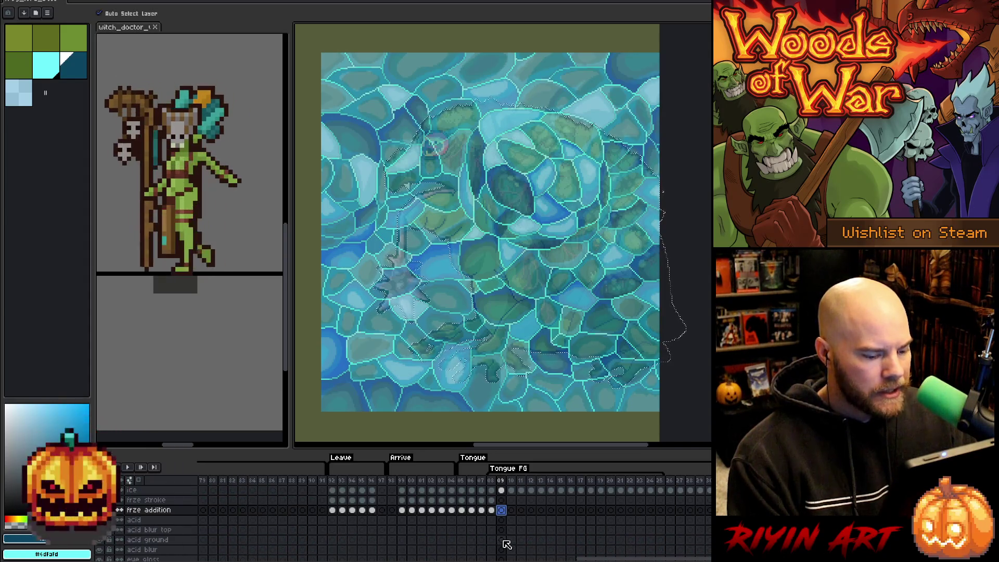
click(503, 509)
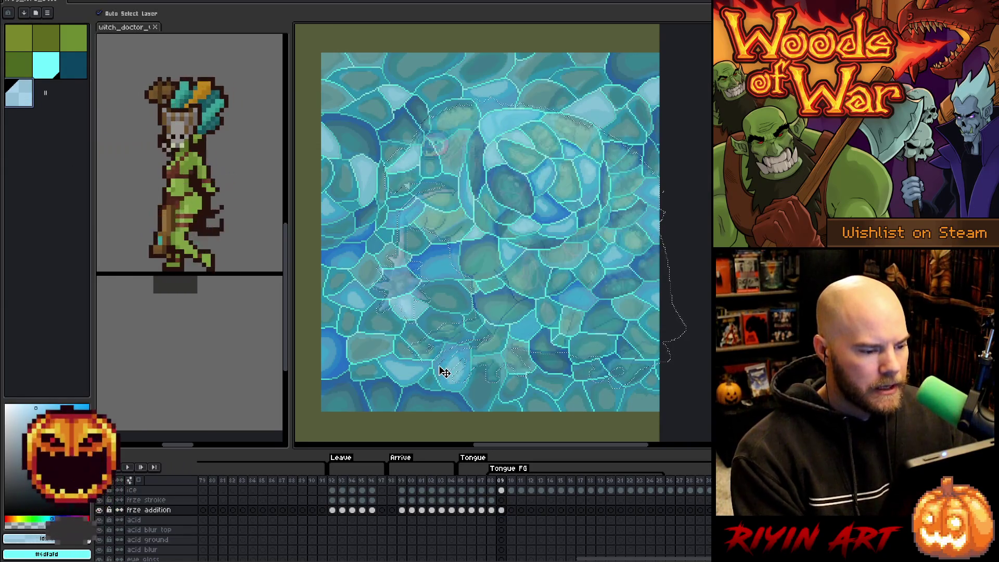
click(501, 500)
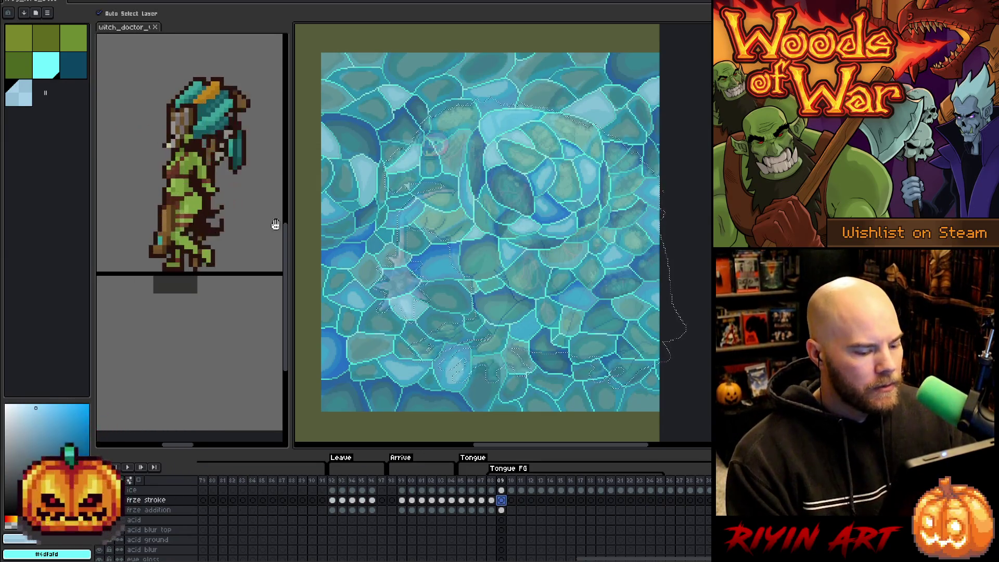
click(132, 1)
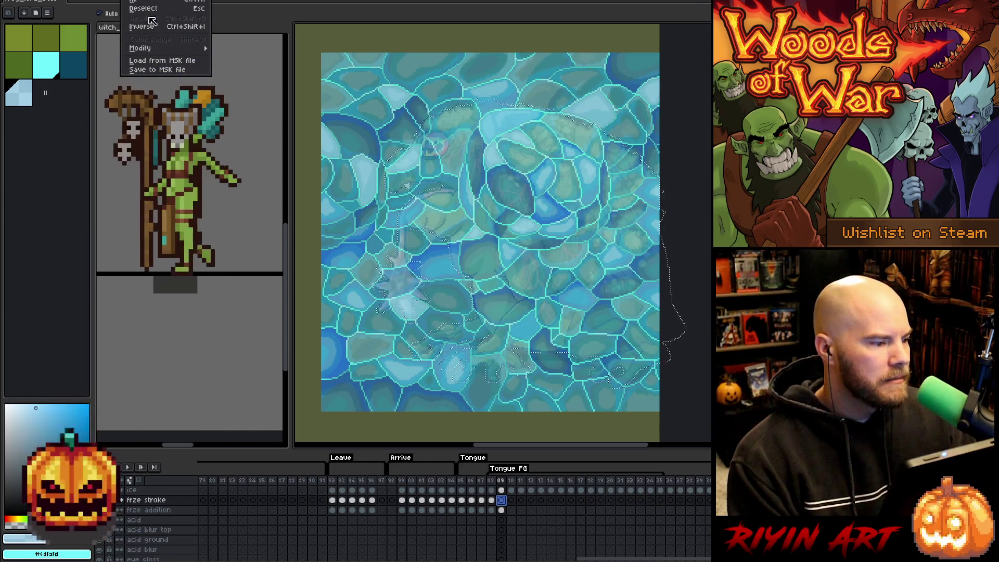
mouse_move(167, 52)
click(235, 58)
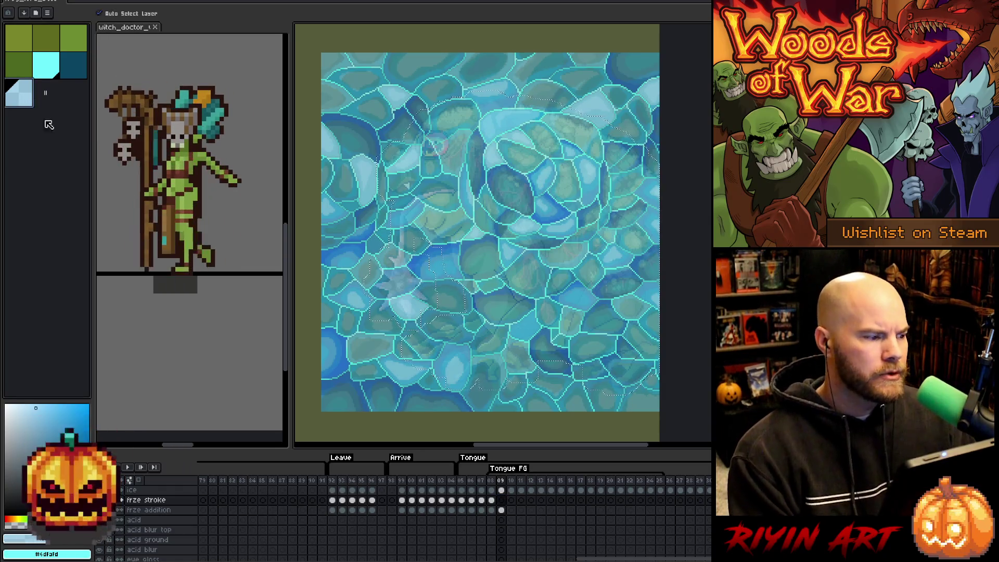
click(501, 500)
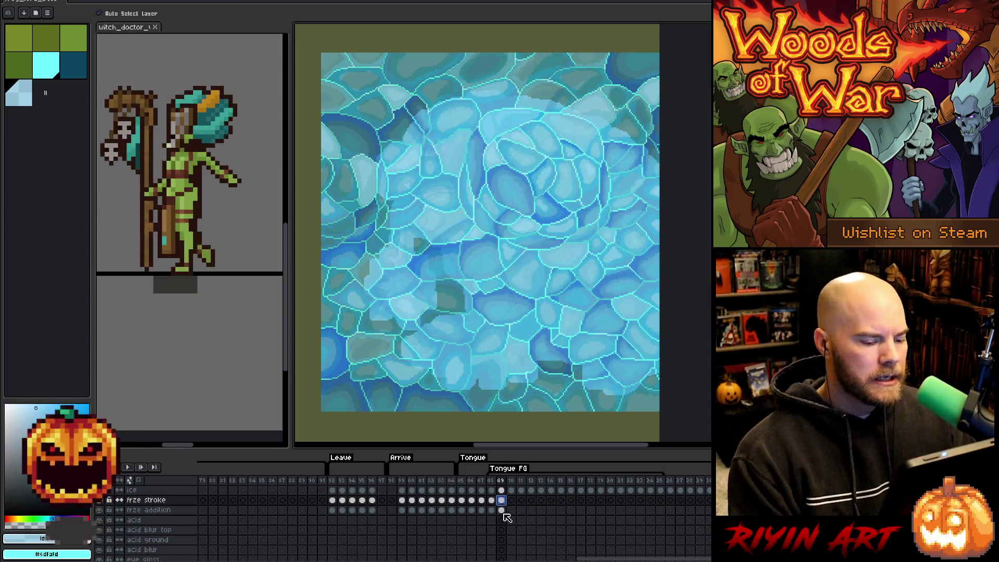
scroll(500, 514, down, 2)
scroll(504, 515, up, 2)
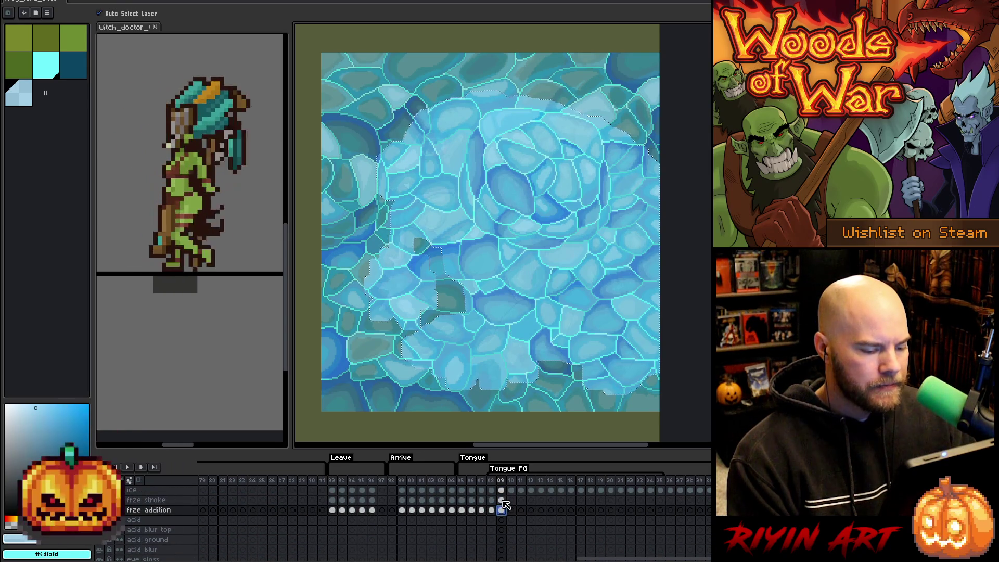
click(502, 500)
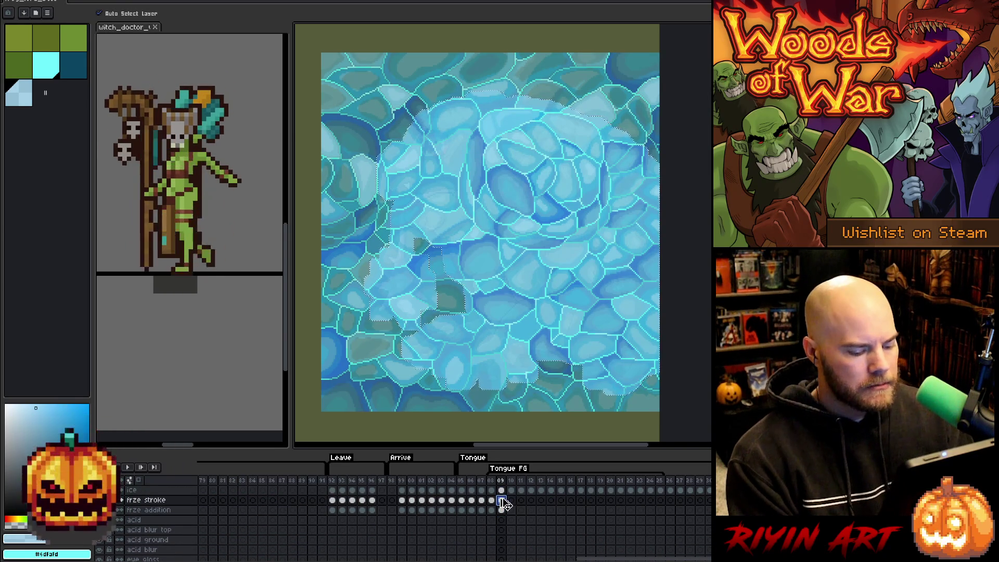
- Compare frame 09's ice and frze stroke cels, pick dark teal, then advance to frame 10
click(501, 491)
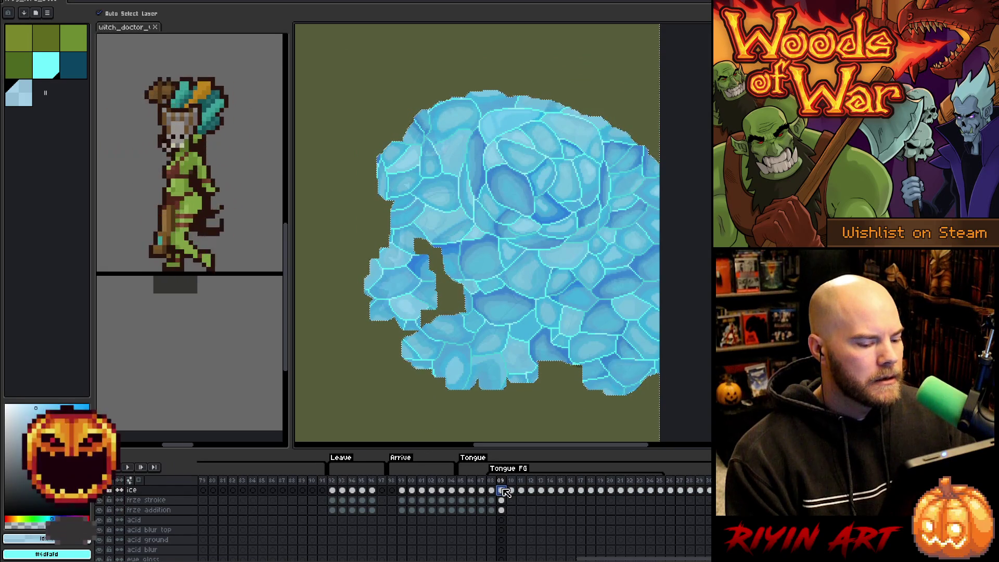
click(503, 500)
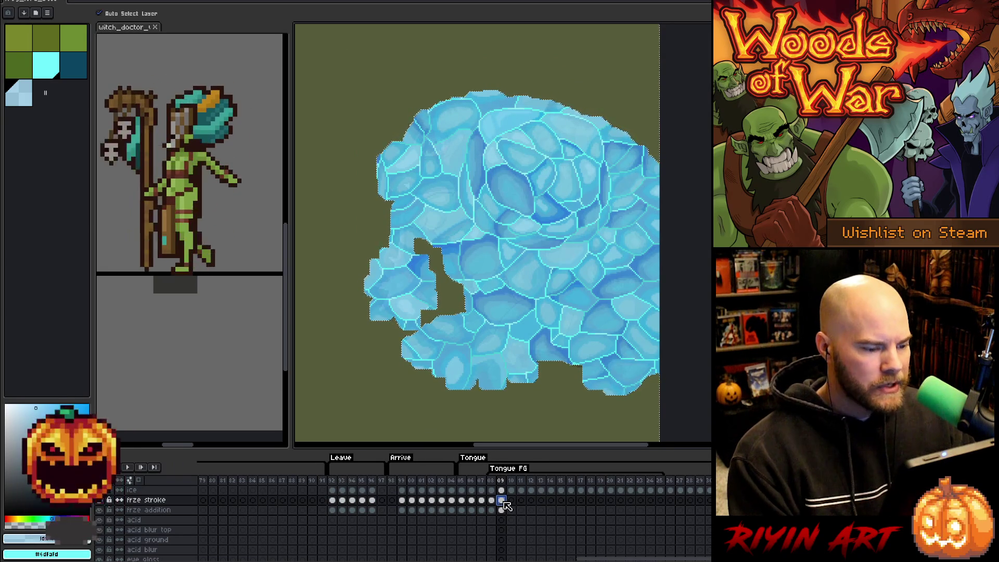
click(47, 72)
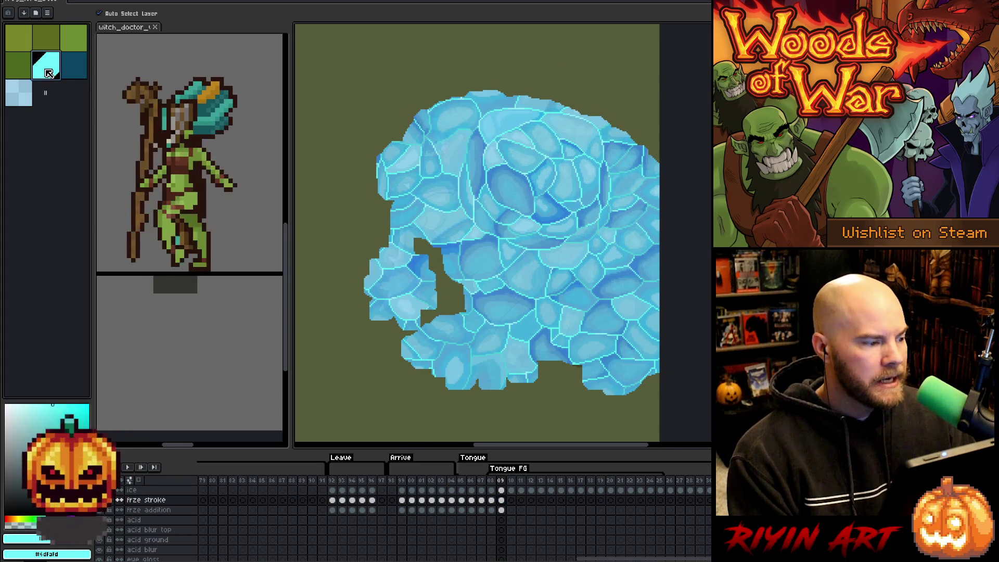
click(75, 75)
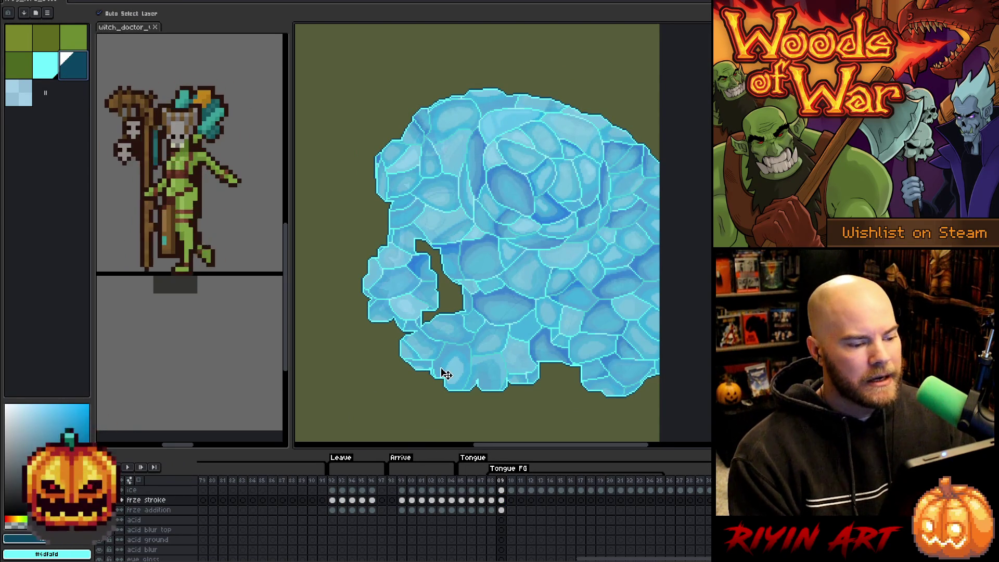
click(502, 503)
click(503, 502)
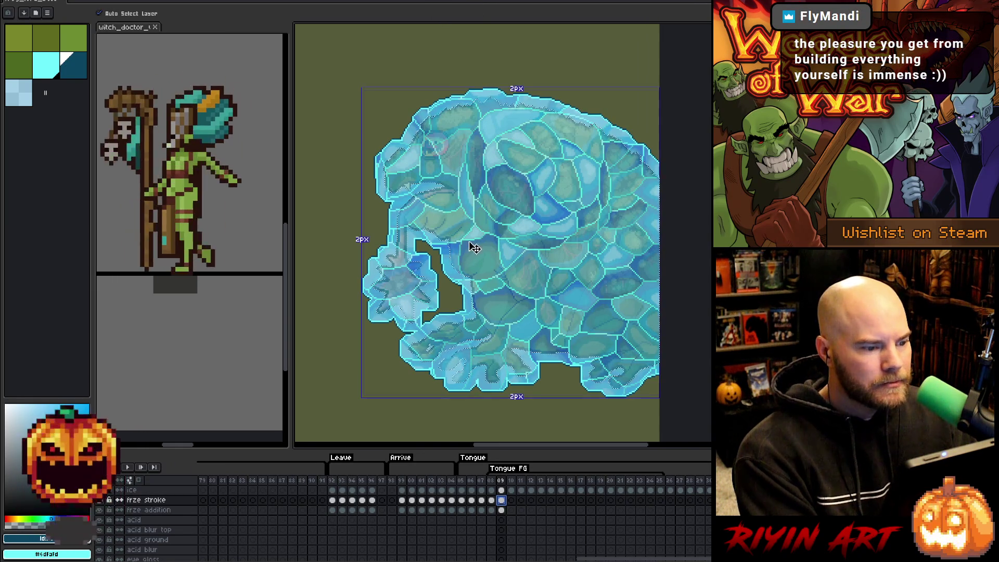
click(512, 510)
- Pick the cyan swatch and switch to the frze stroke cel at frame 10
scroll(512, 515, up, 5)
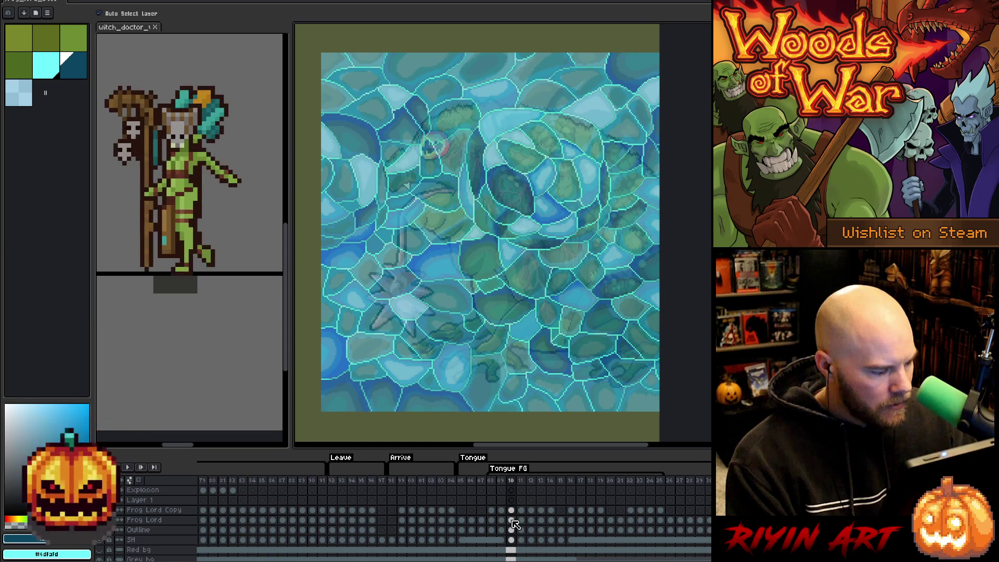
scroll(515, 521, down, 5)
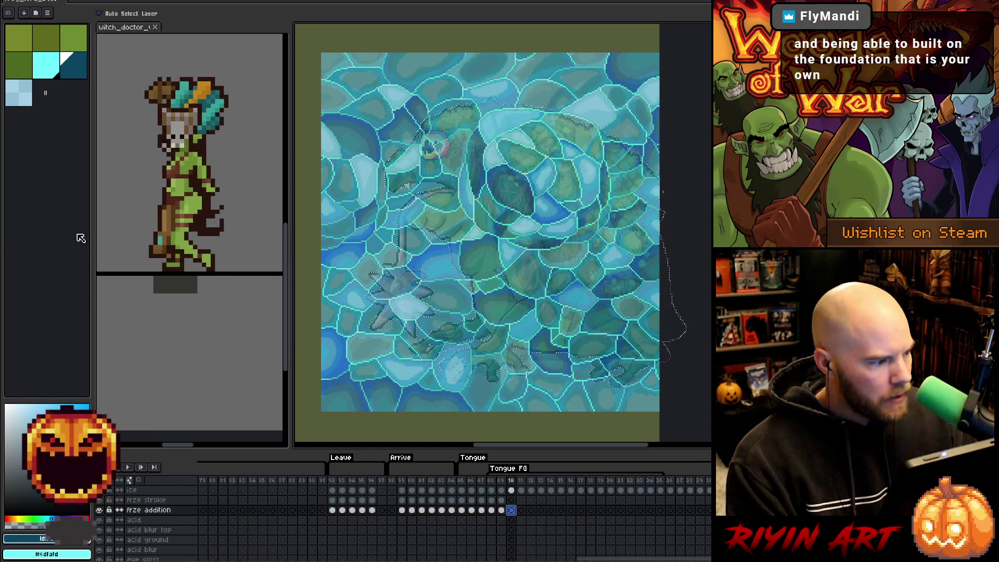
click(44, 69)
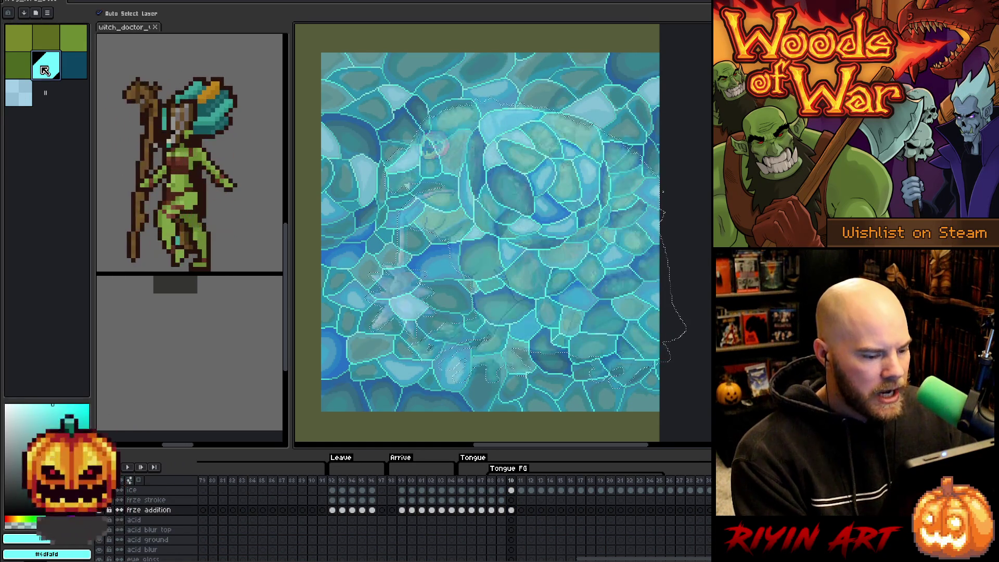
click(511, 501)
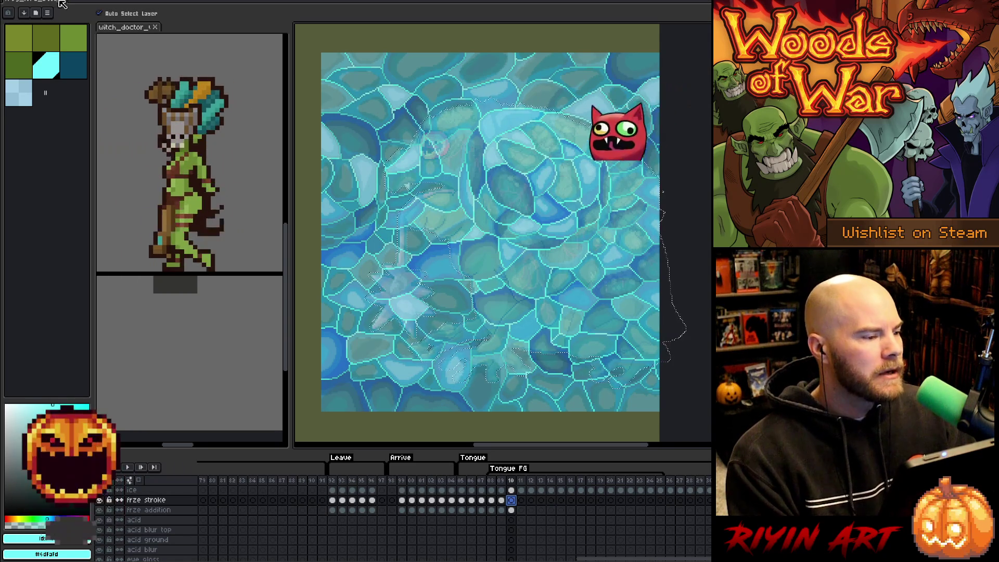
- Expand the frame 10 ice selection and fill it with light blue
click(102, 2)
key(Escape)
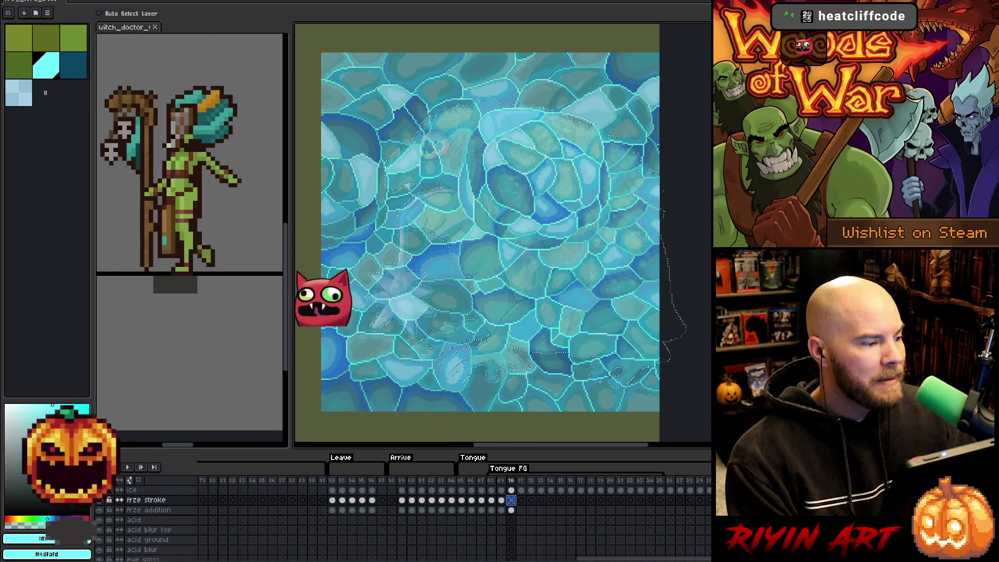
key(alt+s)
mouse_move(172, 51)
click(234, 58)
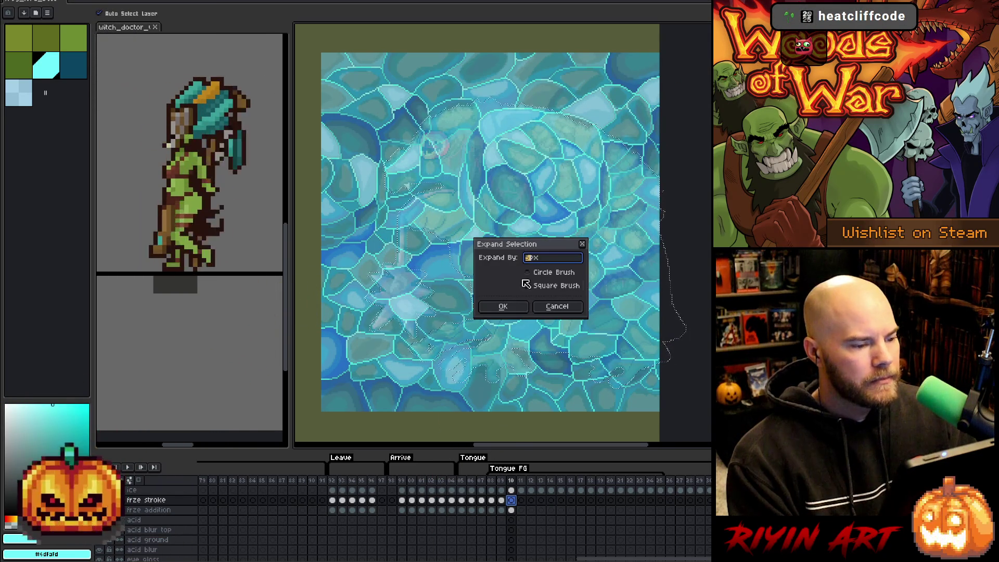
click(516, 310)
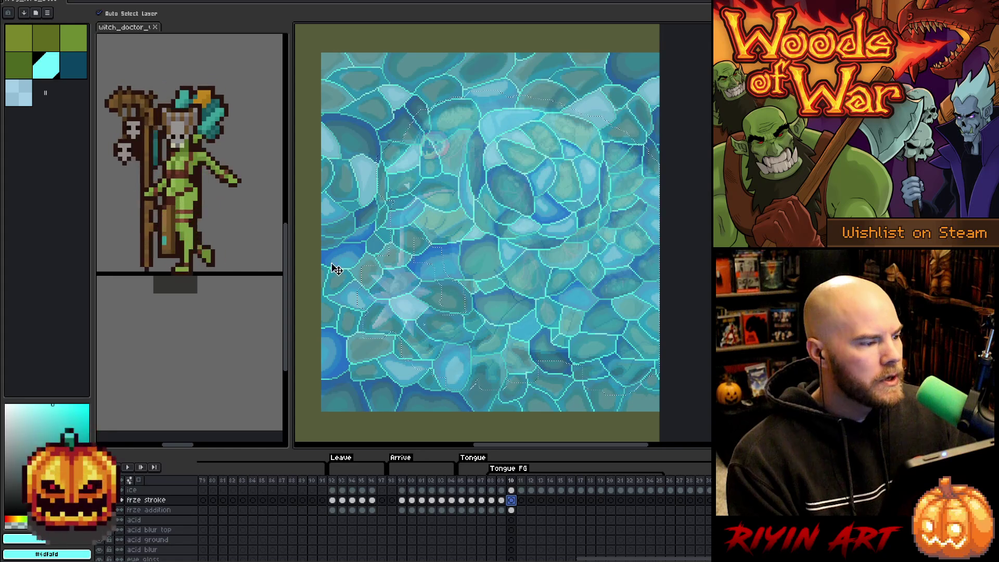
click(21, 100)
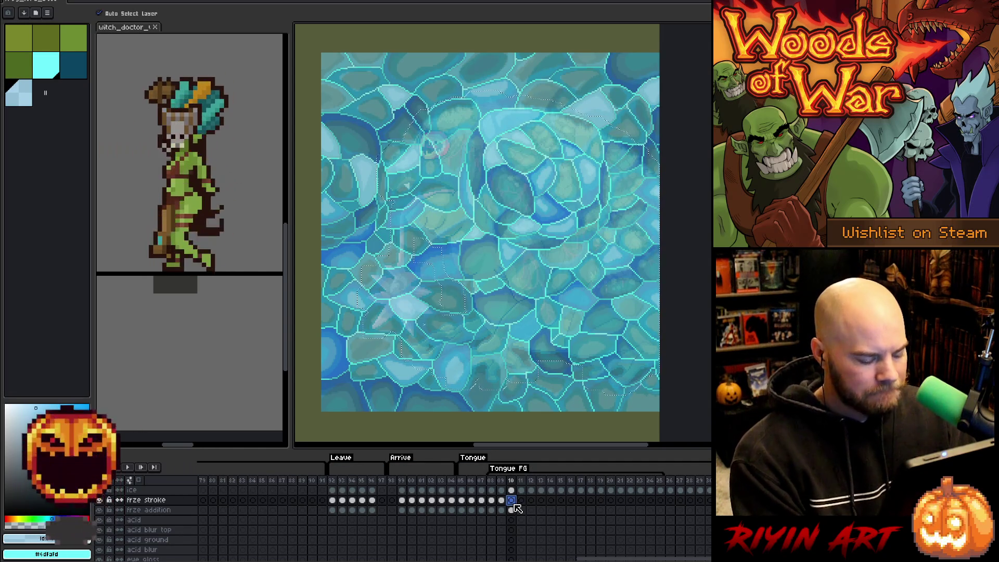
key(f)
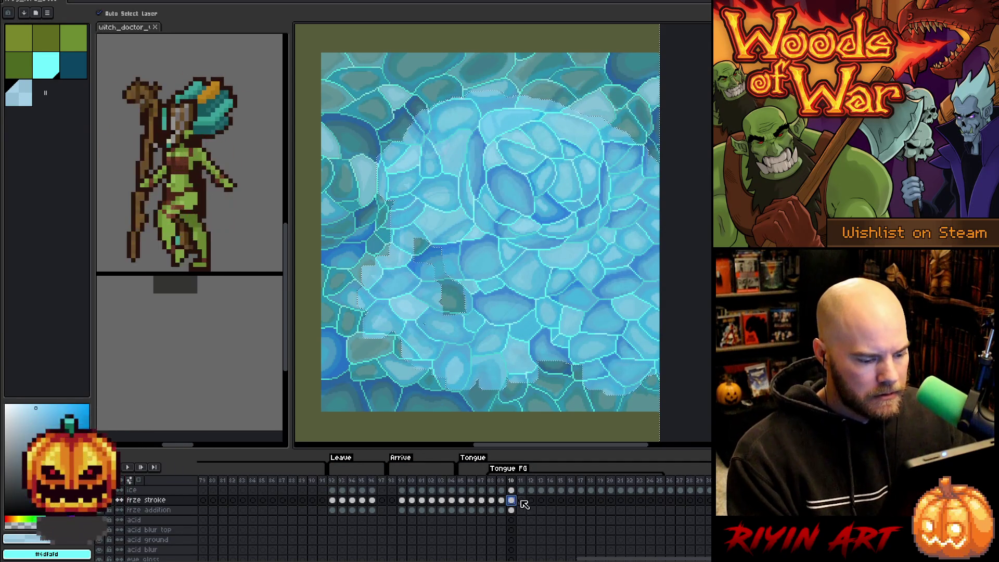
- Outline the frame 10 frze stroke ice in dark teal
click(514, 490)
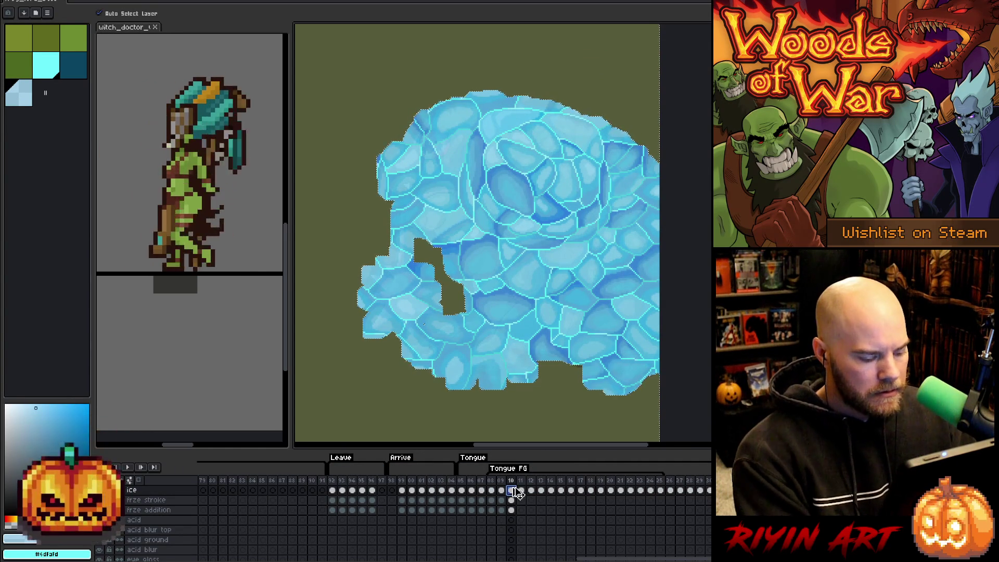
click(515, 501)
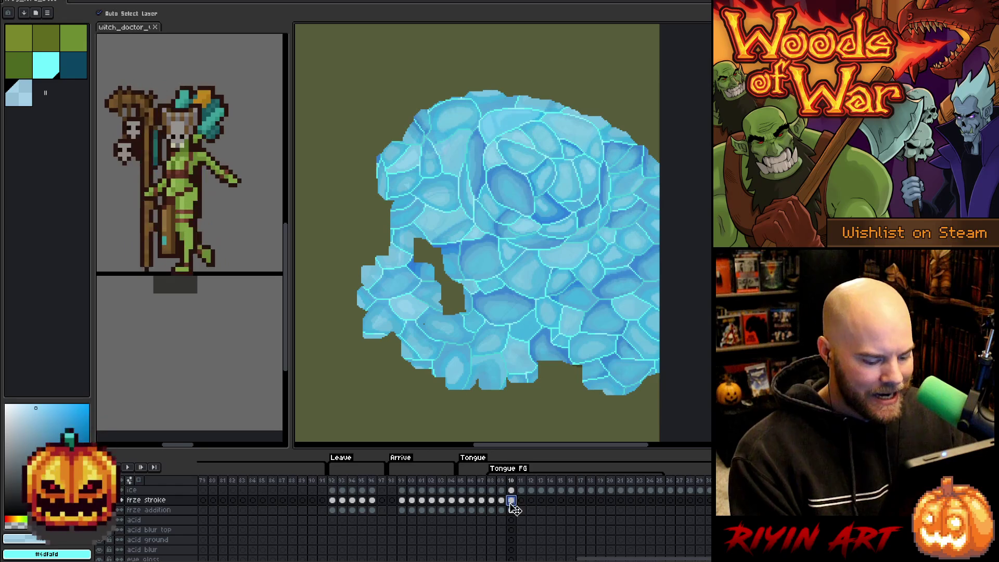
click(48, 74)
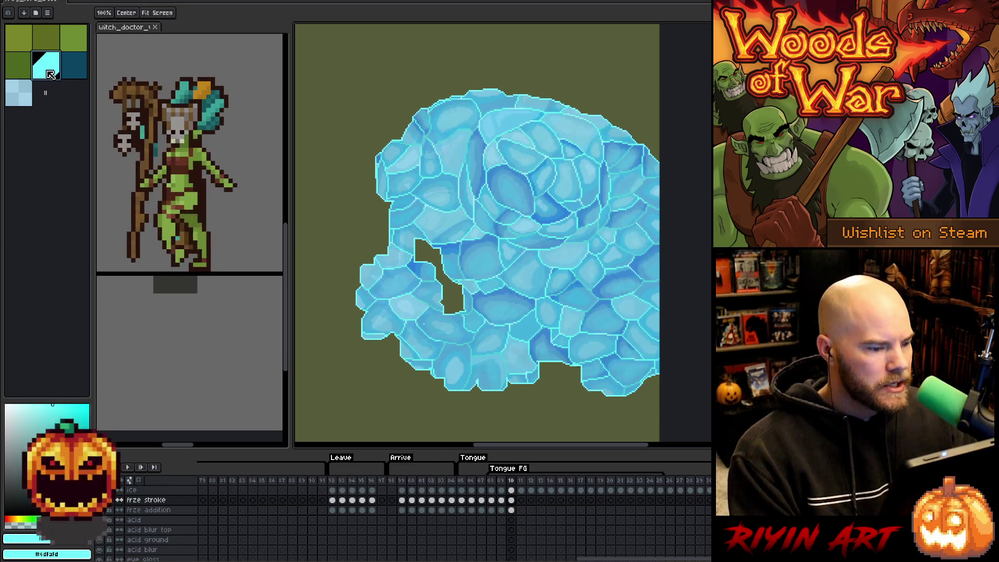
click(81, 72)
key(v)
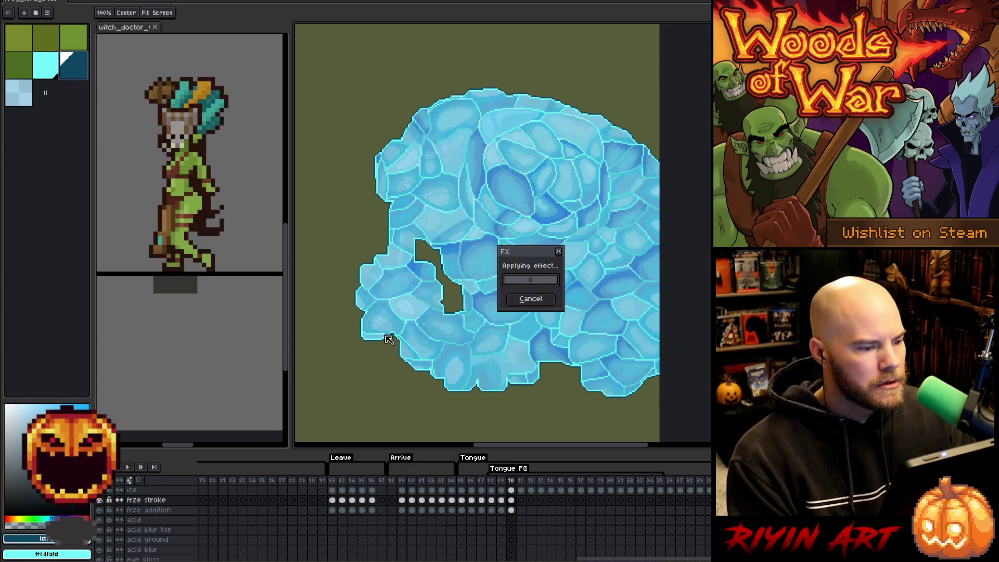
click(513, 501)
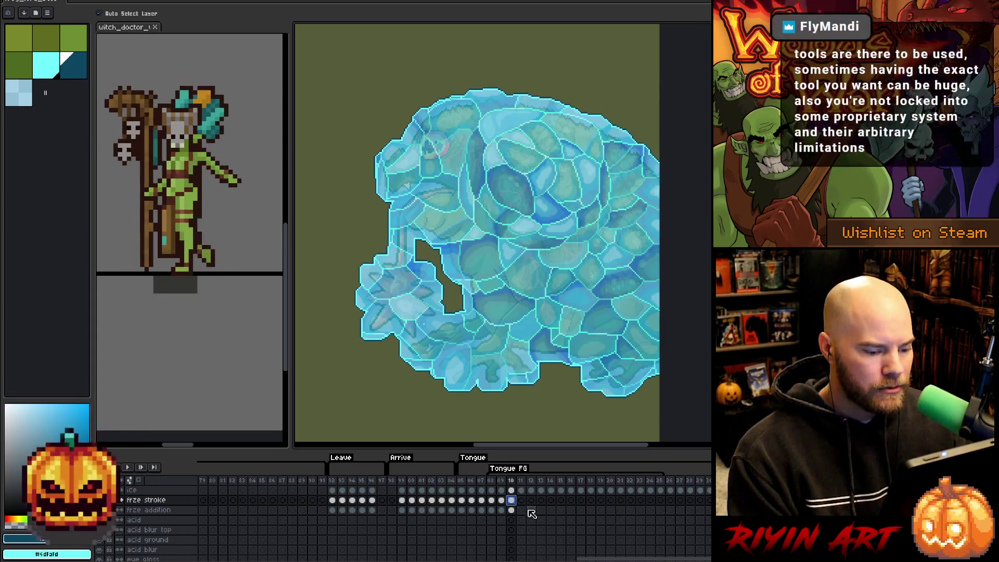
click(522, 510)
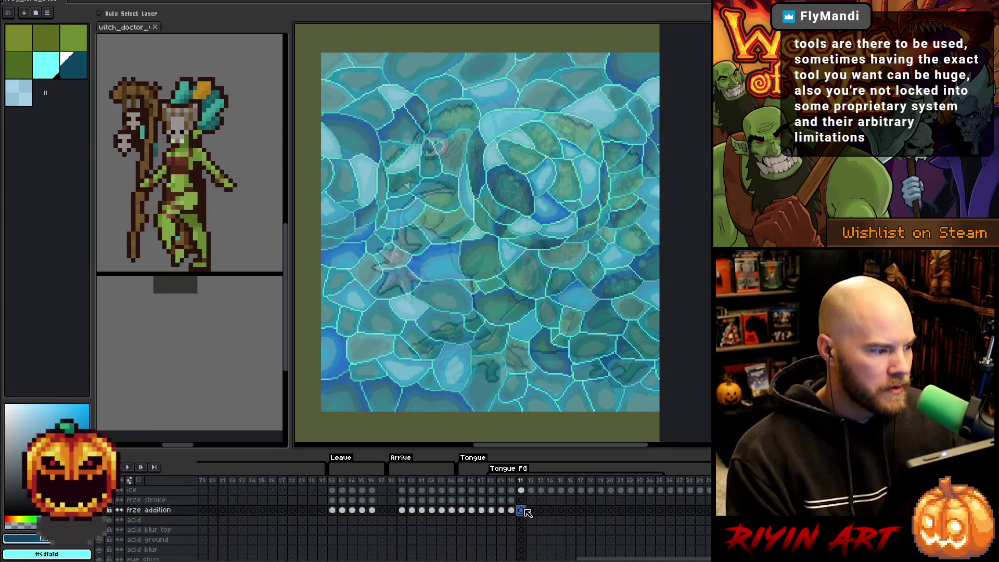
- Pick cyan and select the frze stroke layer on frame 11
scroll(527, 512, down, 5)
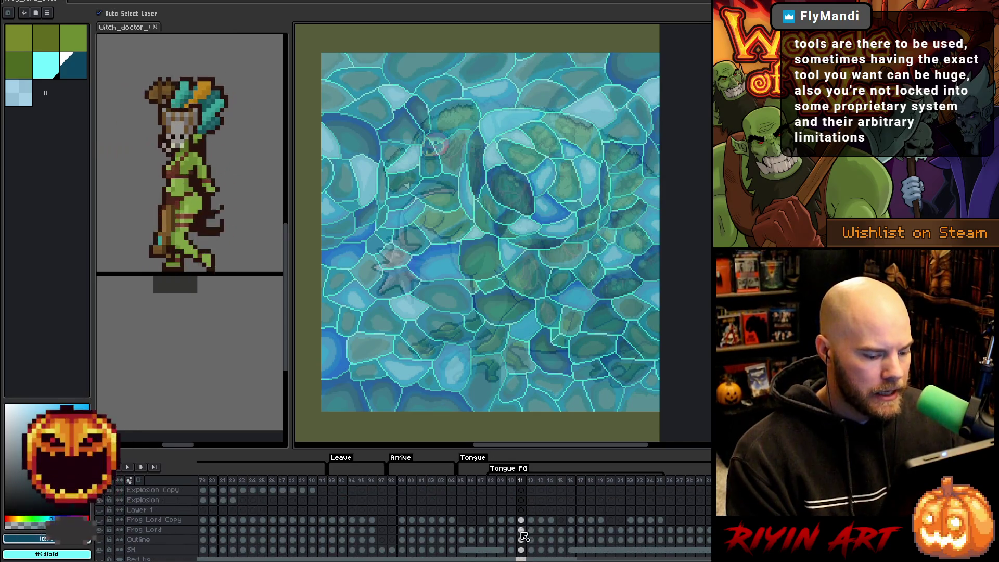
scroll(524, 536, up, 5)
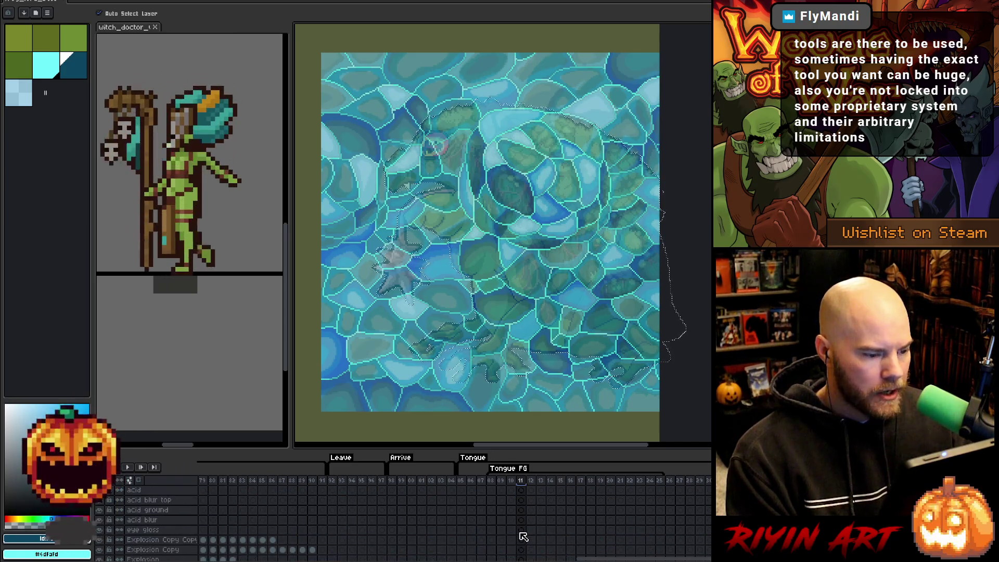
click(522, 500)
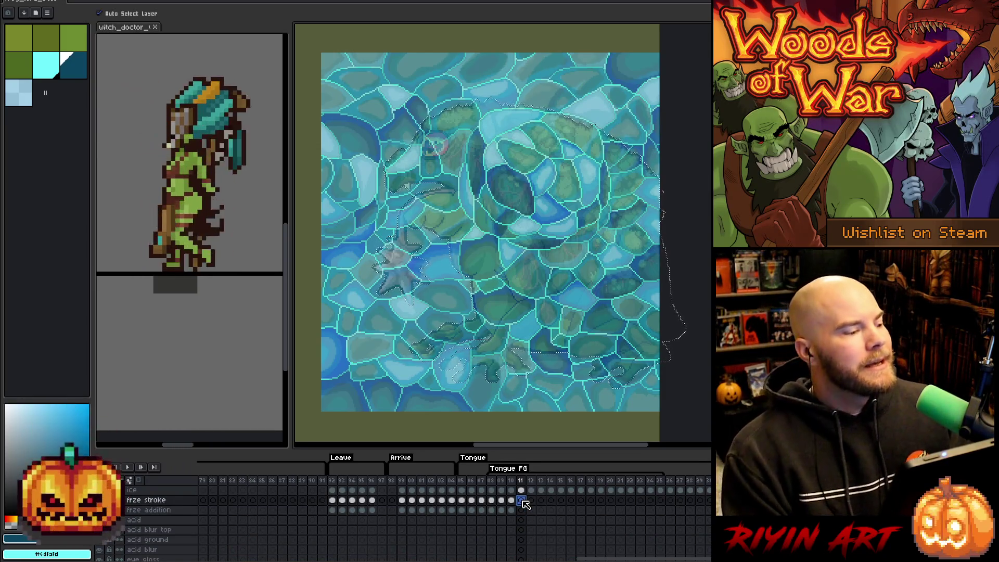
click(521, 510)
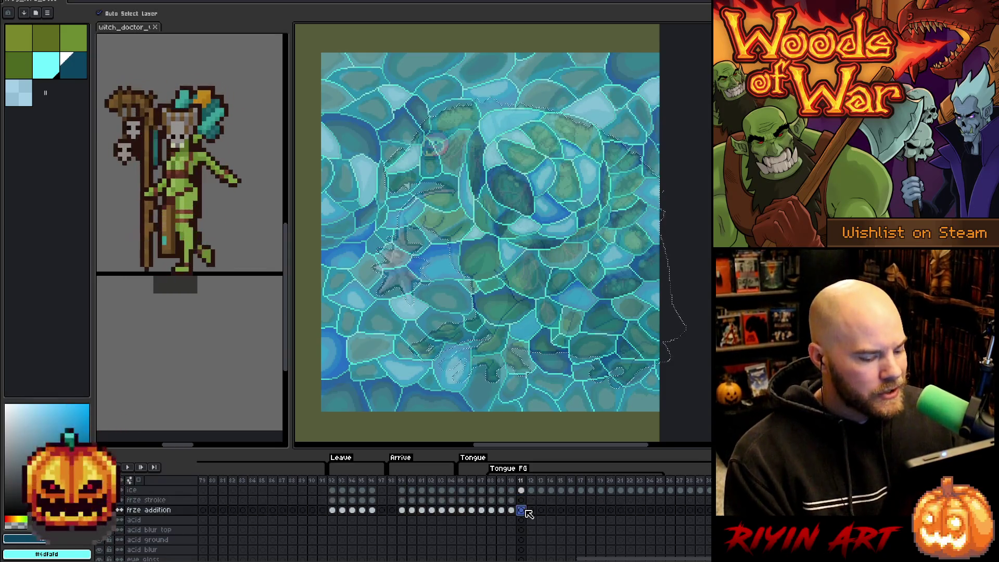
click(54, 71)
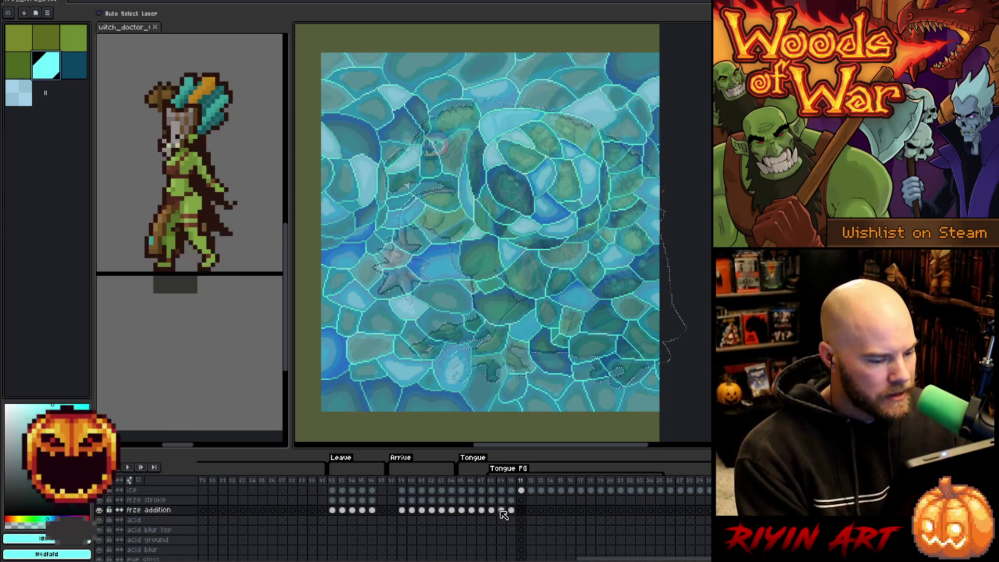
click(521, 500)
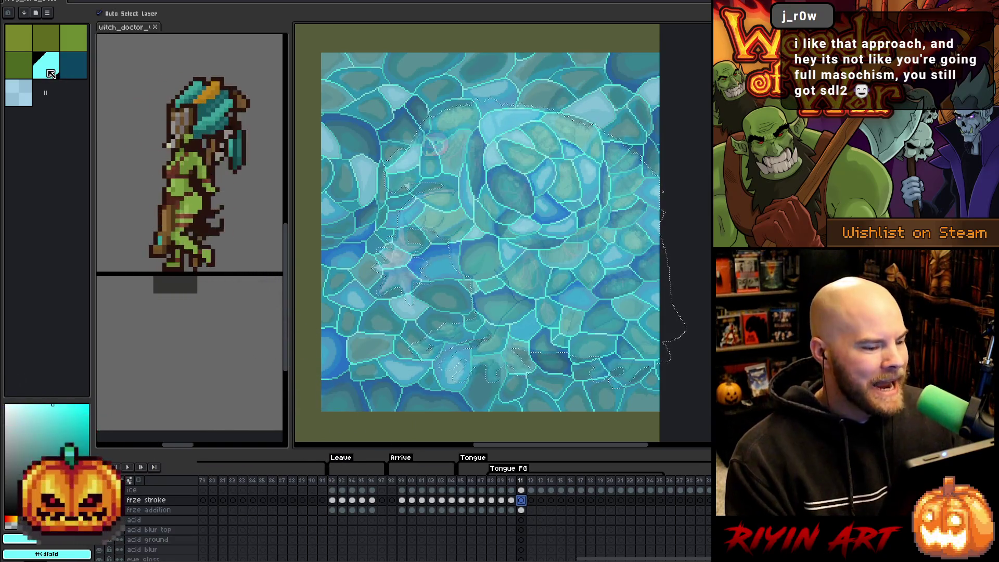
- Expand the selection around the ice and delete the frost overlay inside it on frame 11
click(127, 1)
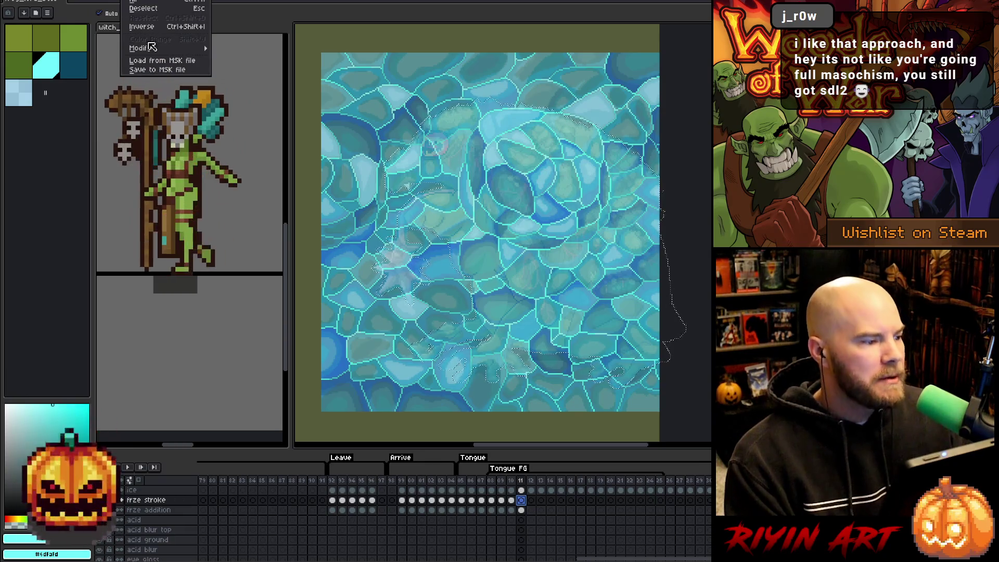
mouse_move(152, 48)
click(222, 58)
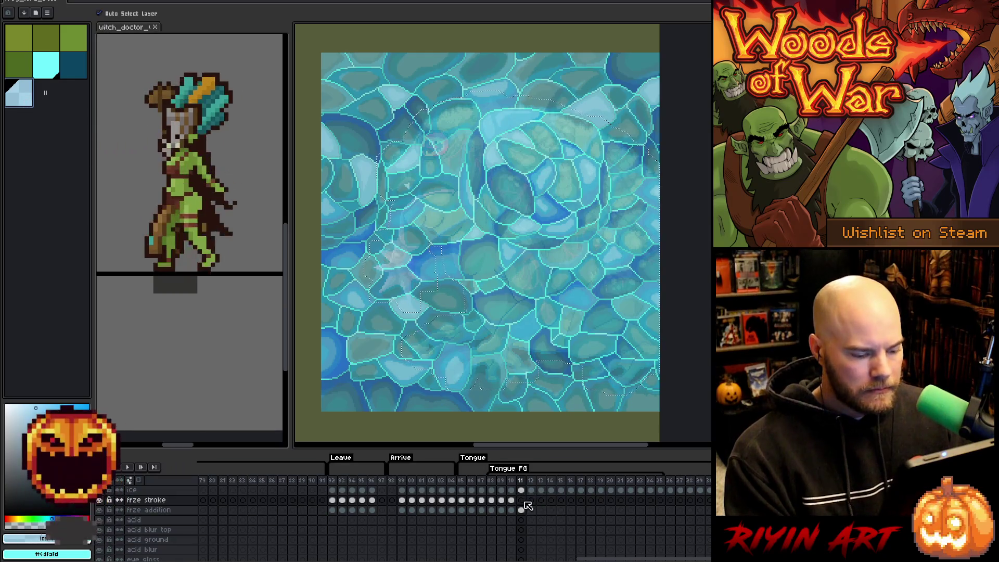
key(Delete)
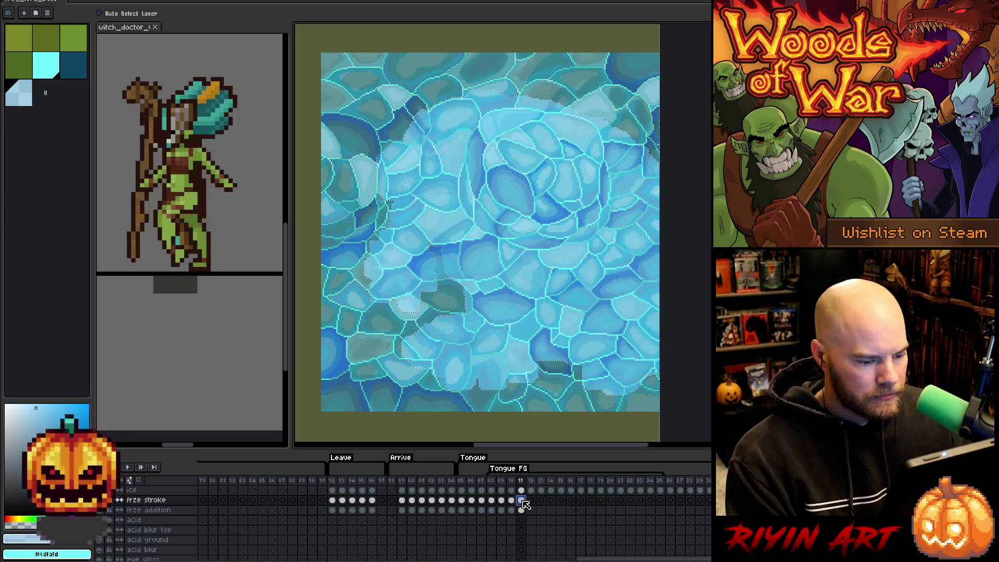
click(521, 490)
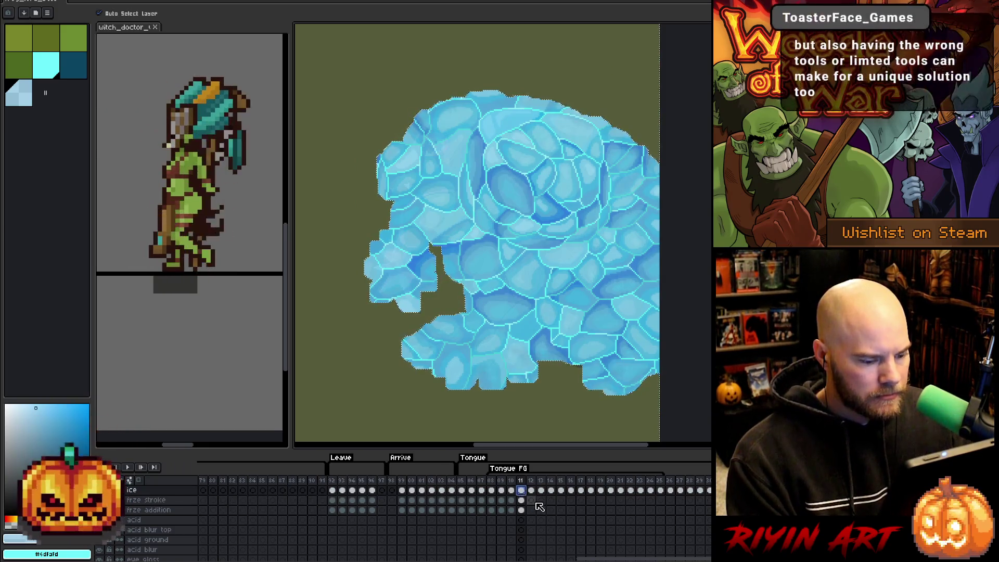
click(522, 500)
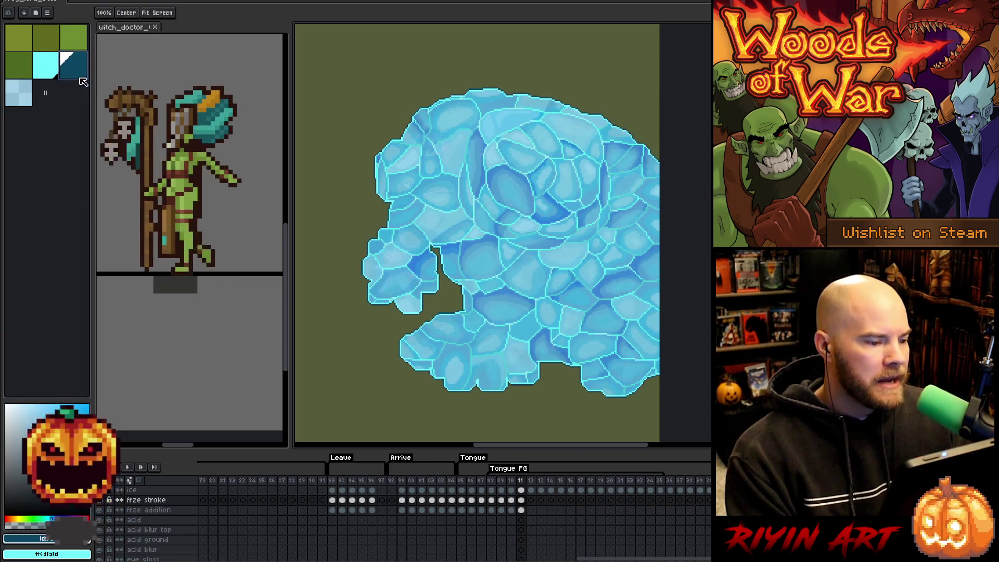
click(520, 500)
- Toggle the F3 preview so frame 11's ice shows translucent over the frog
key(F3)
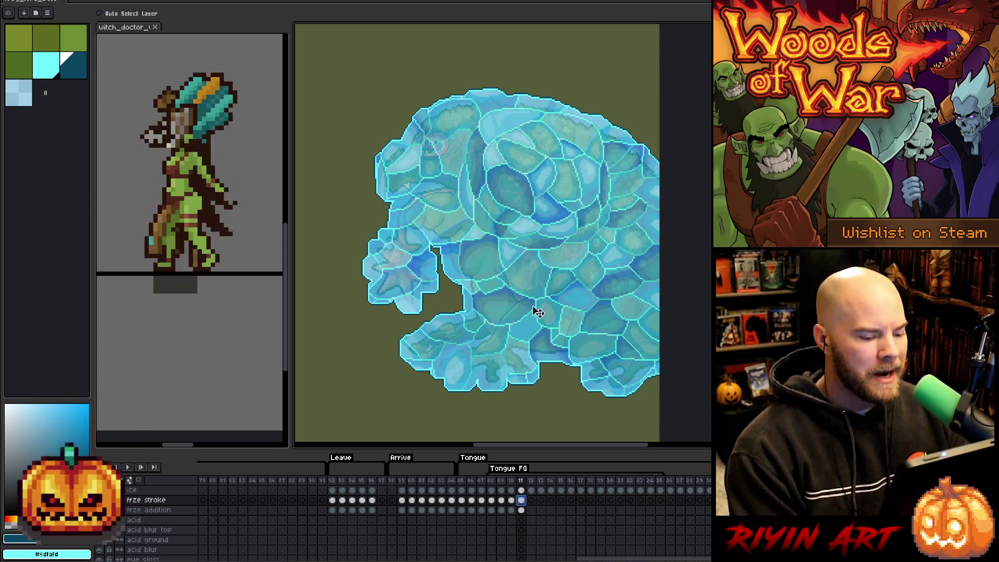
click(531, 510)
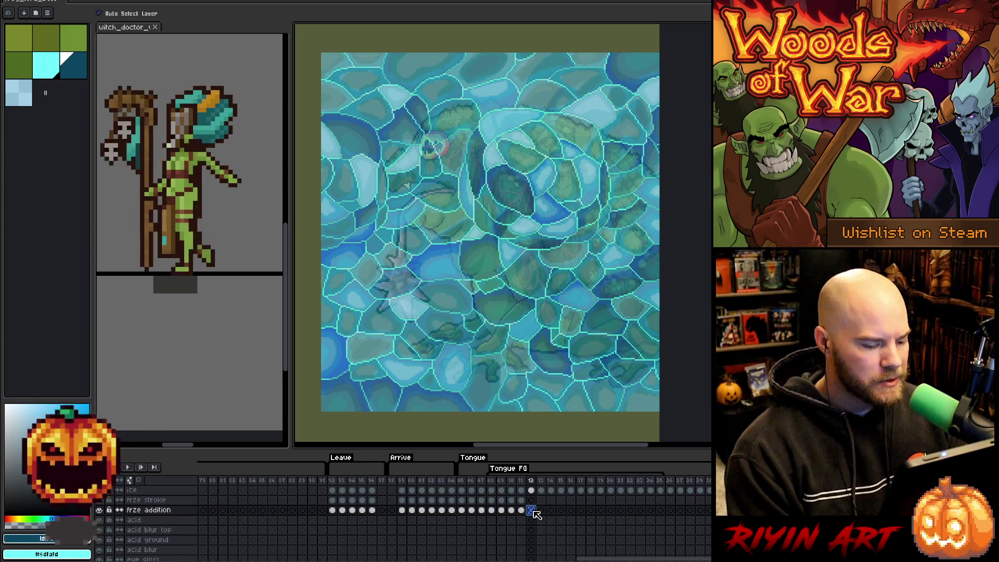
- Check the frame 12 layers and switch to the frze stroke layer with cyan selected
scroll(534, 512, down, 3)
click(535, 529)
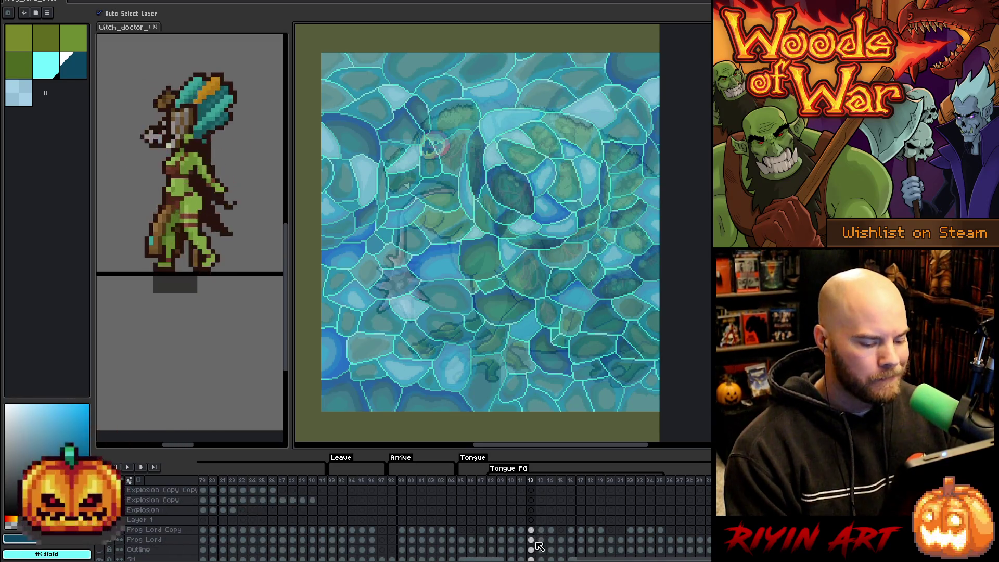
scroll(535, 541, up, 3)
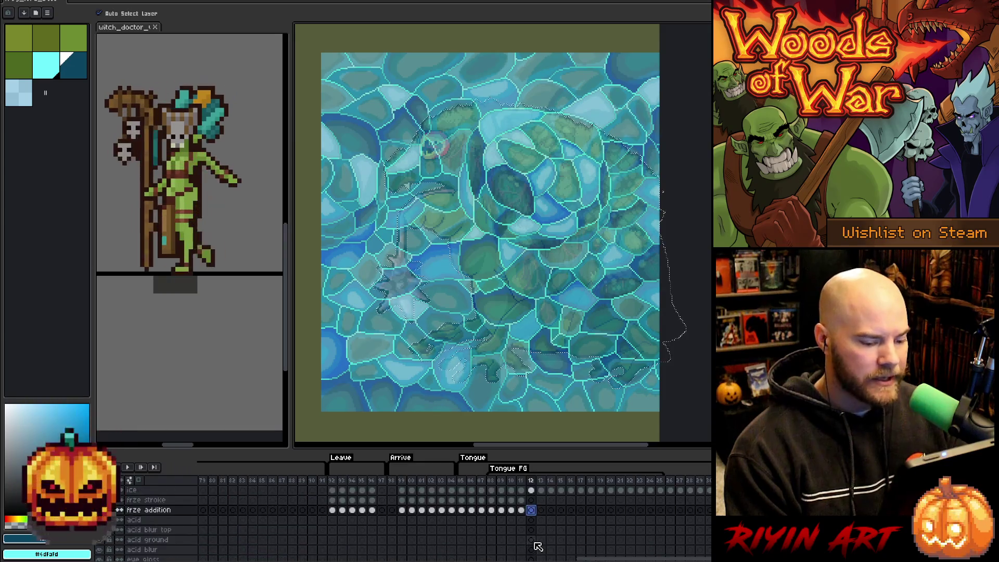
click(534, 510)
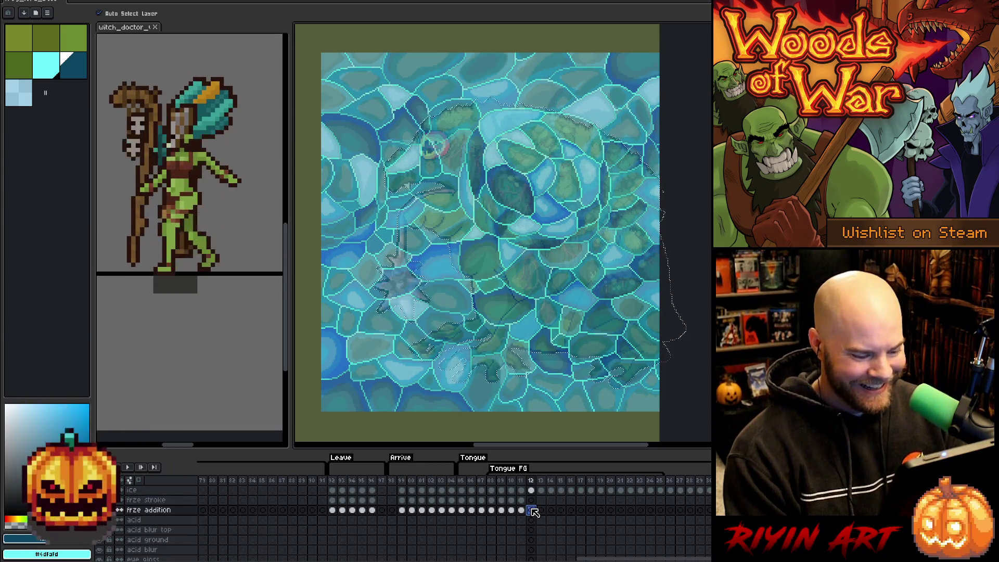
click(32, 94)
click(46, 65)
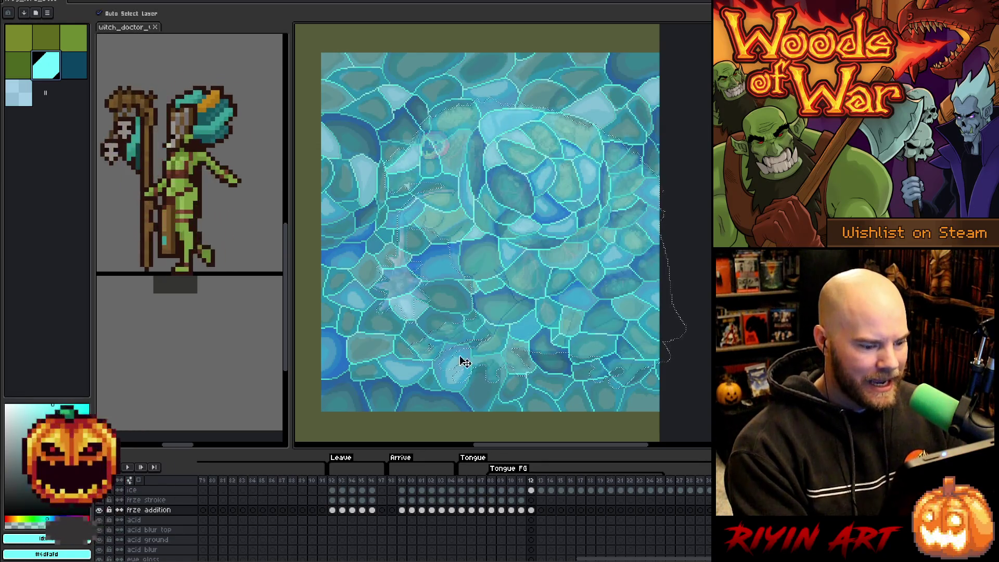
click(531, 500)
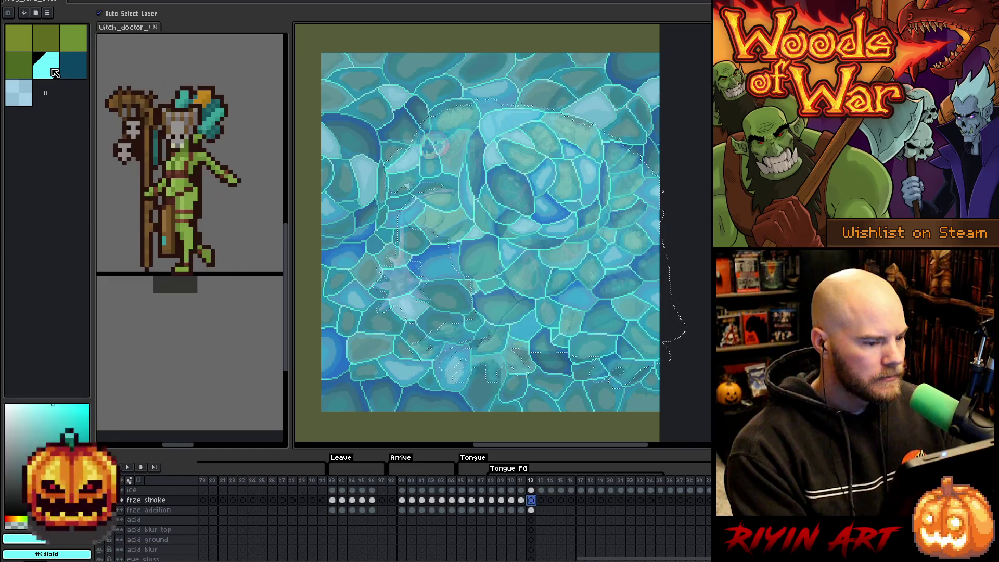
click(55, 72)
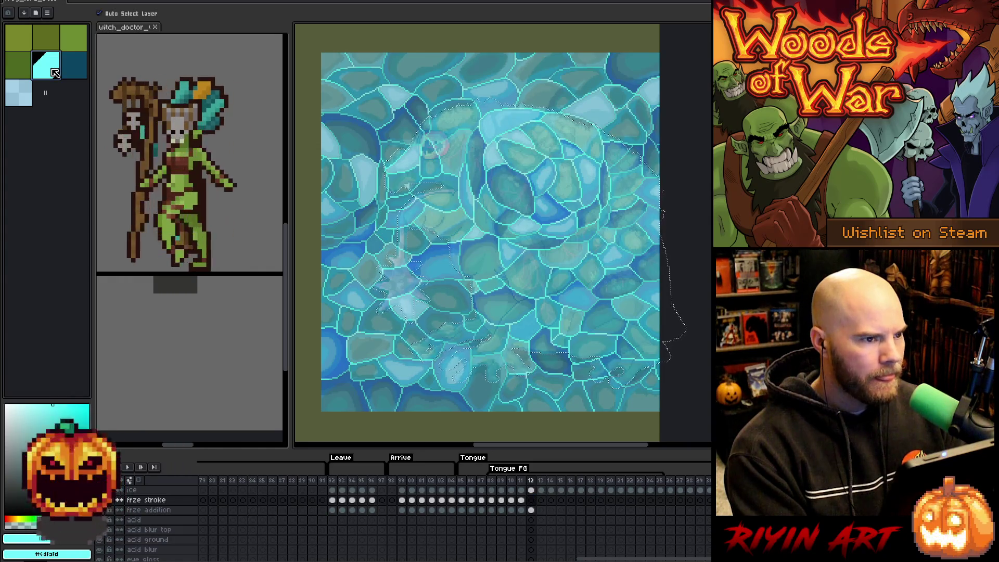
- Expand the selection around the ice and fill it with light blue
click(104, 1)
mouse_move(164, 49)
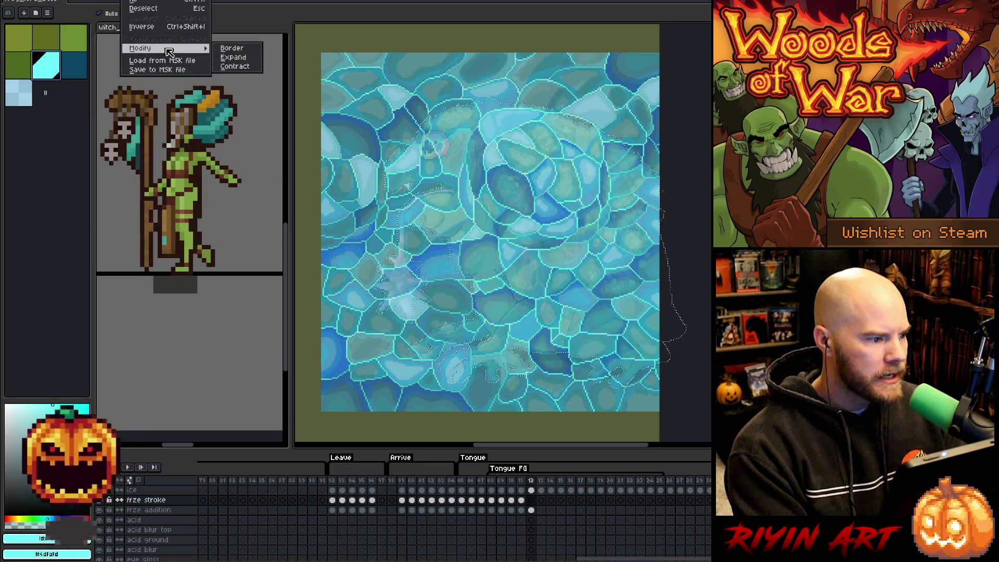
click(247, 60)
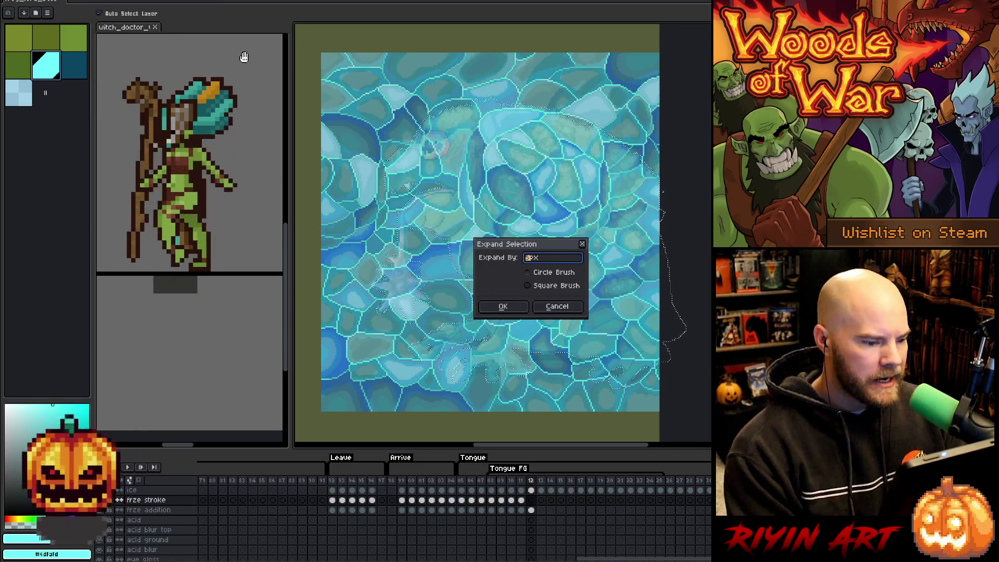
key(Return)
click(18, 93)
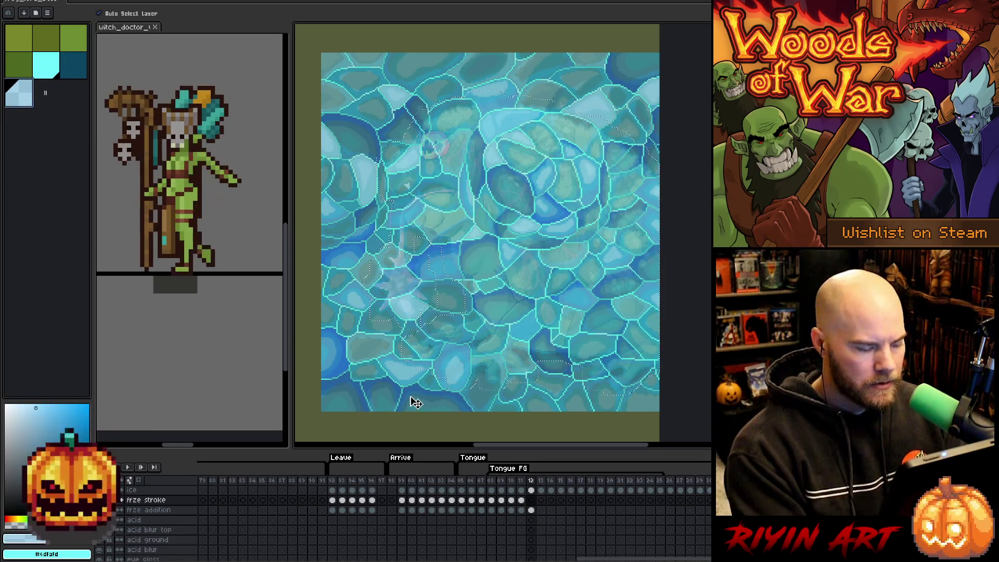
click(413, 402)
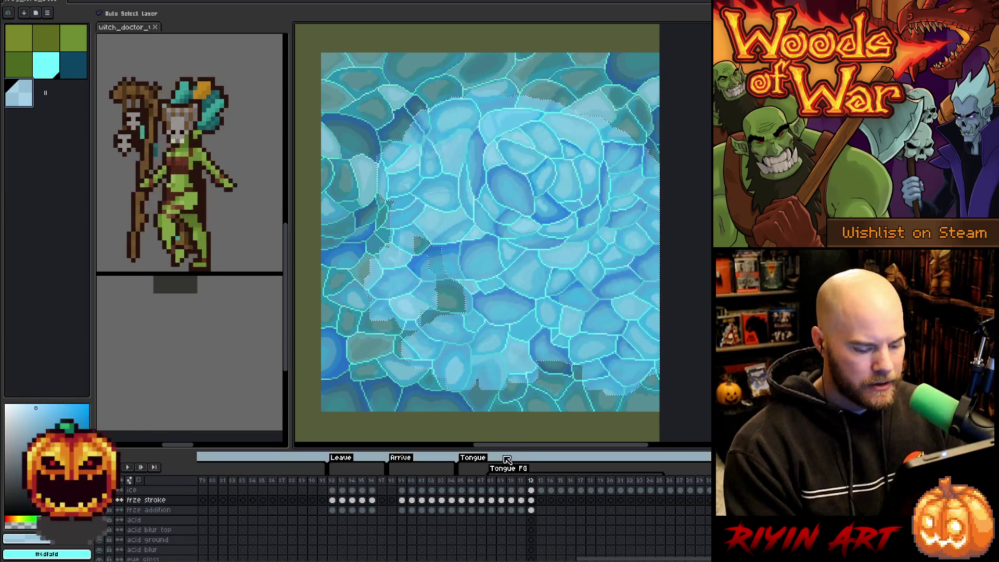
- Set dark teal as the secondary colour and select the frame 12 frze stroke cel with the Move tool
click(531, 491)
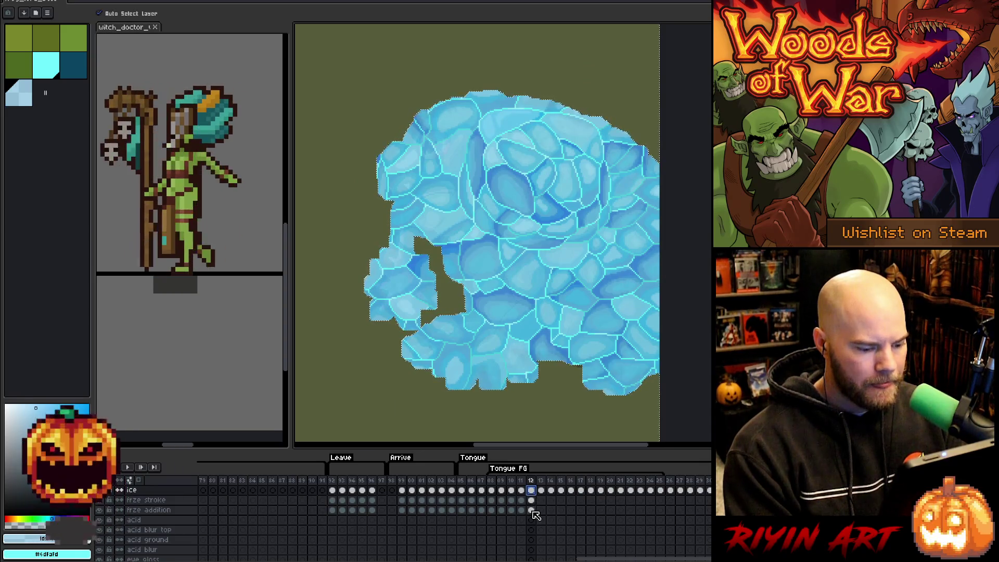
click(532, 501)
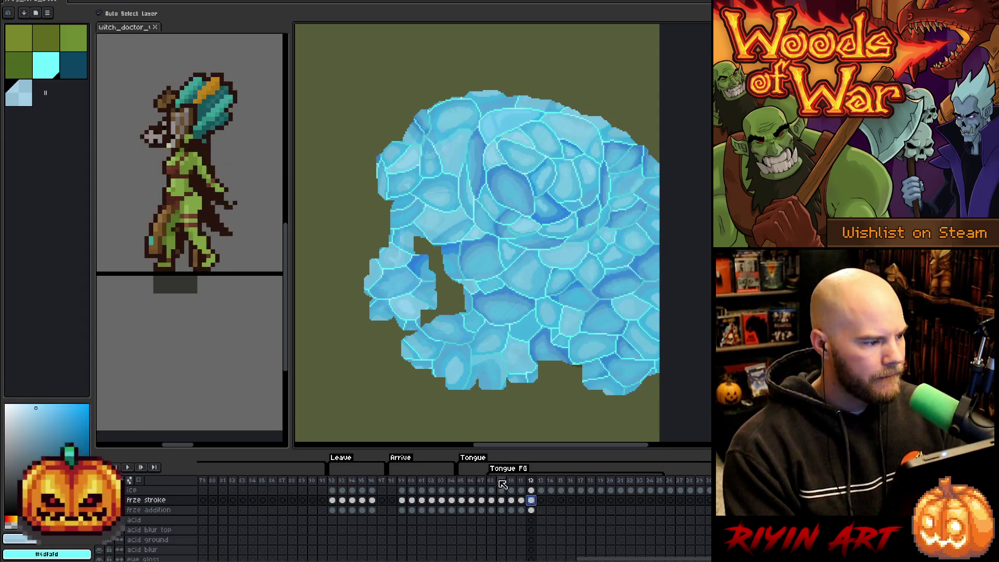
click(54, 74)
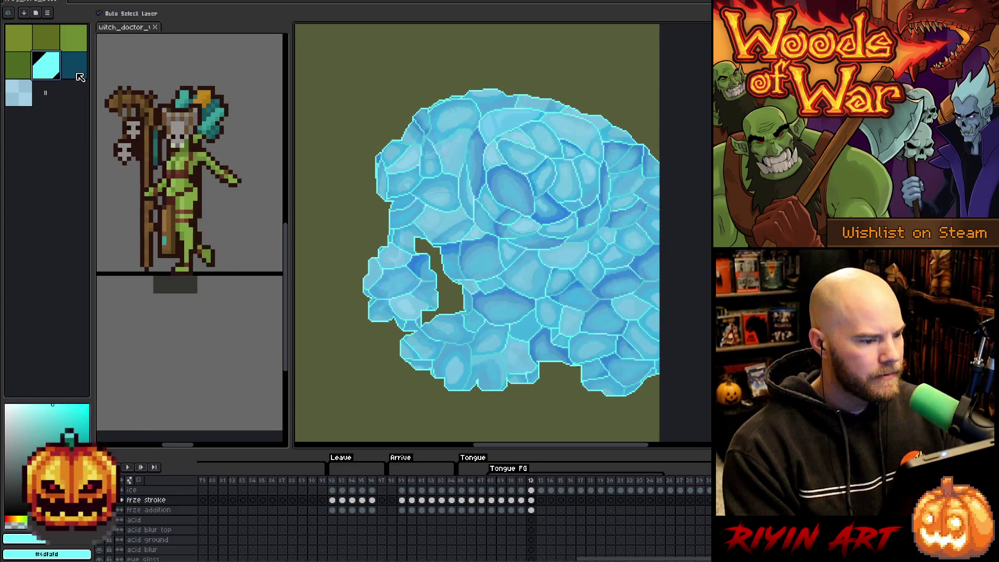
right_click(70, 77)
key(m)
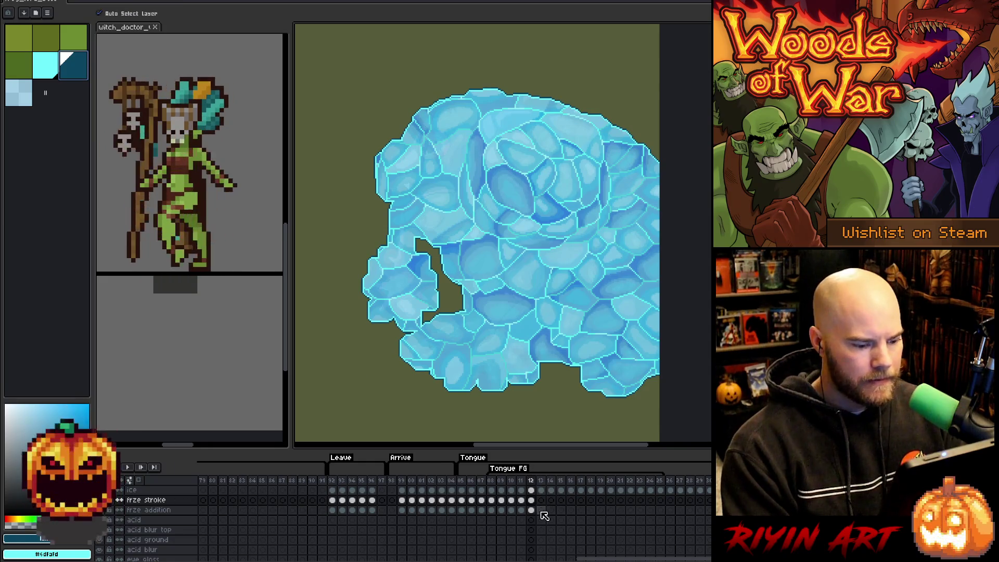
click(531, 500)
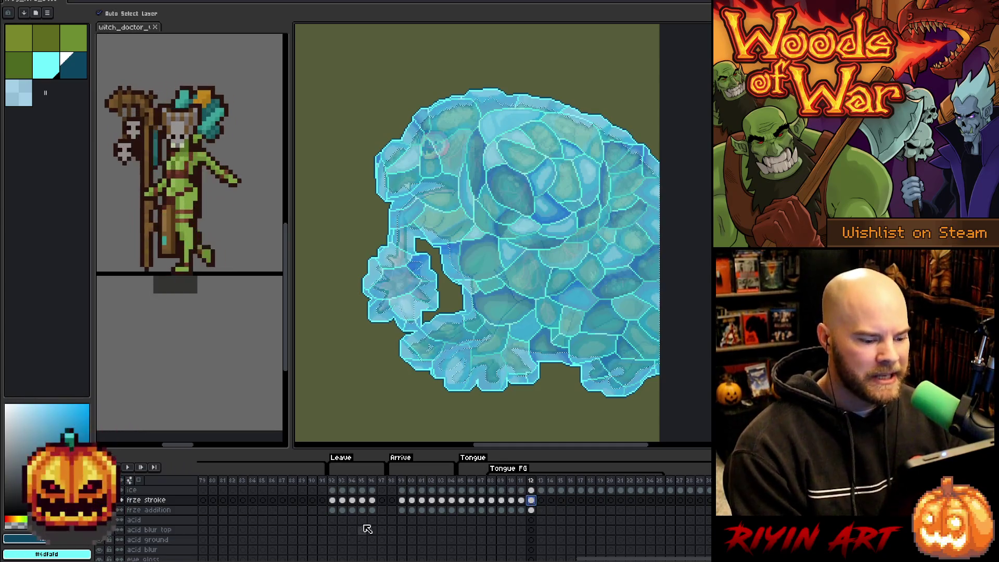
- Move to frame 13 on the frze addition layer
click(542, 511)
scroll(546, 514, down, 10)
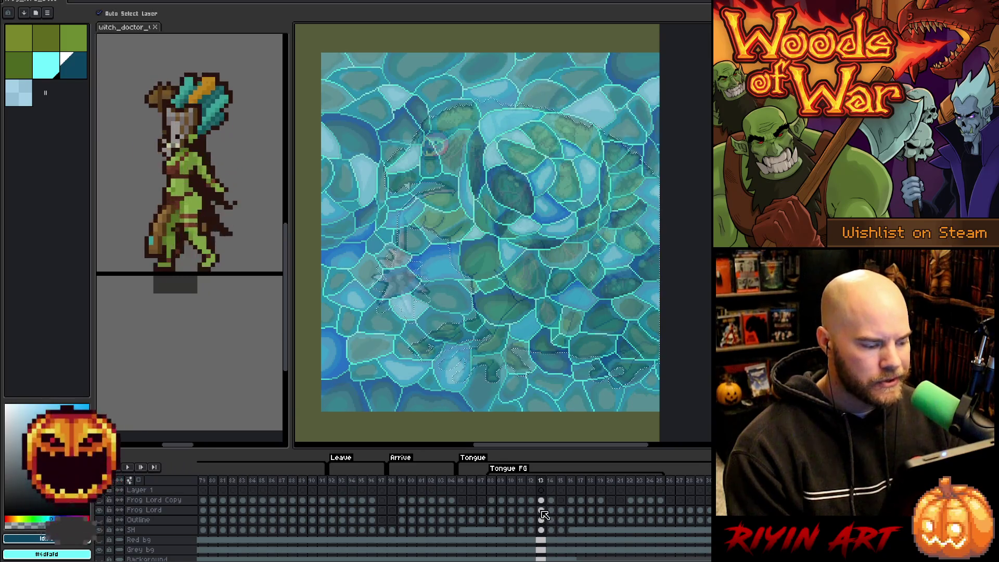
- Expand the selection on the frze stroke layer at frame 13 and save the file
scroll(544, 514, up, 10)
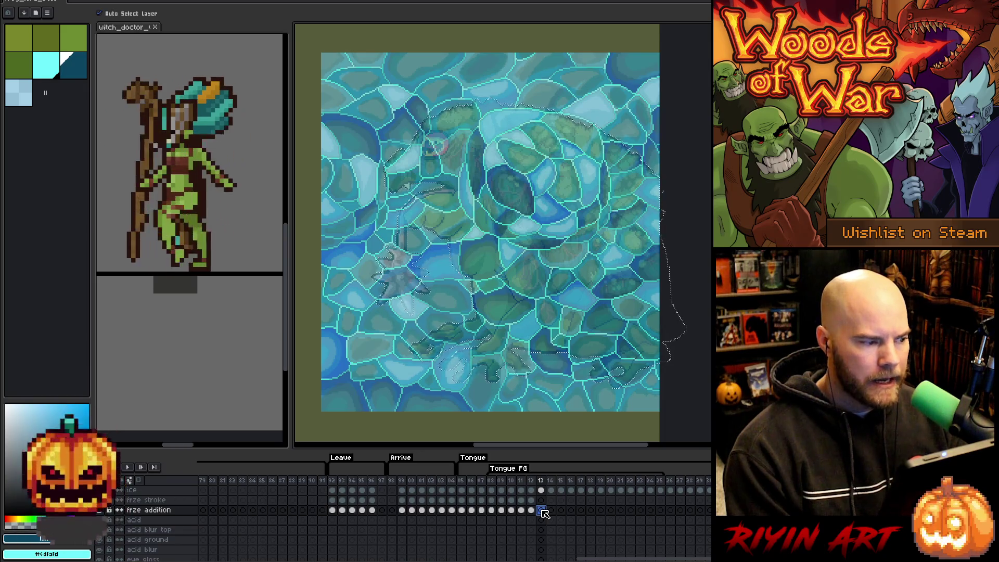
click(56, 73)
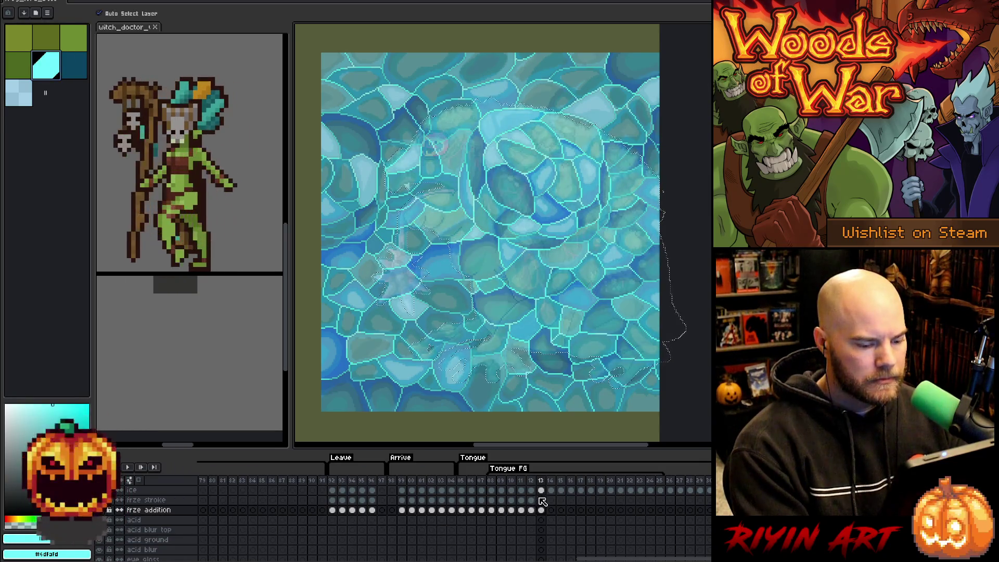
click(541, 500)
click(128, 1)
mouse_move(156, 48)
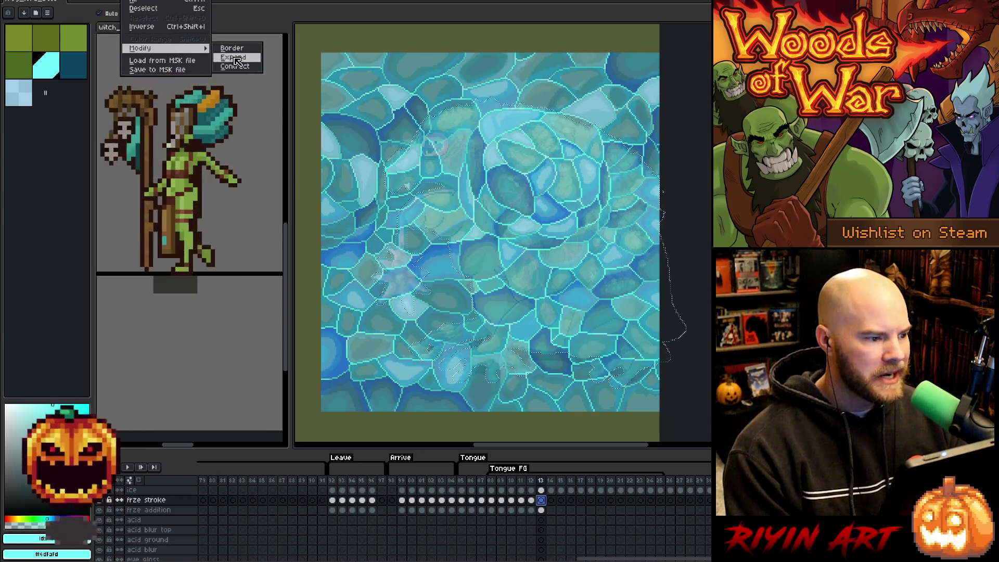
click(234, 57)
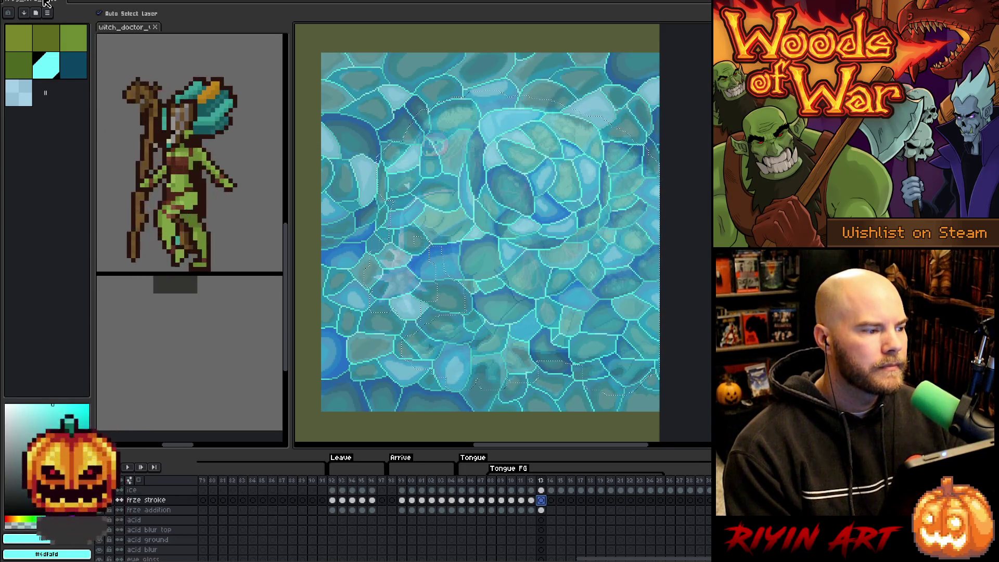
key(ctrl+s)
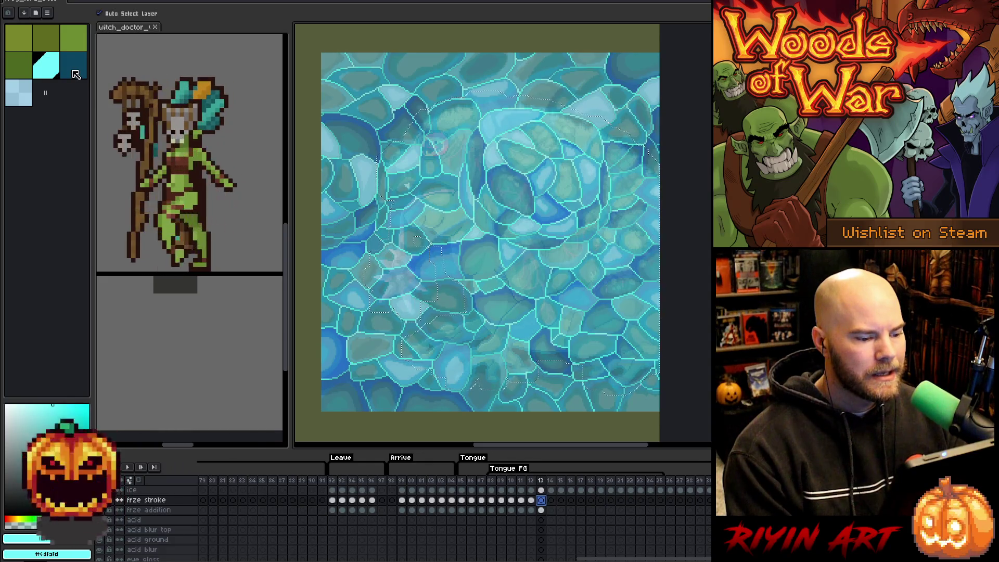
- Pick dark teal and select the frame 13 frze stroke cel with the Move tool
click(18, 90)
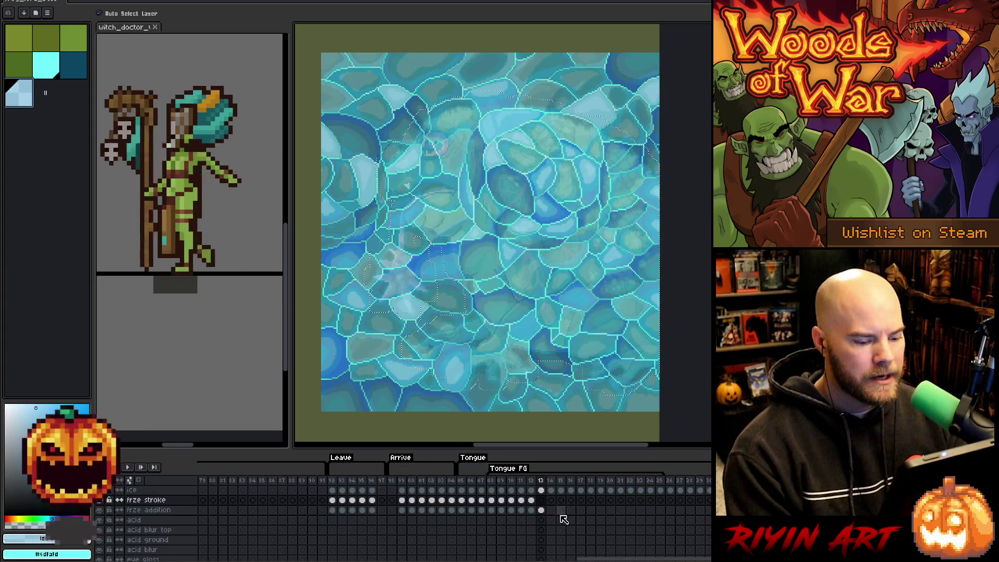
click(542, 500)
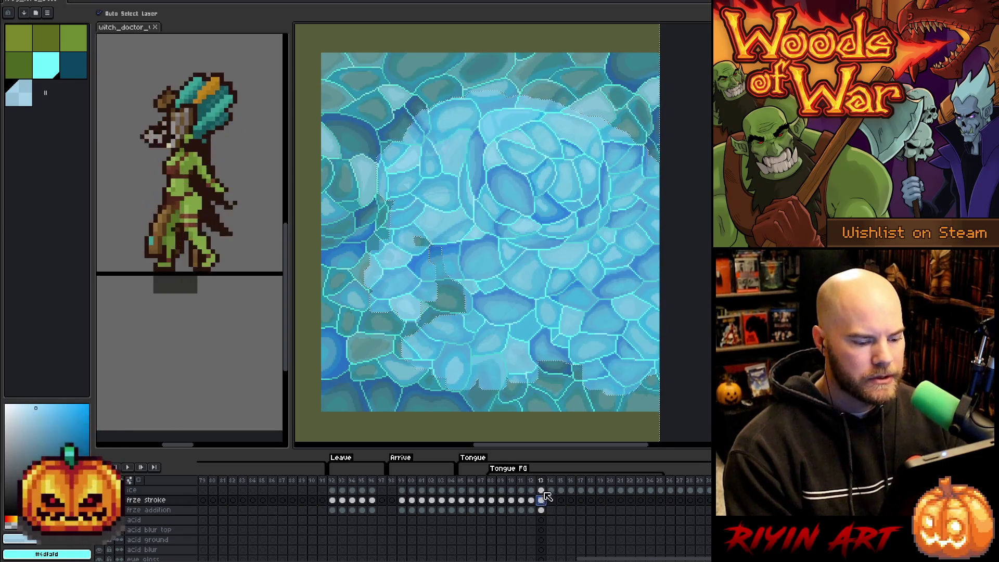
click(542, 491)
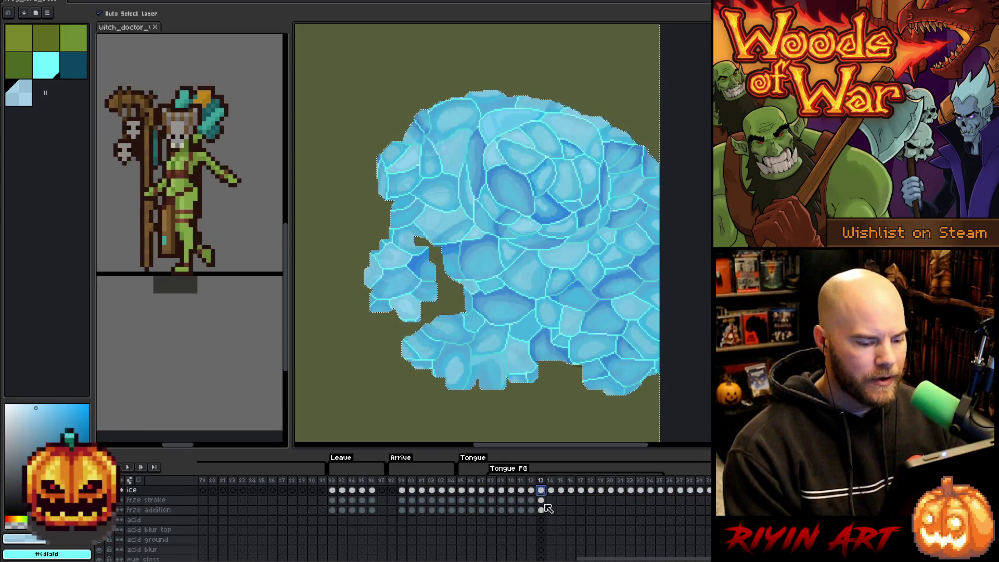
click(545, 500)
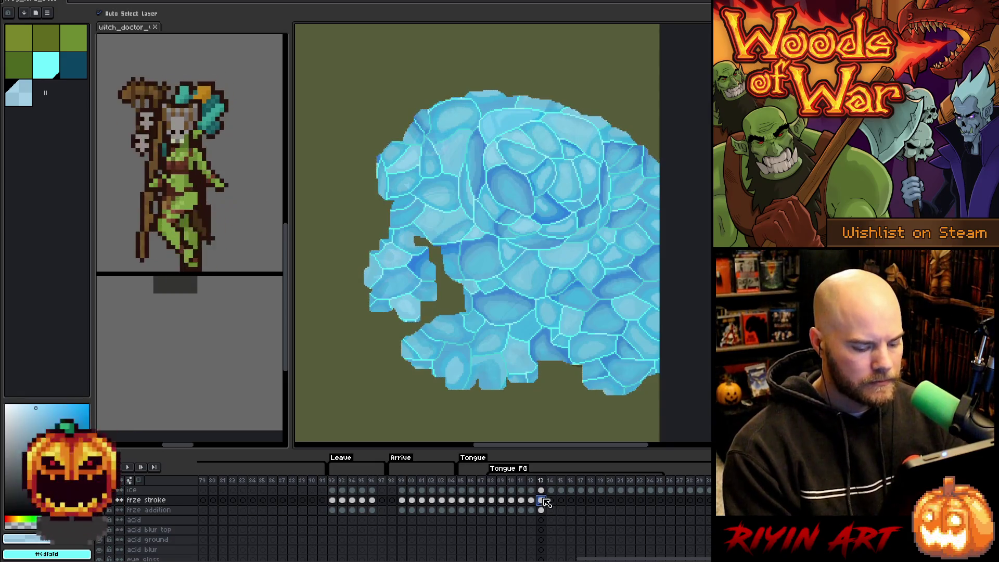
click(57, 66)
click(83, 75)
key(v)
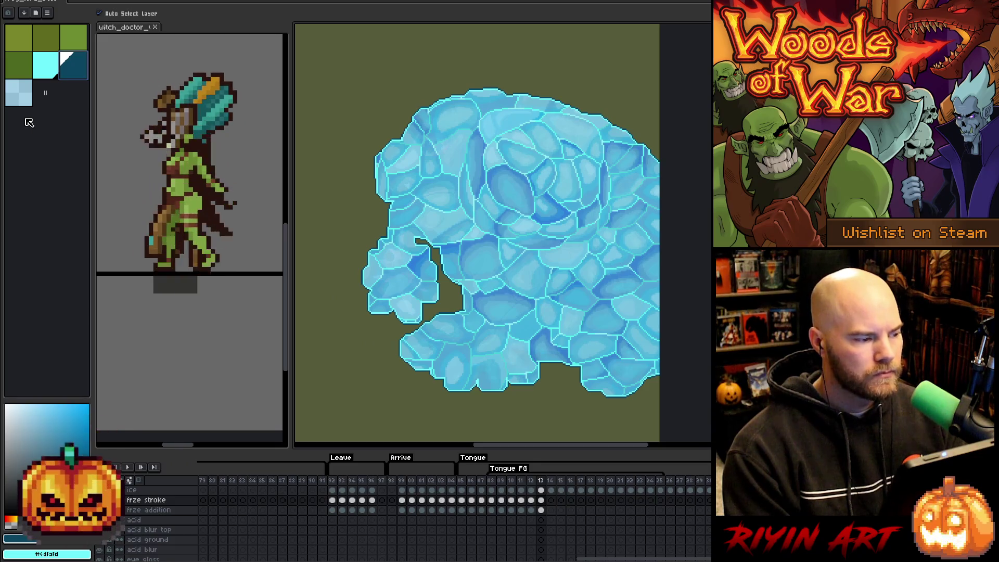
click(541, 501)
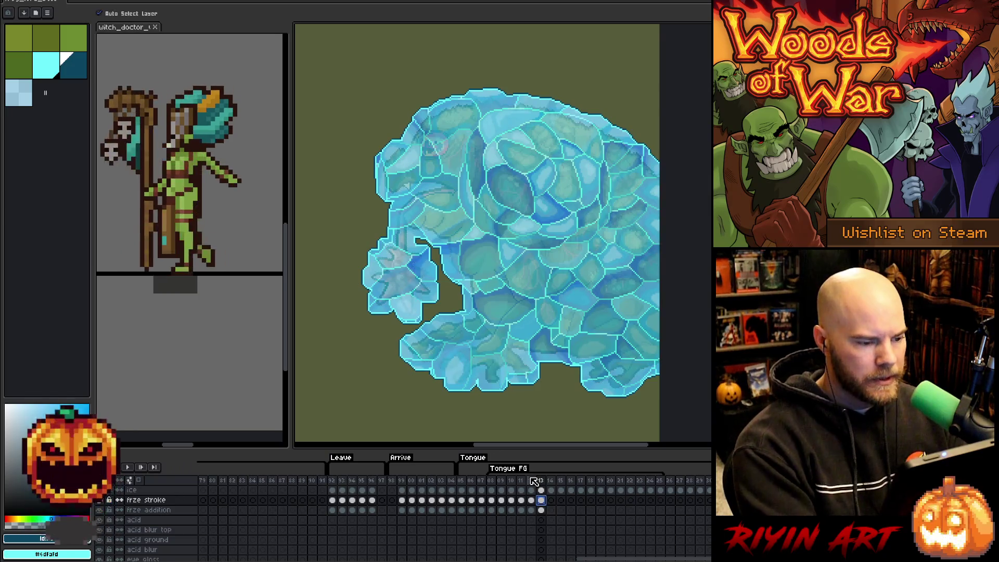
scroll(536, 525, down, 2)
scroll(541, 531, down, 1)
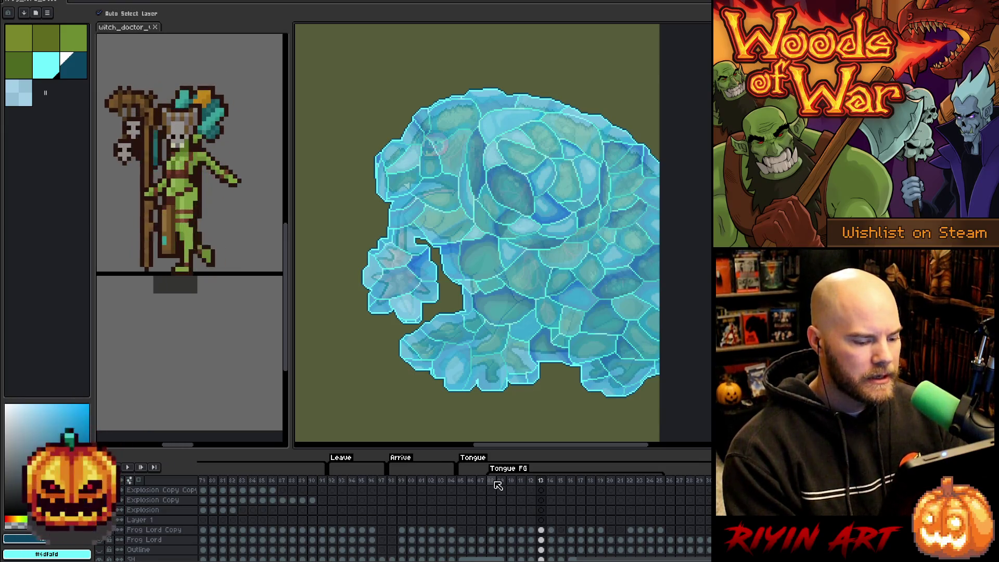
- Select frames 08 through 10 and jump to frame 08 on the Frog Lord Copy layer
scroll(498, 489, up, 3)
drag(491, 481, 511, 480)
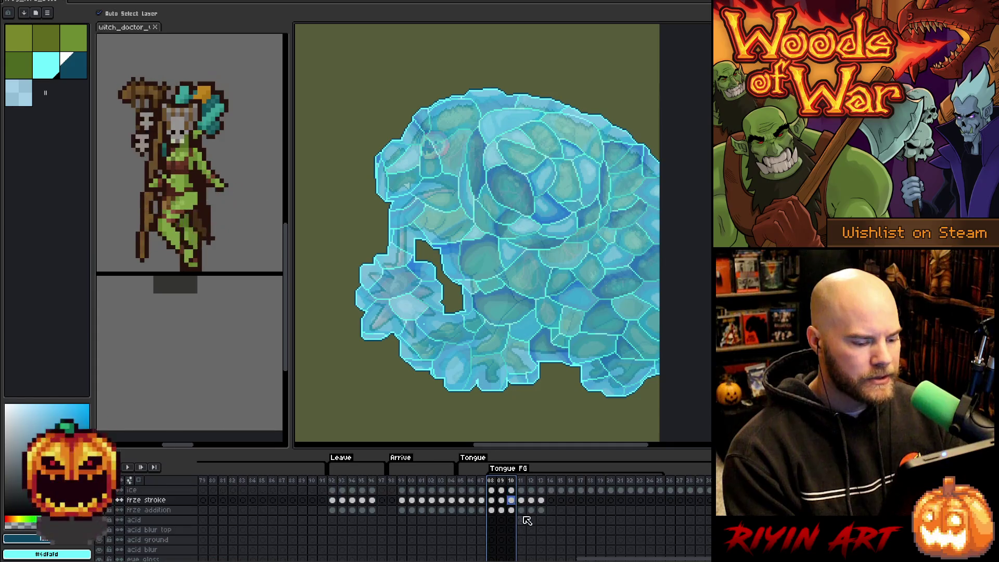
scroll(517, 510, down, 3)
click(492, 540)
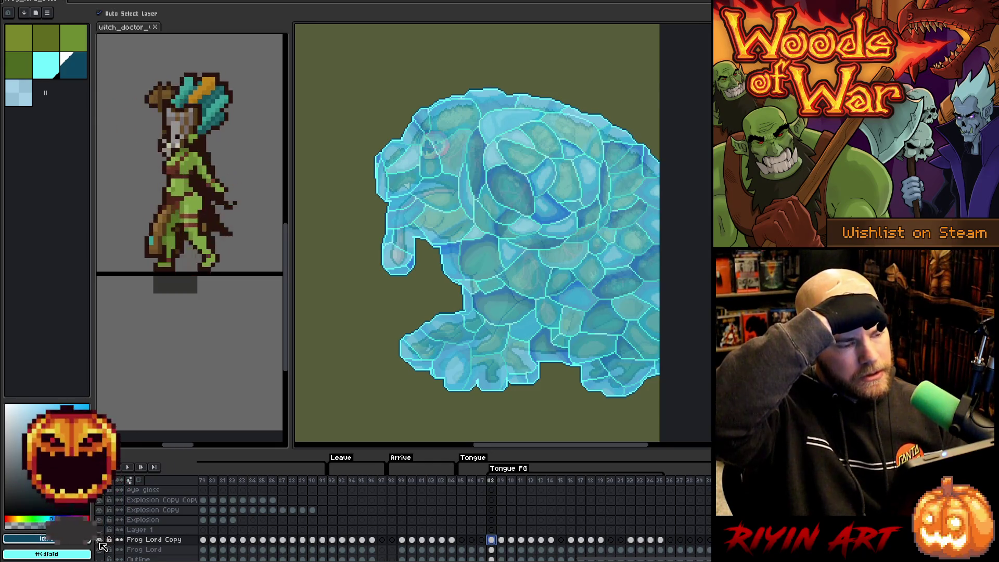
- Toggle a background layer's visibility and show the forest background behind the frog
scroll(102, 546, down, 3)
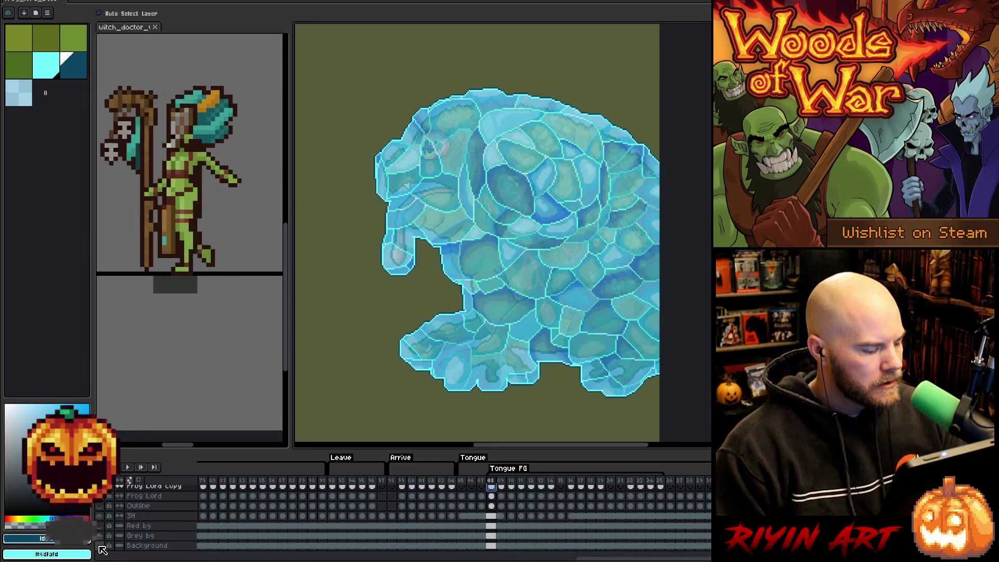
click(99, 537)
click(99, 536)
click(99, 545)
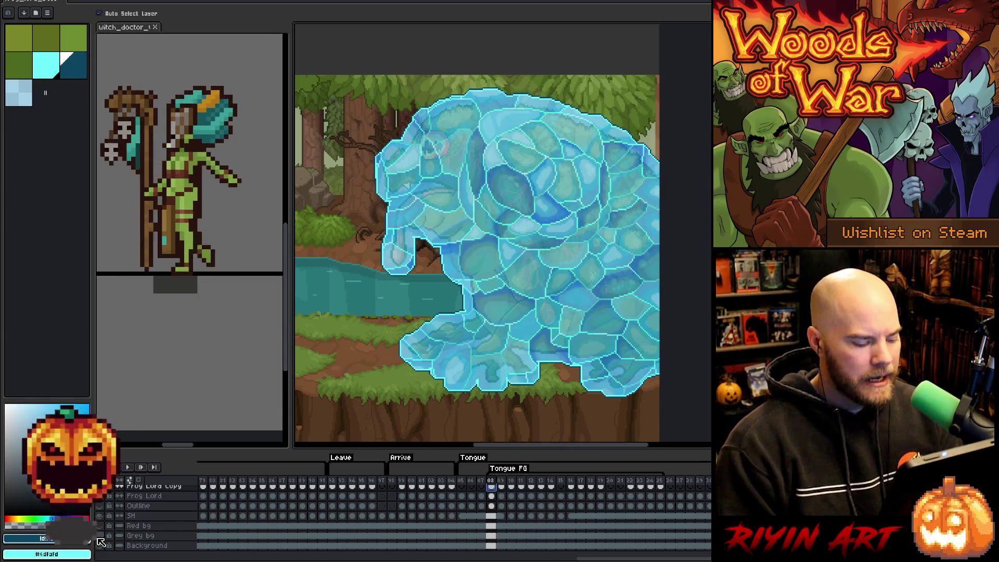
- Enter 'p100' to preview the ice-encased frog over the forest scene
text(p100)
key(Return)
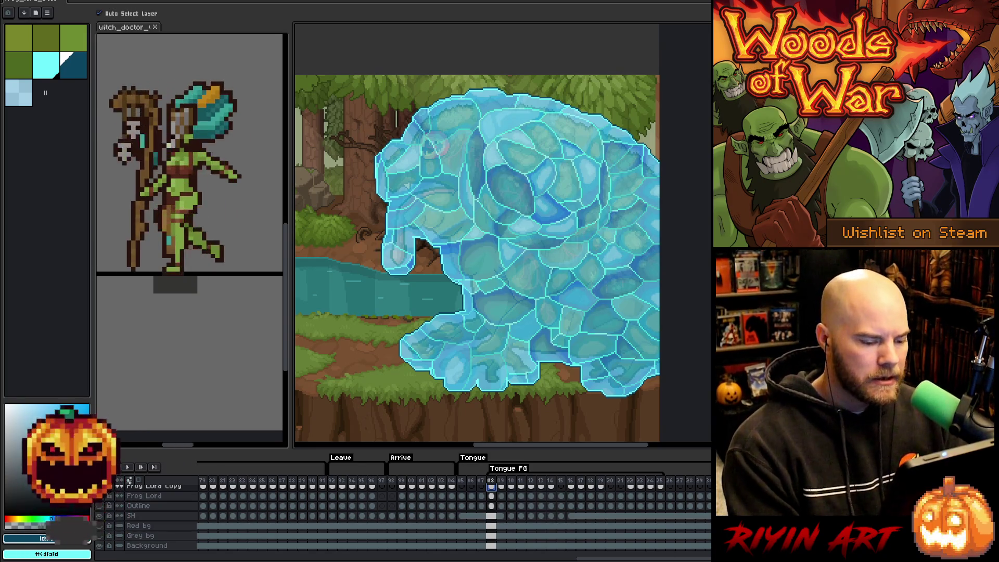
- Enlarge the timeline and step between frames 08, 09 and 10 to compare poses
scroll(494, 528, up, 10)
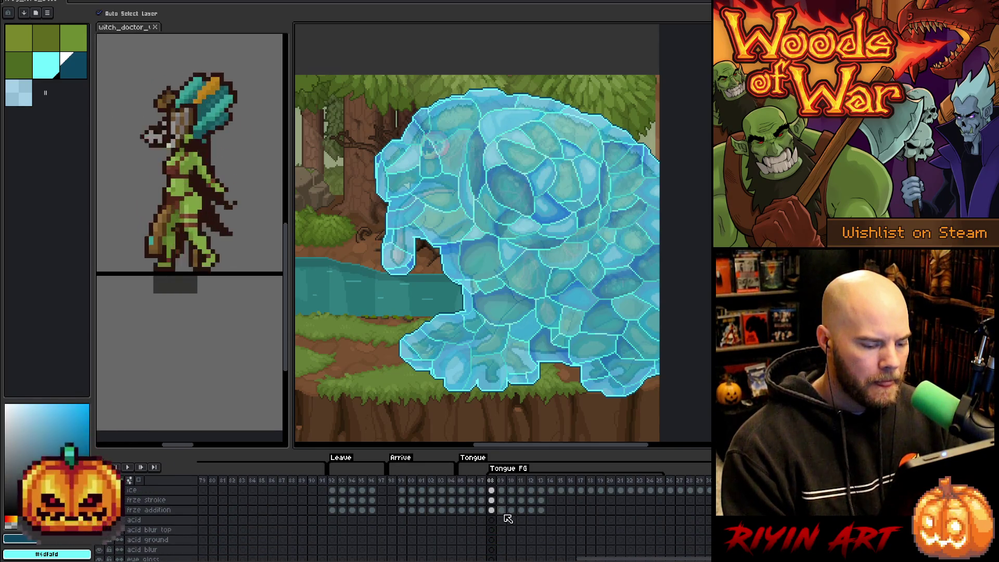
drag(522, 434, 523, 377)
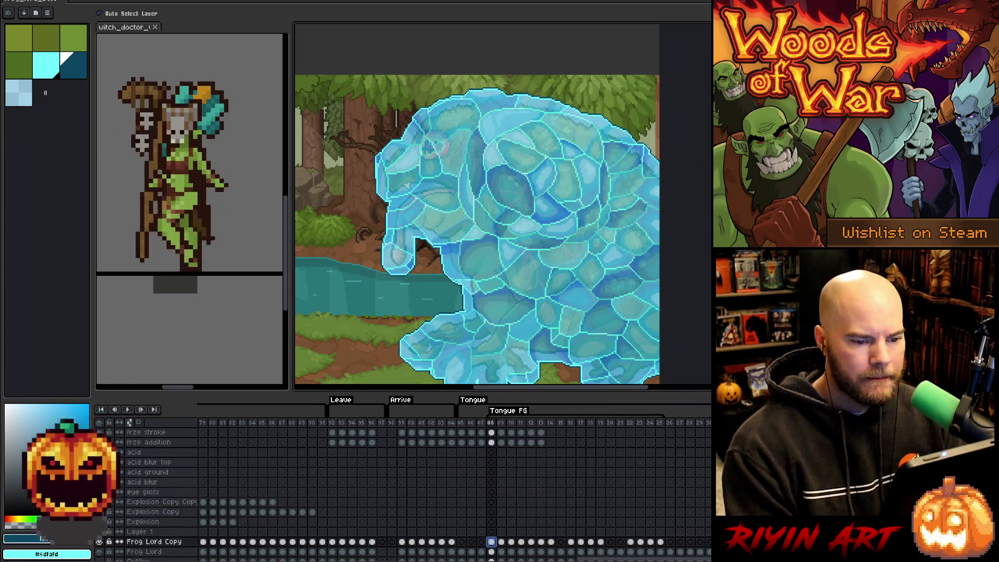
scroll(705, 200, down, 3)
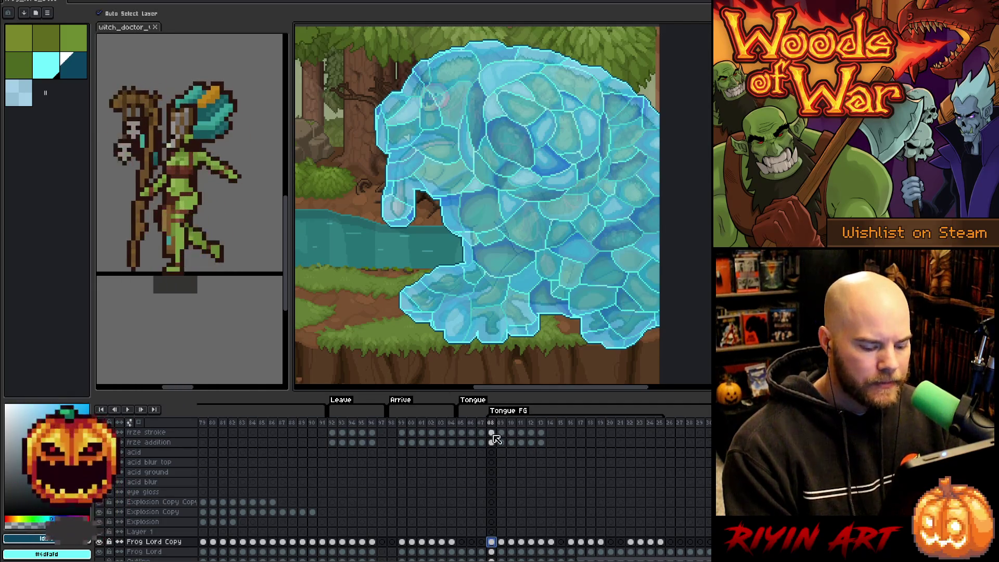
scroll(469, 490, up, 1)
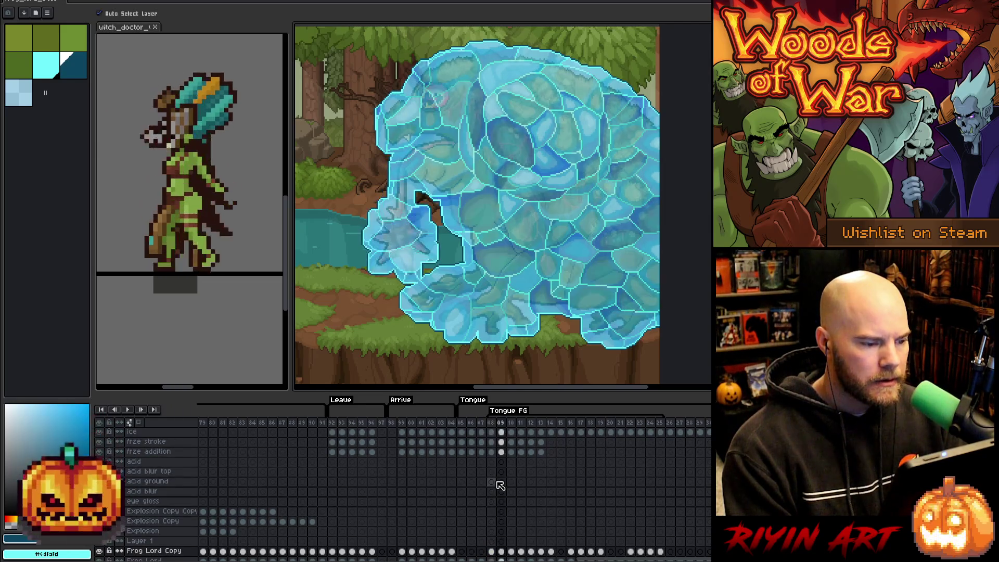
key(Right)
key(Left)
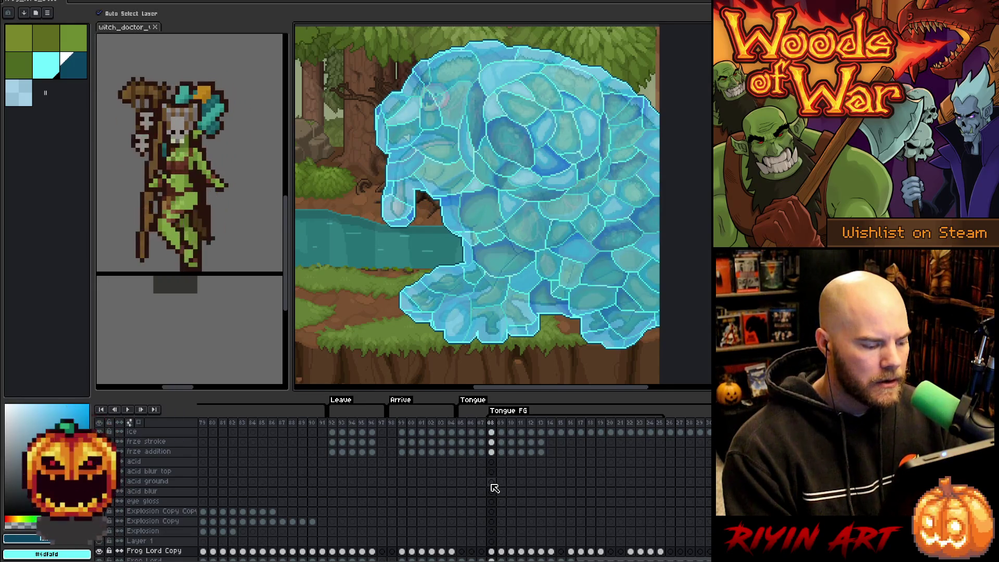
scroll(113, 538, down, 2)
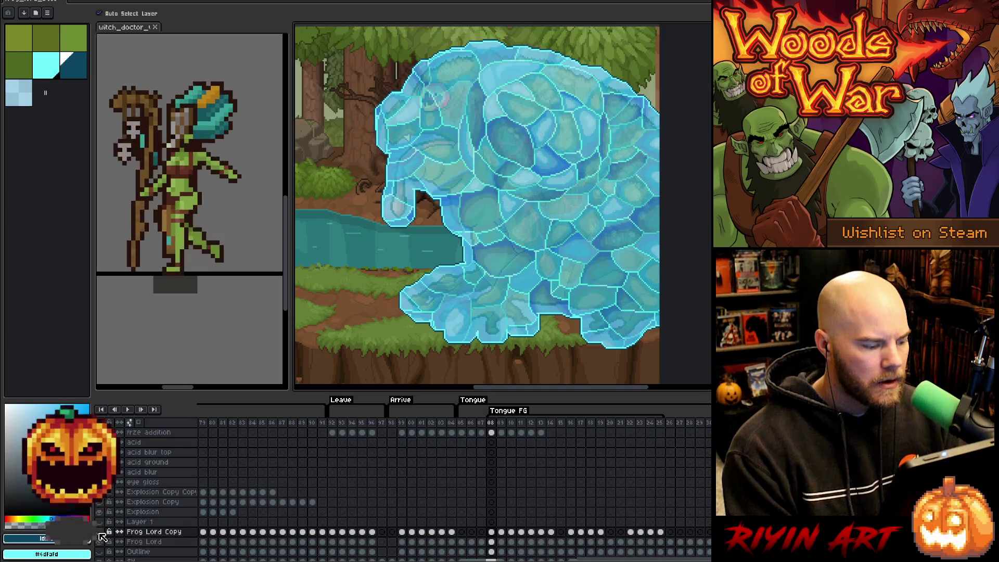
key(Right)
key(Left)
key(Right)
key(Left)
key(Right)
key(Right)
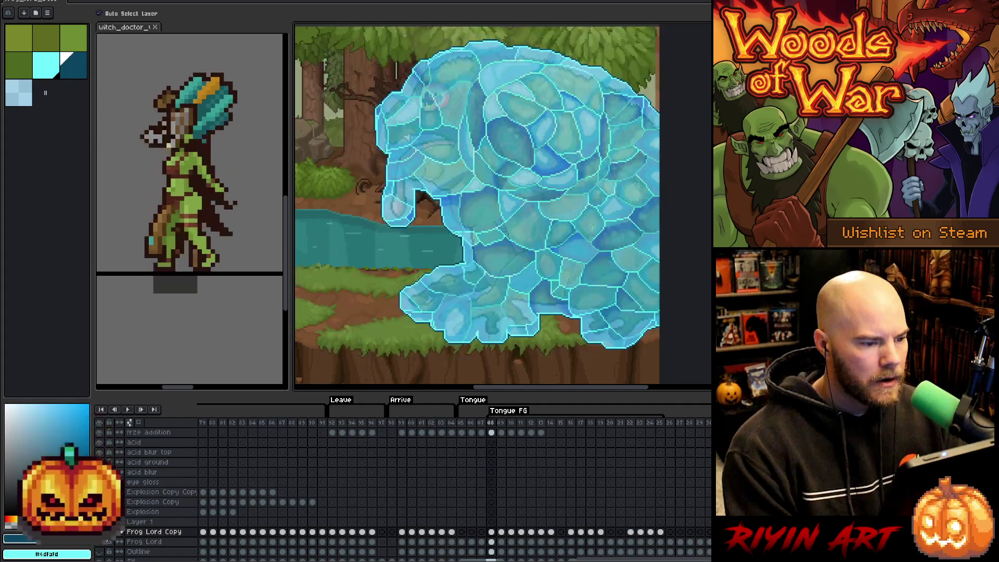
key(Left)
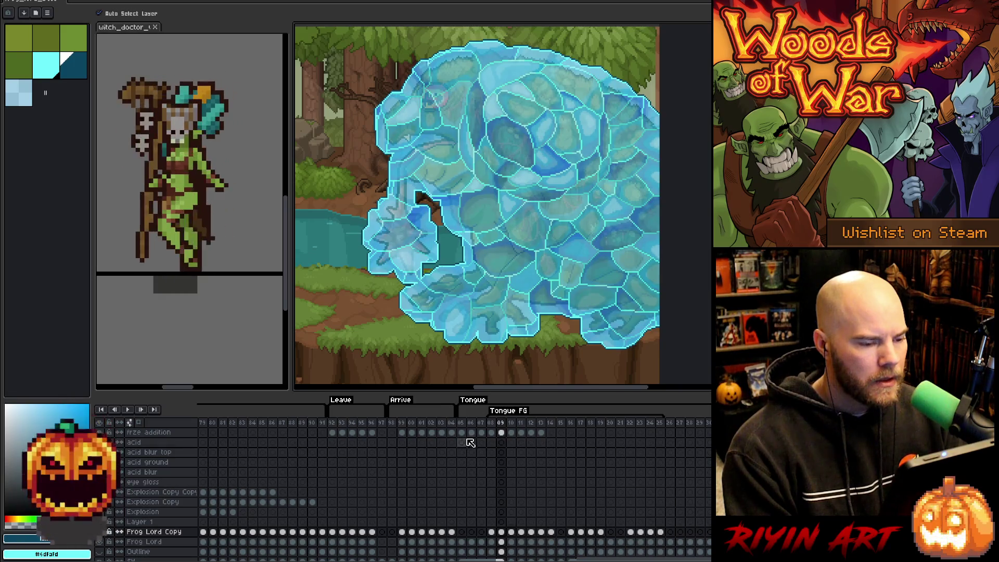
- Go to frame 10 and hide the ice fill and forest background layers
scroll(486, 452, up, 2)
click(514, 452)
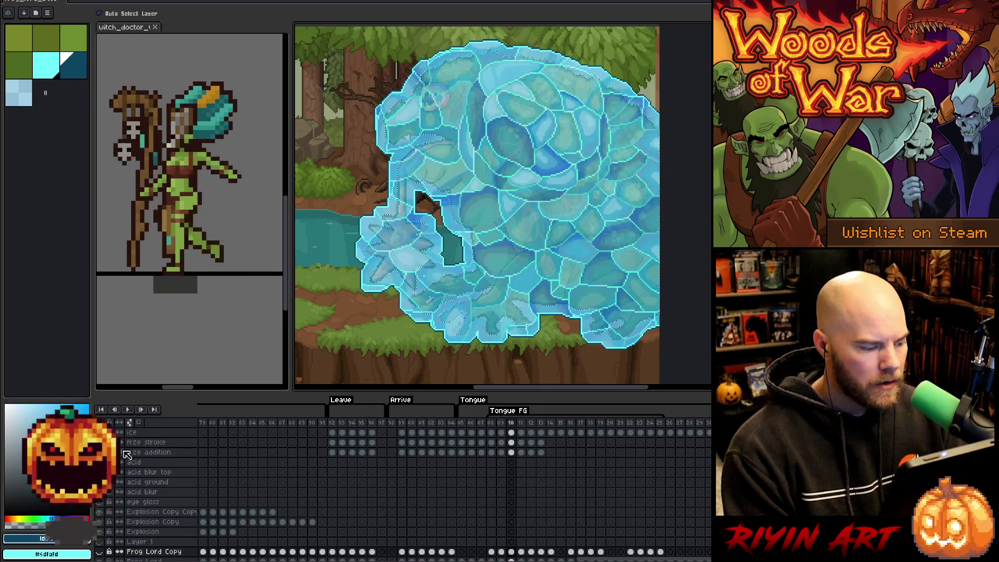
click(98, 433)
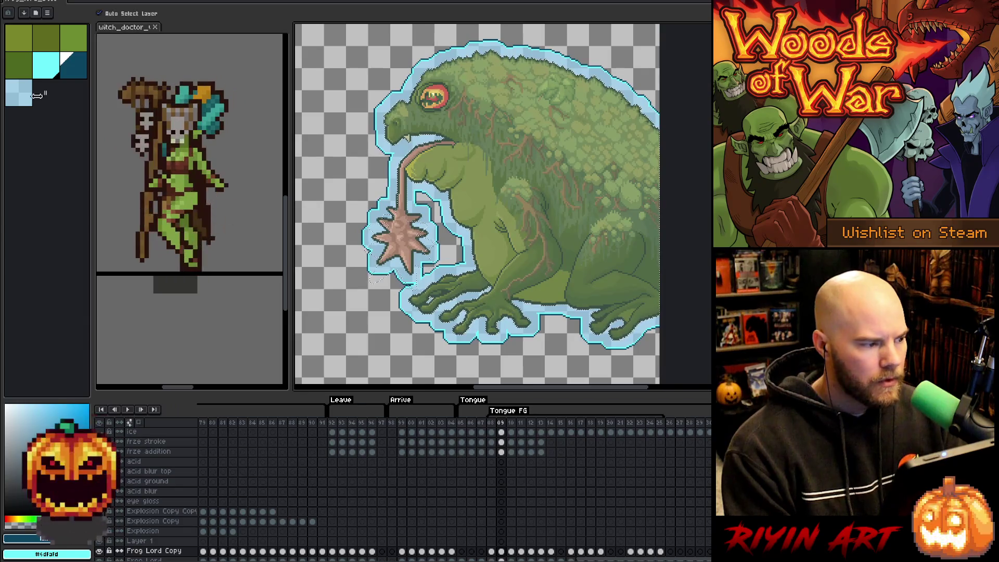
click(43, 73)
- Save the file and clear the selected pixels from the frze addition cel on frame 09
click(501, 453)
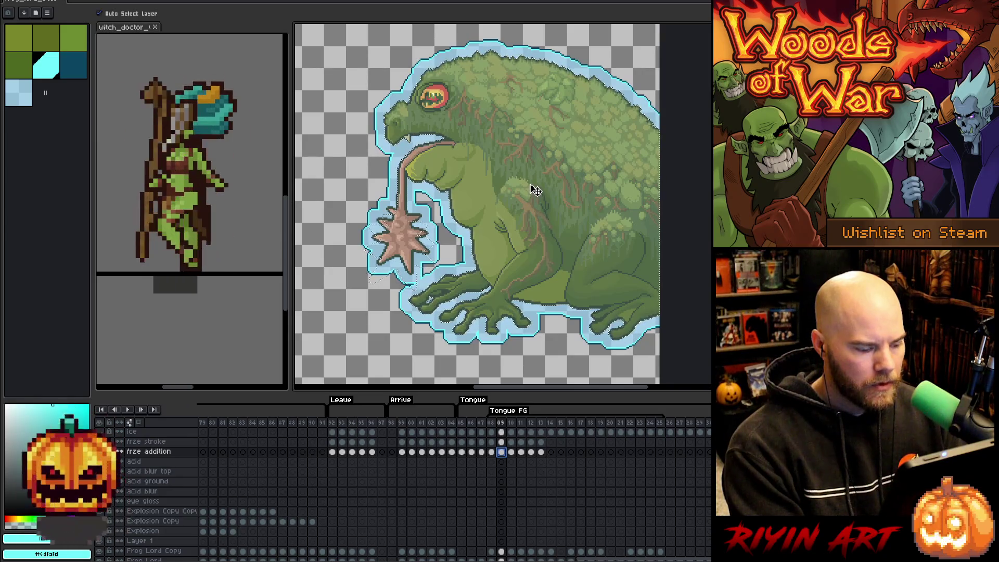
key(ctrl+s)
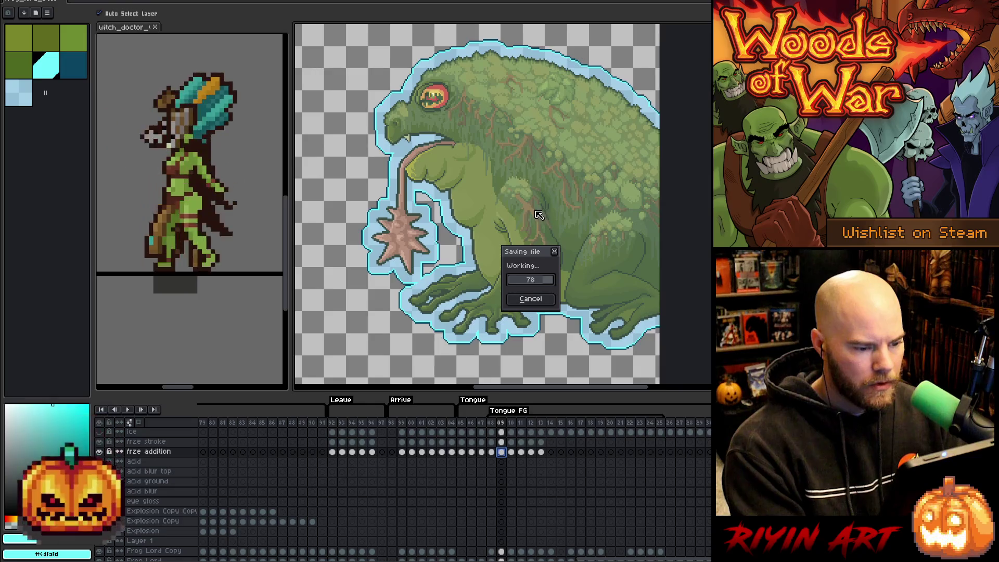
key(w)
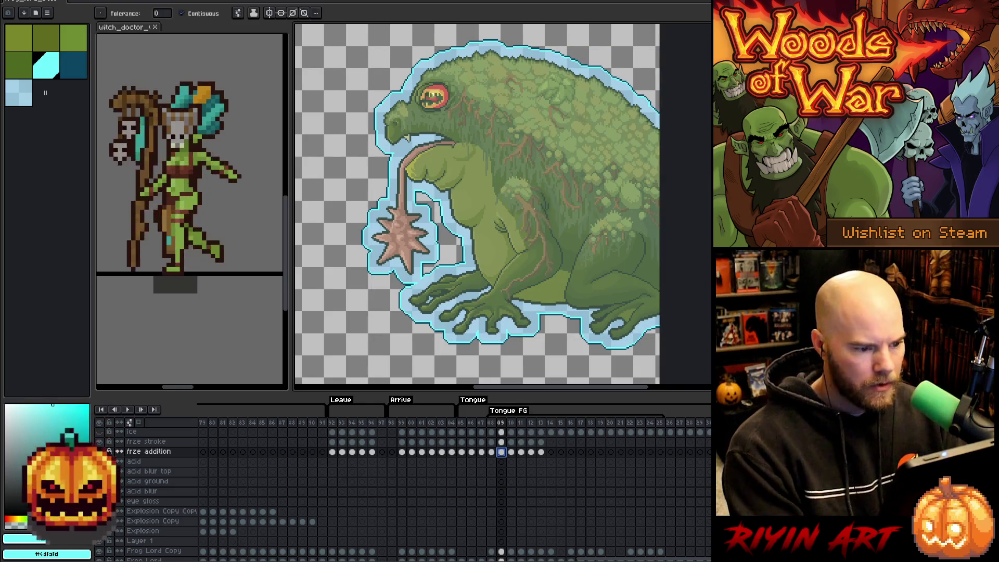
key(Delete)
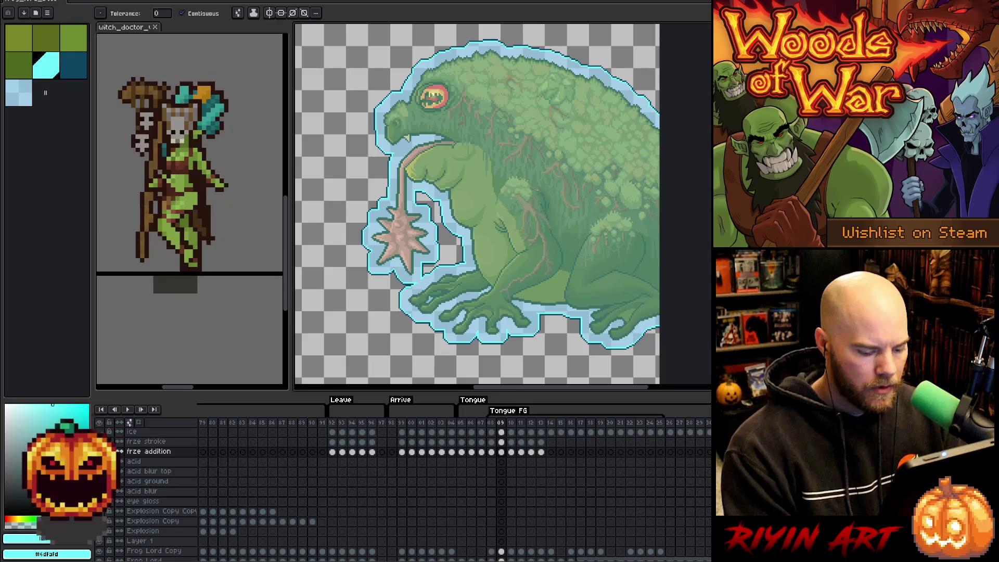
key(Right)
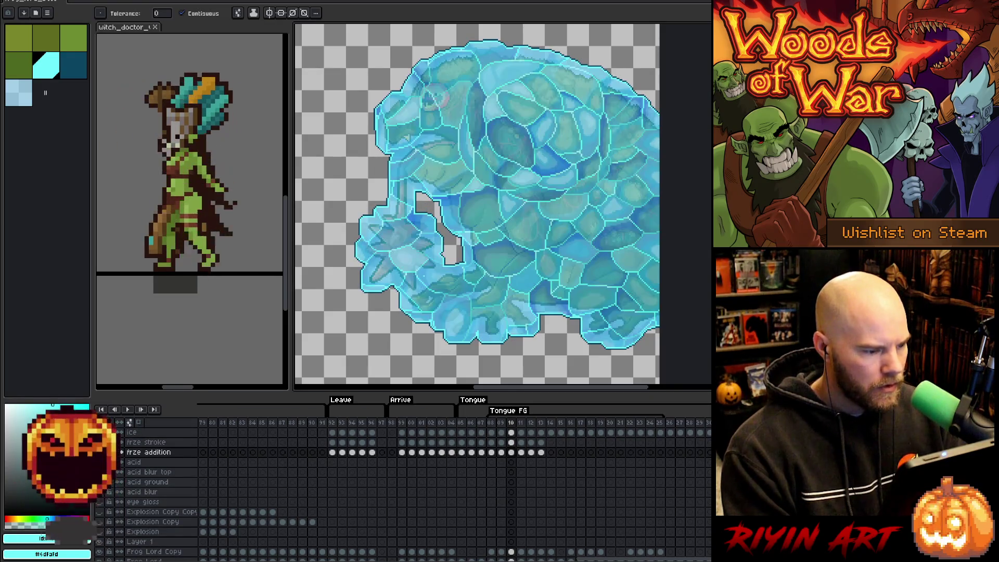
- Make the olive Background layer visible again
scroll(371, 517, down, 3)
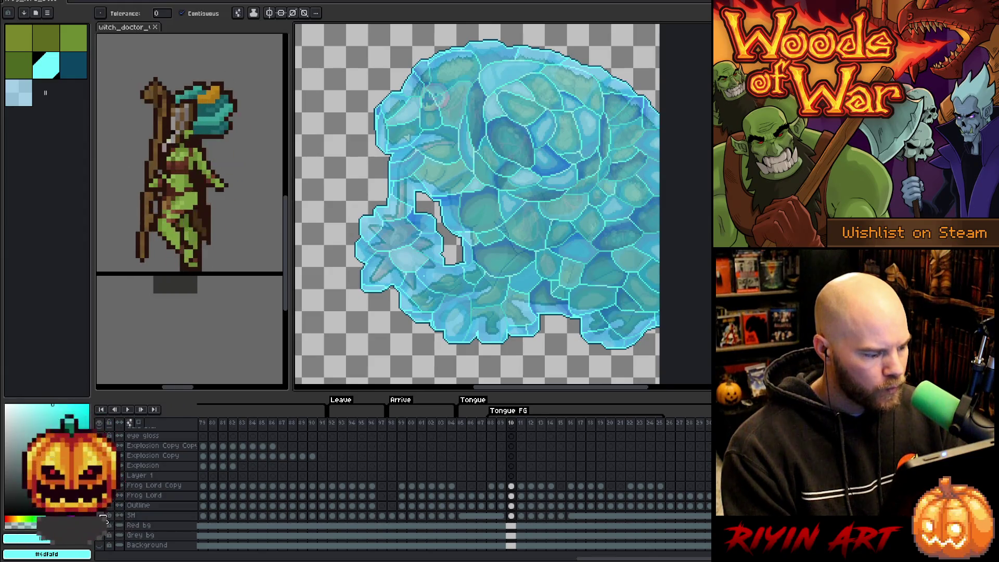
click(99, 544)
scroll(336, 491, up, 3)
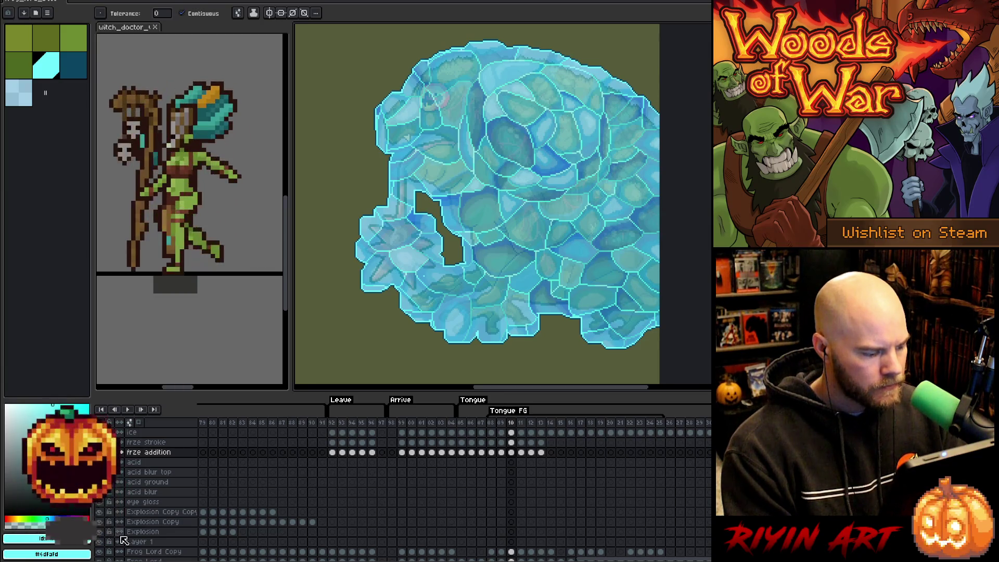
- Delete the unused Layer 1, save the file, and return to frame 08
click(152, 543)
mouse_move(690, 560)
mouse_down()
mouse_move(290, 557)
mouse_move(671, 560)
mouse_up()
right_click(156, 543)
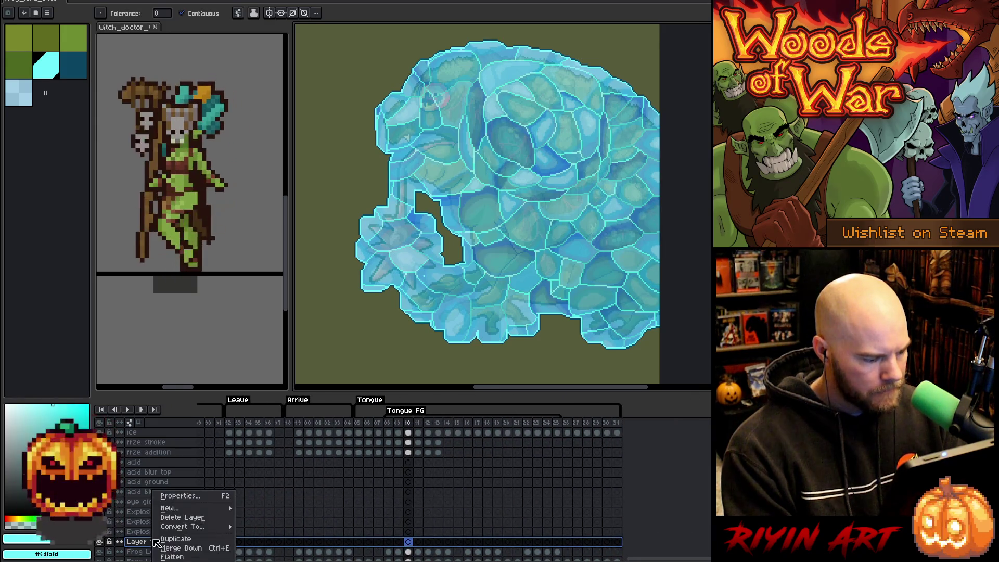
click(181, 519)
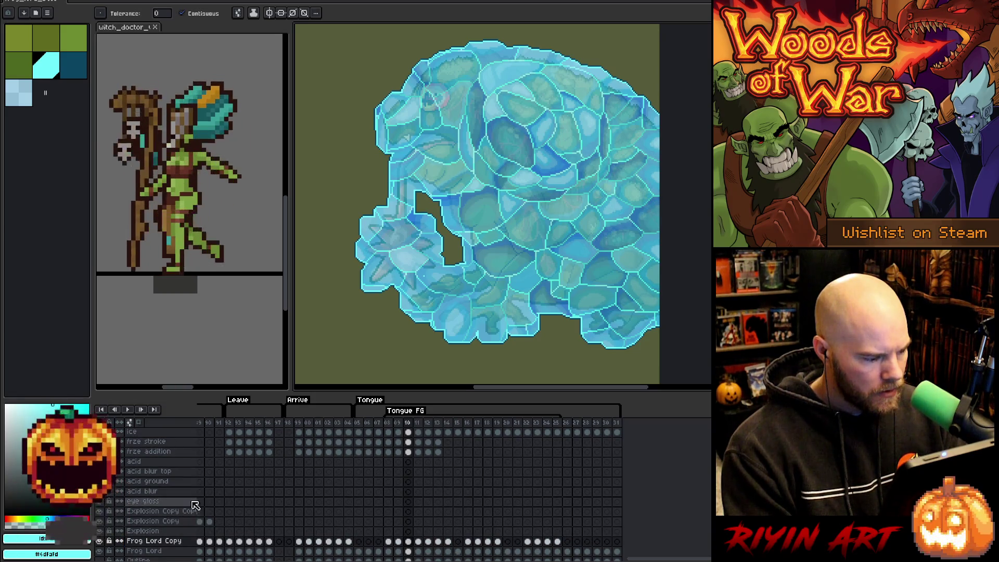
key(ctrl+s)
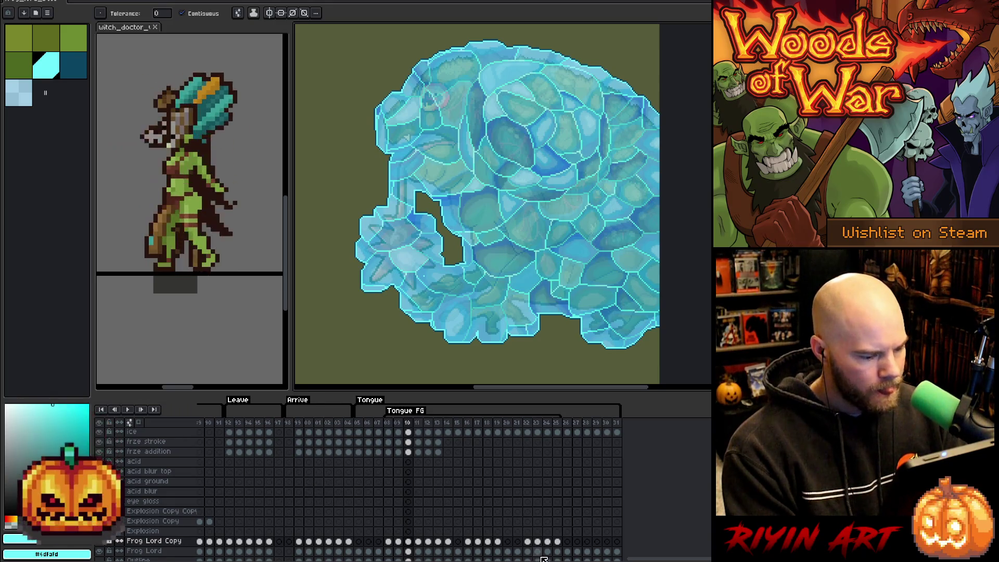
click(388, 423)
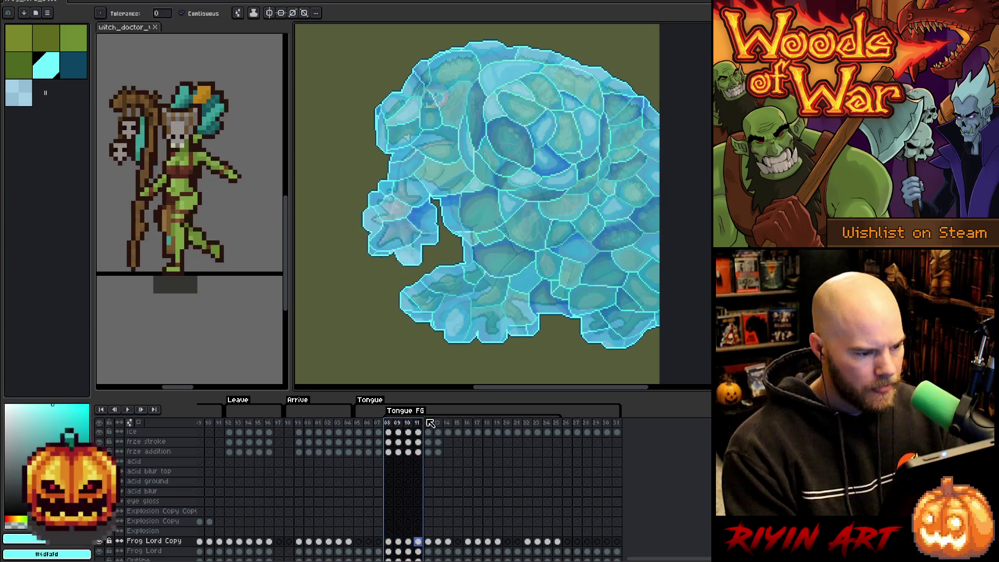